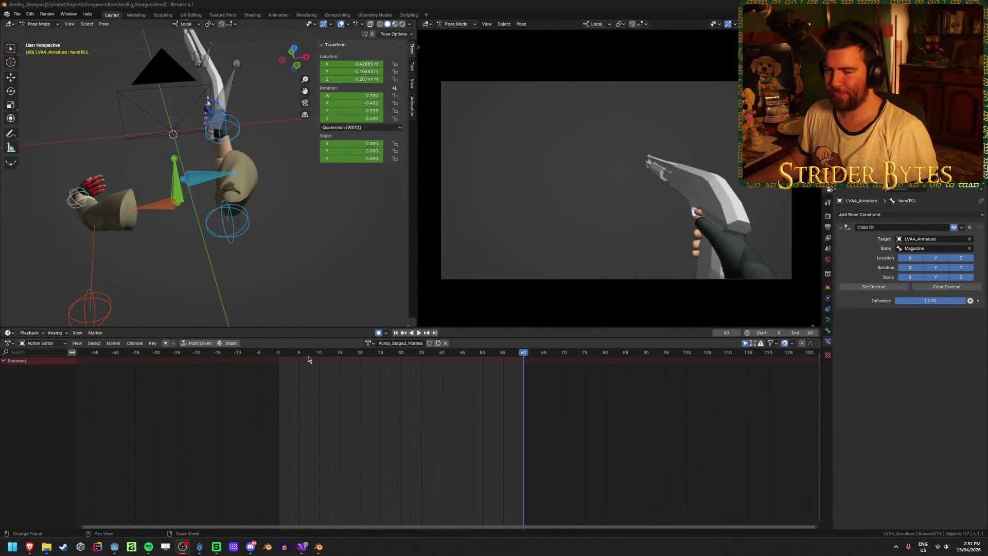
Scrub the Pump_Stage2_Normal action back to frame 41 and make GunBase the active bone.
mouse_move(308, 359)
left_mouse_down()
mouse_move(249, 359)
mouse_move(524, 361)
left_mouse_up()
left_click(225, 90)
Select all bones, try moving the frame-60 key to 0 and deleting keys 10–52, then undo.
key("a")
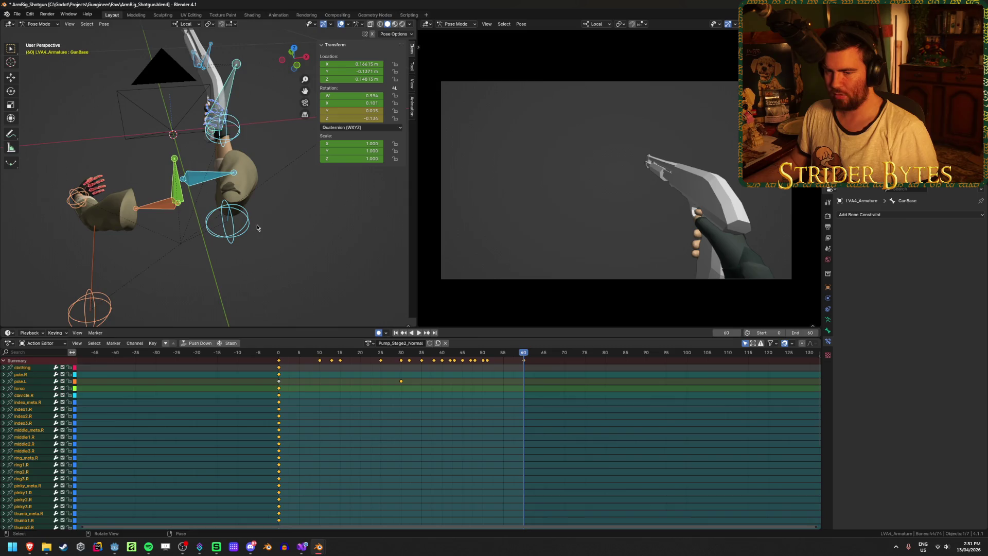
left_click(564, 397)
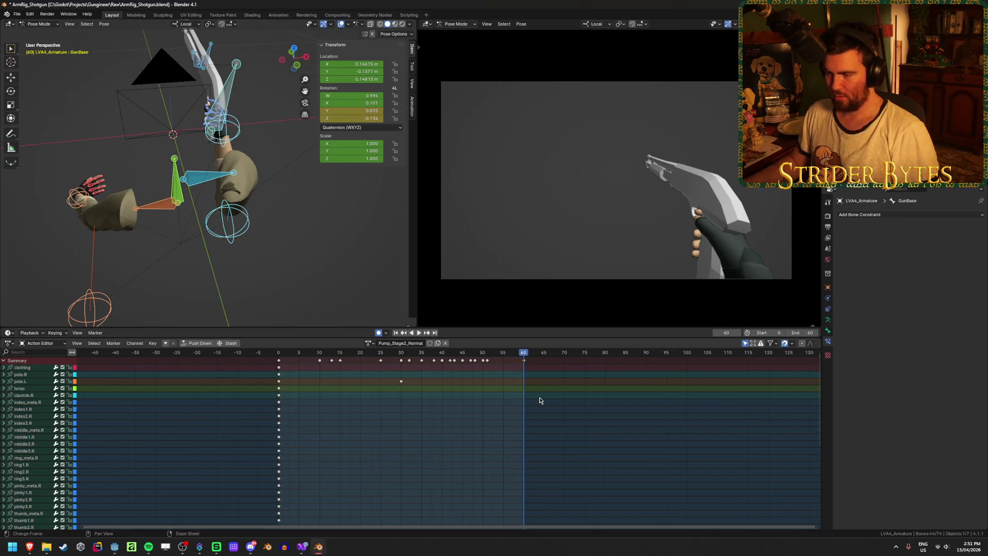
key("g")
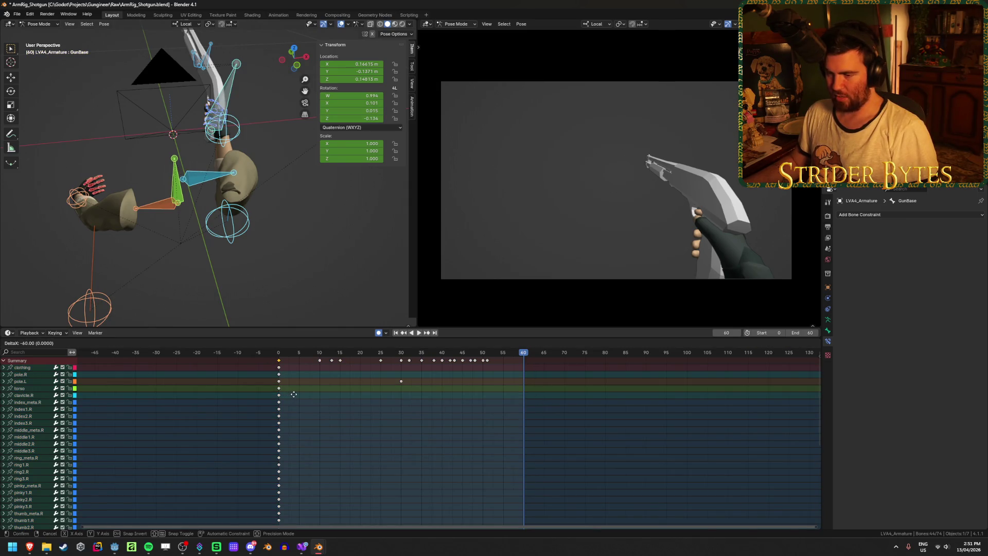
left_click(294, 394)
left_click_drag(627, 412, 314, 360)
key("x")
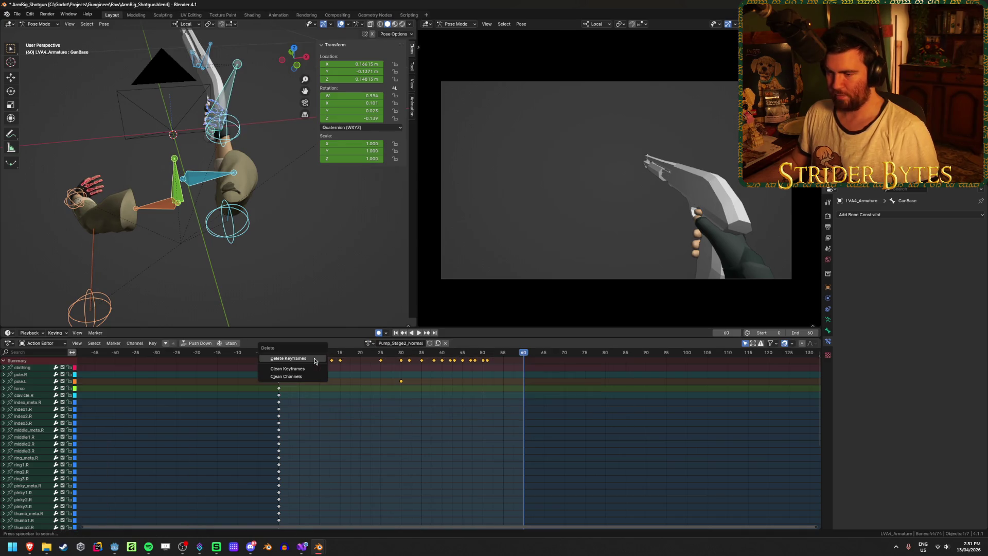
left_click(314, 360)
left_click(287, 354)
key("space")
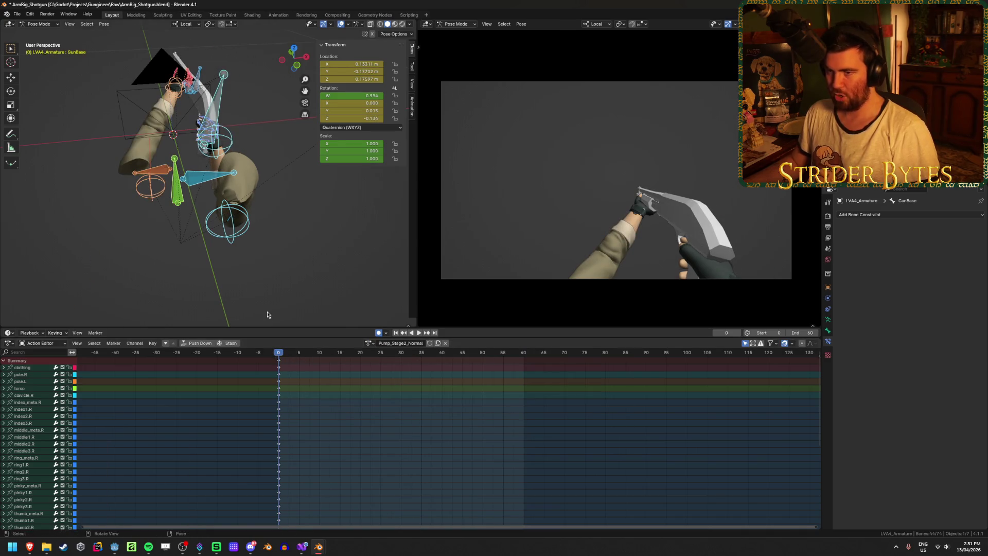
key("ctrl+z")
key("ctrl+z")
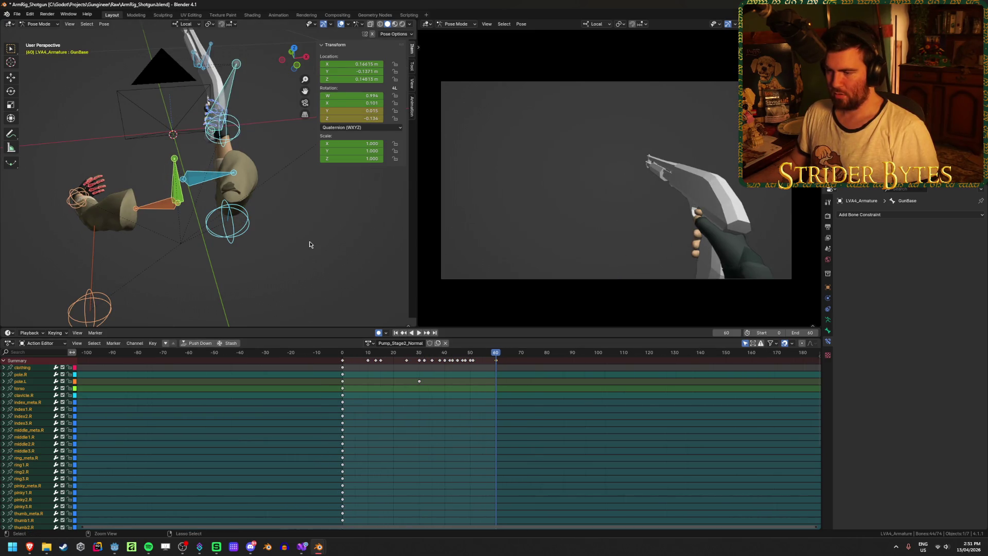
Move the frame-60 keys to frame 0 and play back, settling on frame 60.
scroll(511, 424, "down", 4)
scroll(507, 406, "up", 3)
left_click(506, 406)
scroll(502, 399, "up", 2)
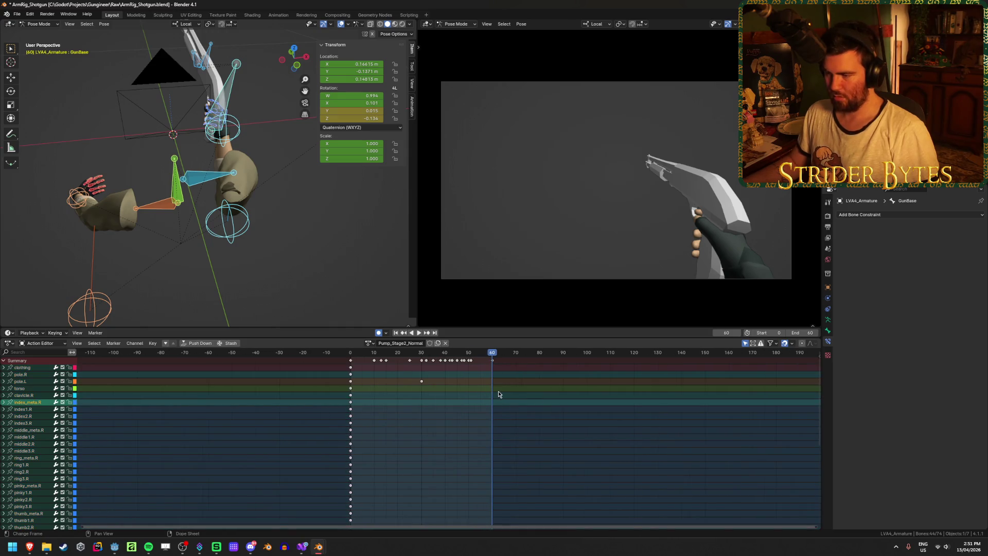
left_click(490, 363)
key("g")
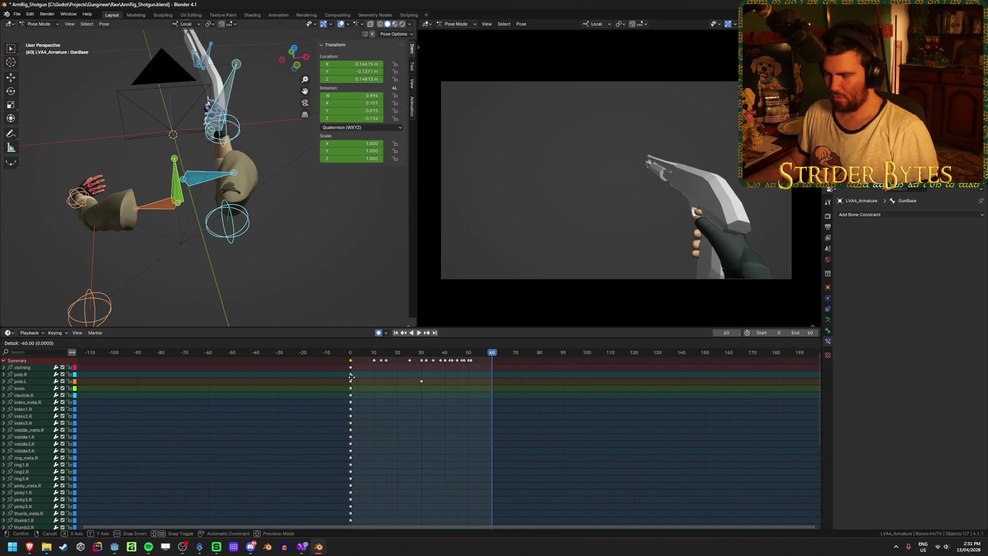
left_click(351, 378)
key("space")
left_click_drag(351, 355, 493, 361)
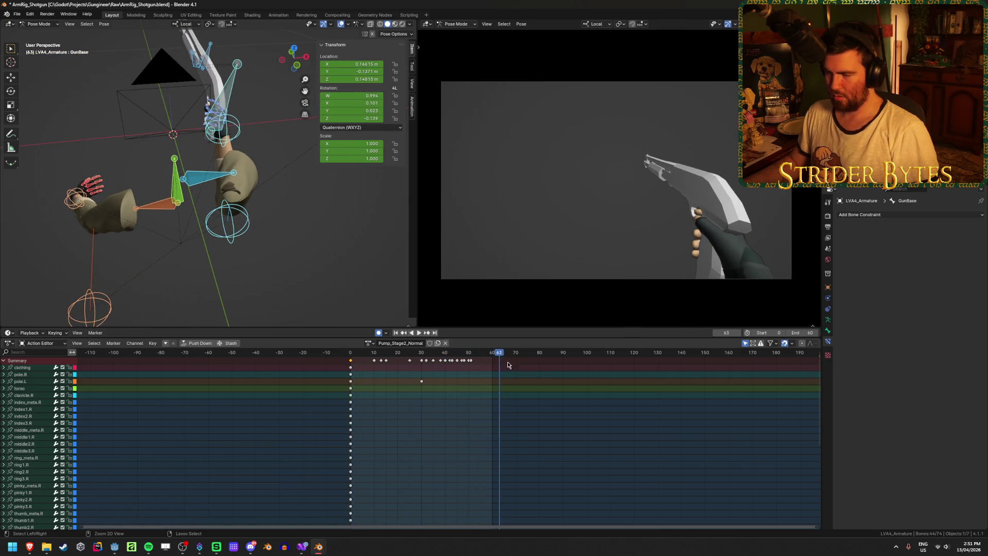
left_click(517, 368)
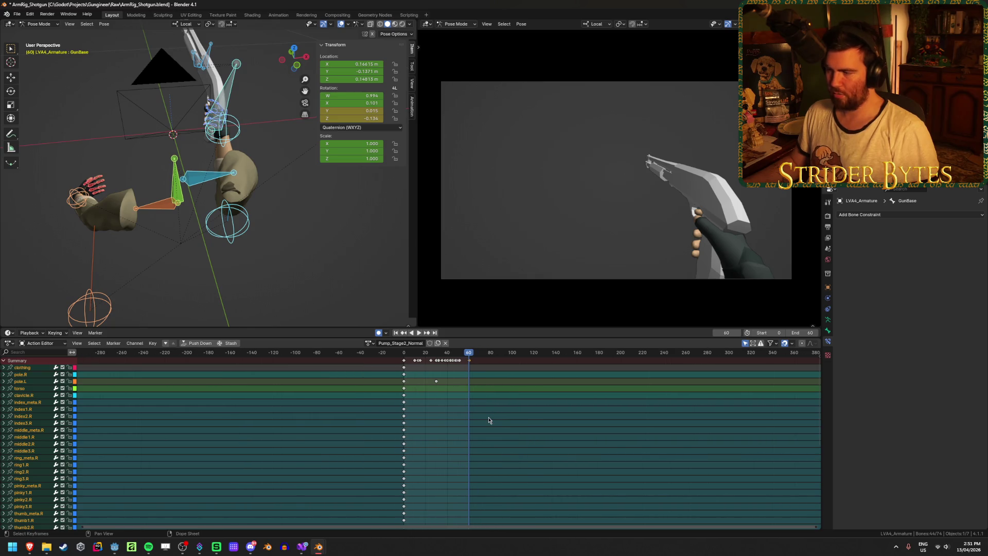
Key every bone at frame 60, shift those keys to frame 0, and delete frames 10–50.
scroll(488, 419, "up", 1)
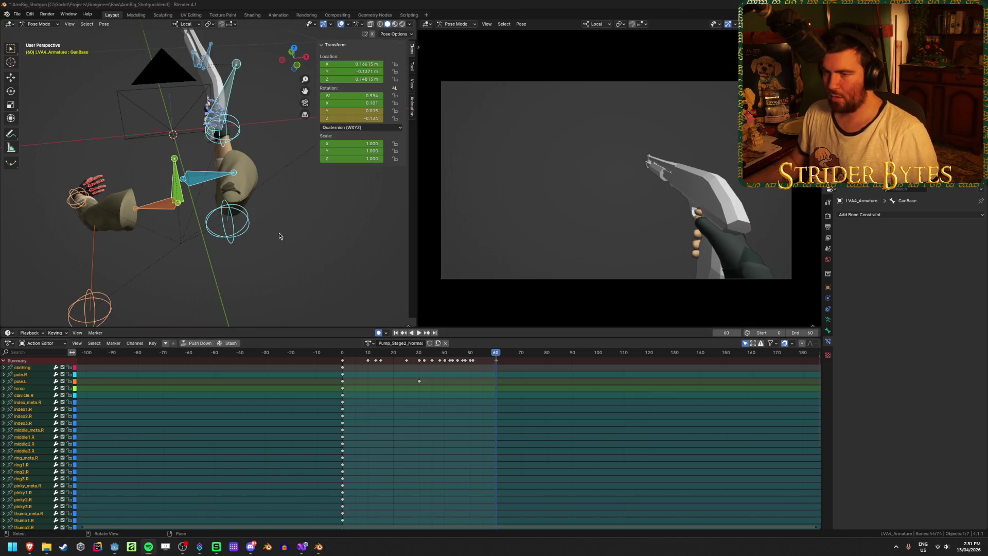
middle_click_drag(298, 235, 304, 218)
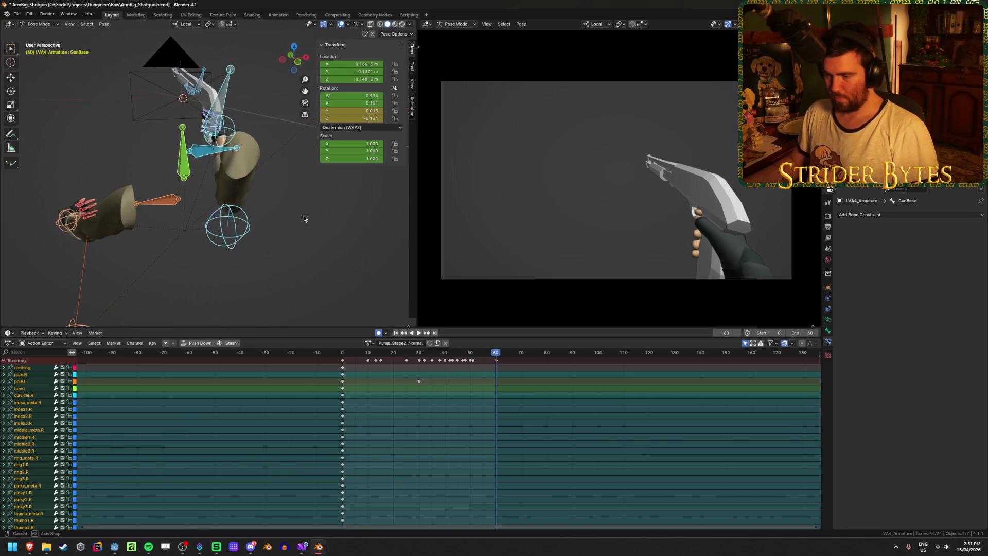
key("i")
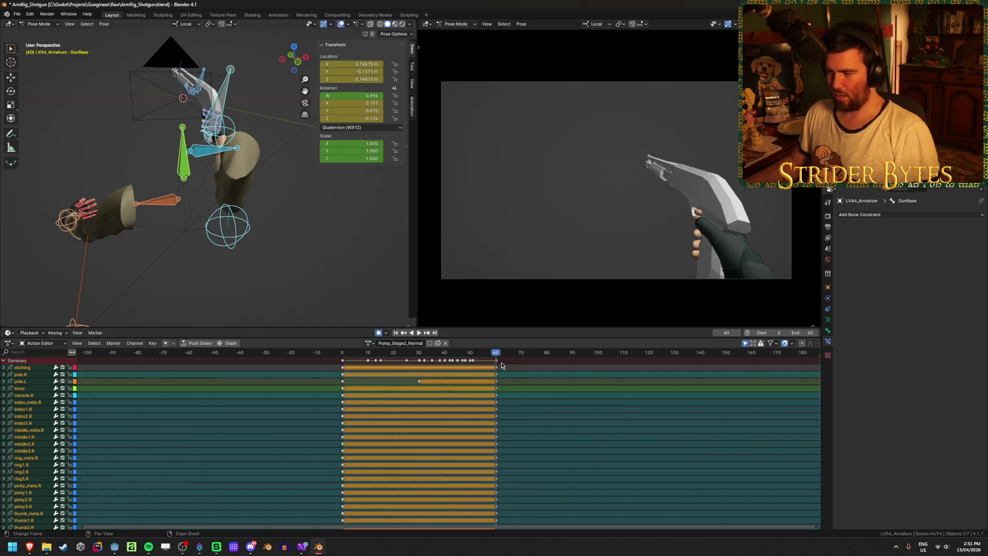
left_click_drag(502, 365, 343, 377)
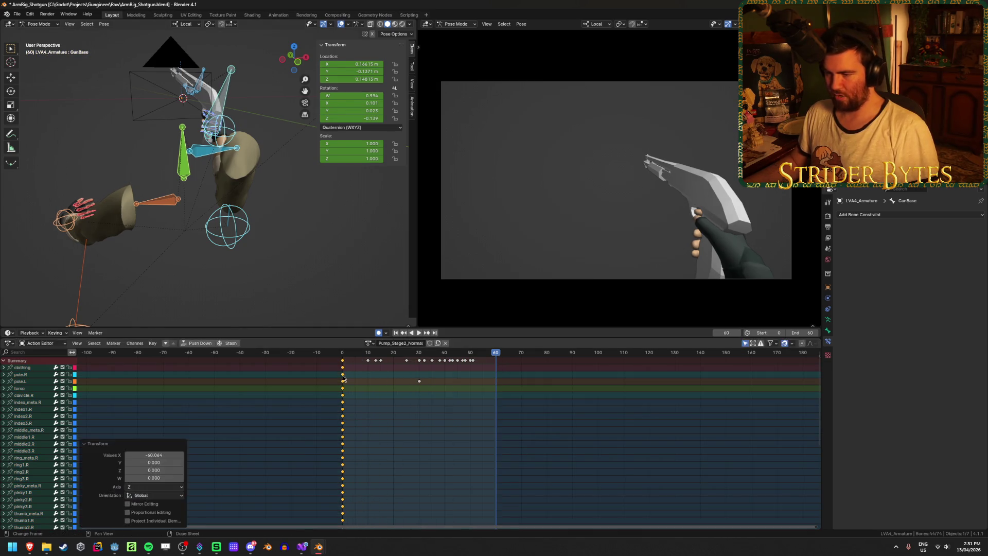
mouse_move(554, 404)
left_mouse_down()
mouse_move(309, 356)
mouse_move(341, 354)
left_mouse_up()
key("x")
left_click(334, 358)
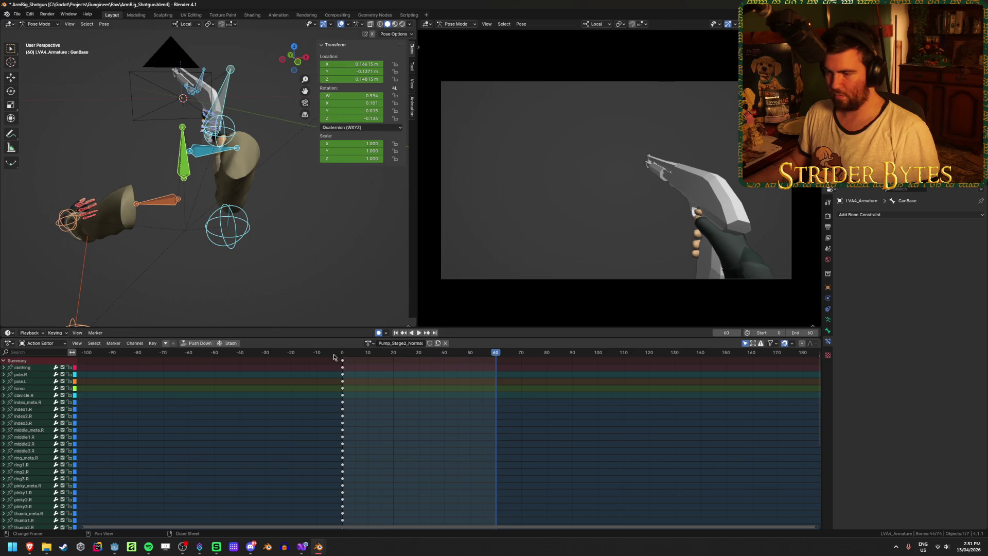
left_click(344, 356)
key("space")
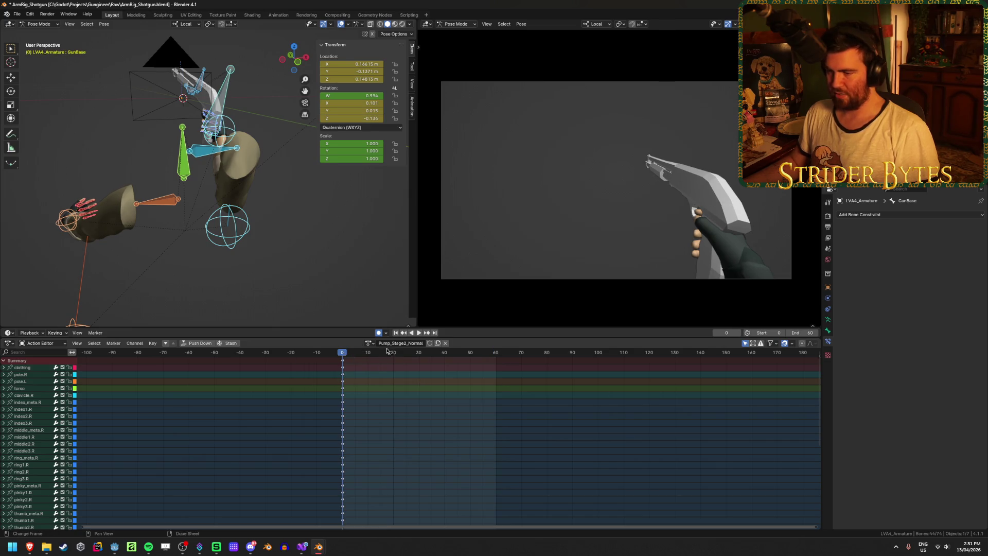
Switch to the Pump_Stage1 action and play it from frame 60.
left_click(367, 344)
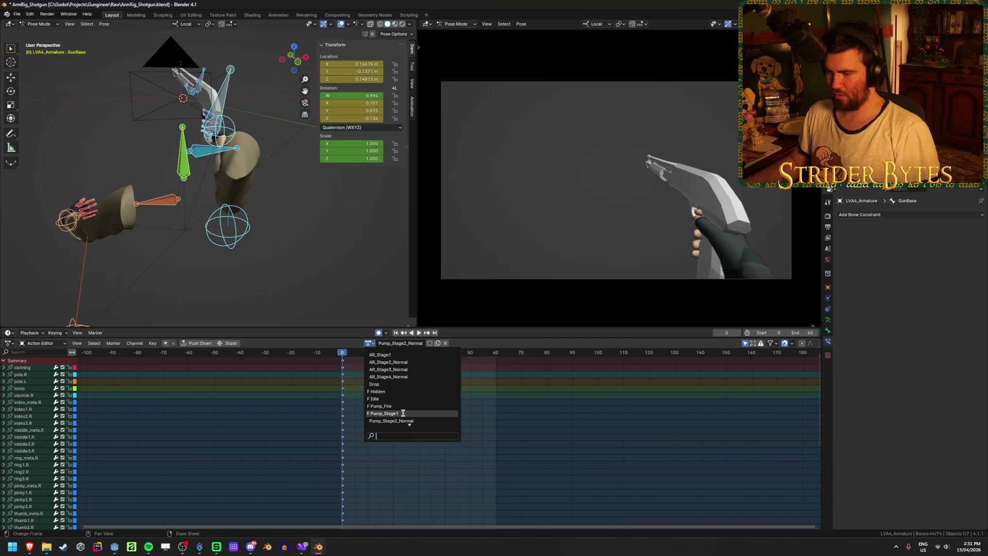
left_click(368, 344)
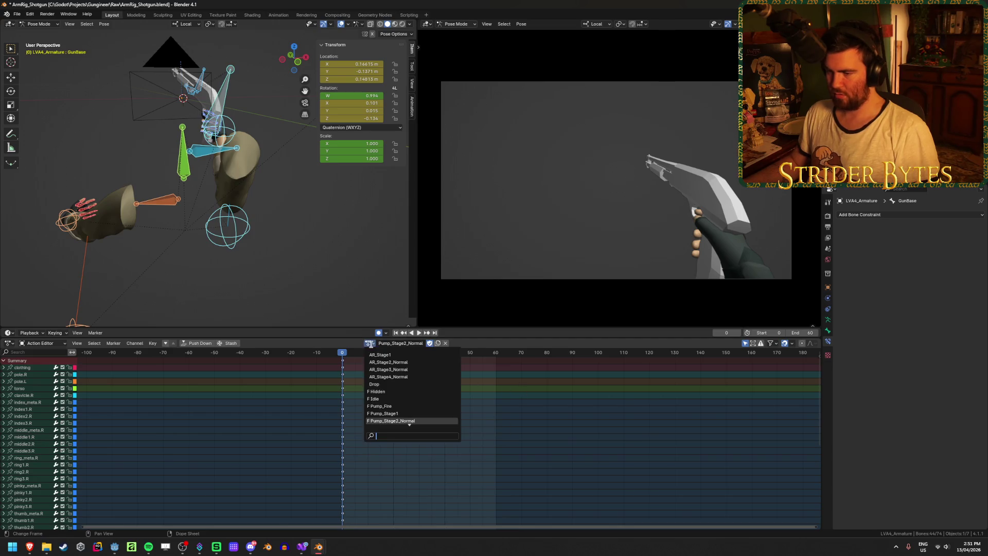
left_click(381, 406)
left_click(496, 356)
key("space")
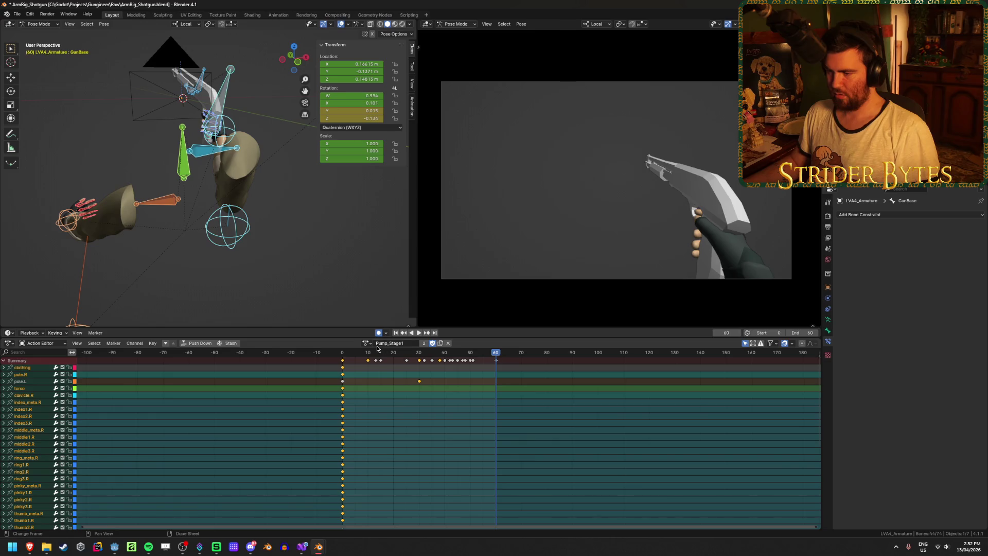
Return to Pump_Stage2_Normal, save ArmRig_Shotgun.blend, and deselect all bones.
left_click(366, 344)
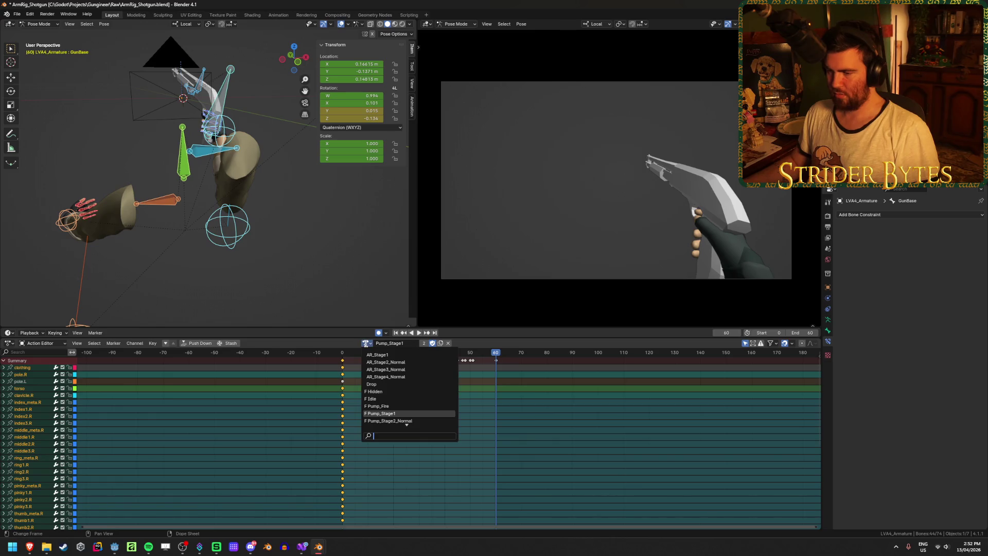
left_click(395, 420)
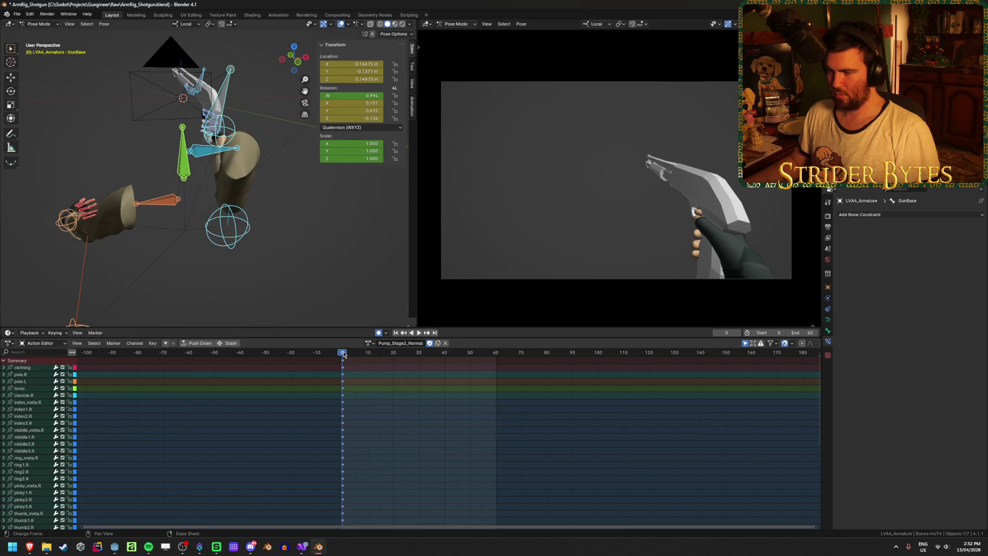
key("ctrl+s")
left_click(213, 151)
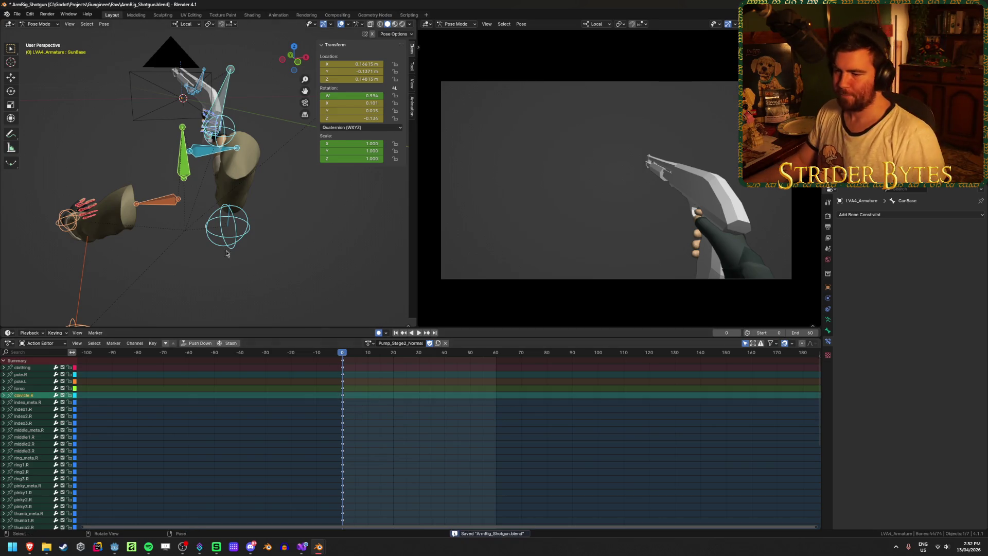
middle_click_drag(214, 150, 303, 324)
left_click(162, 212)
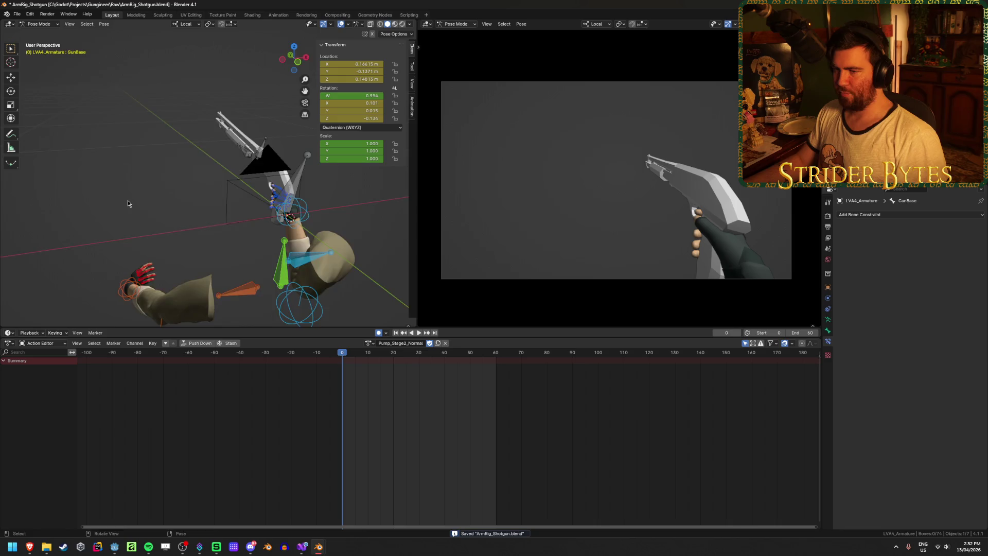
Move the Magazine bone toward the left hand.
mouse_move(128, 203)
middle_mouse_down()
mouse_move(194, 201)
mouse_move(154, 219)
mouse_move(140, 211)
mouse_move(177, 215)
middle_mouse_up()
left_click(172, 161)
key("g")
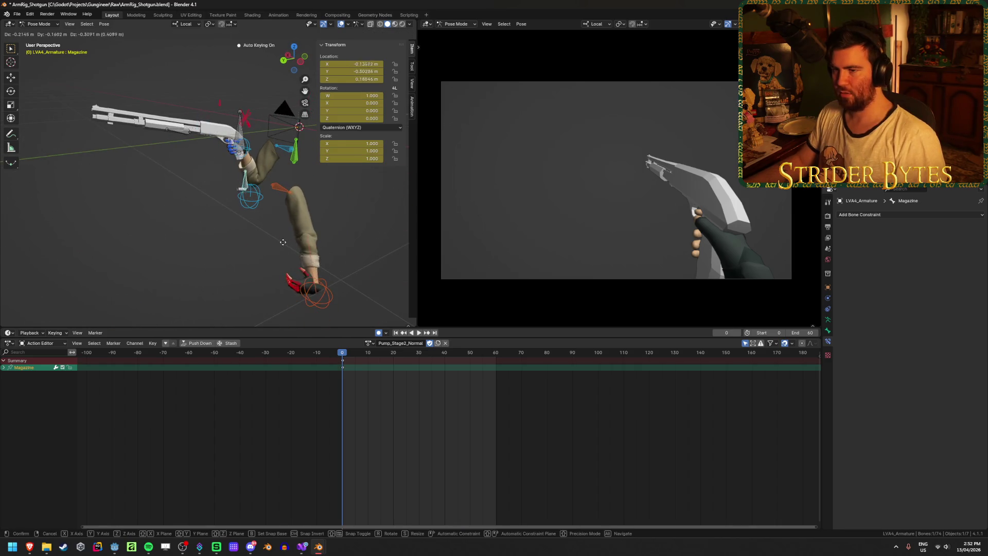
left_click(313, 324)
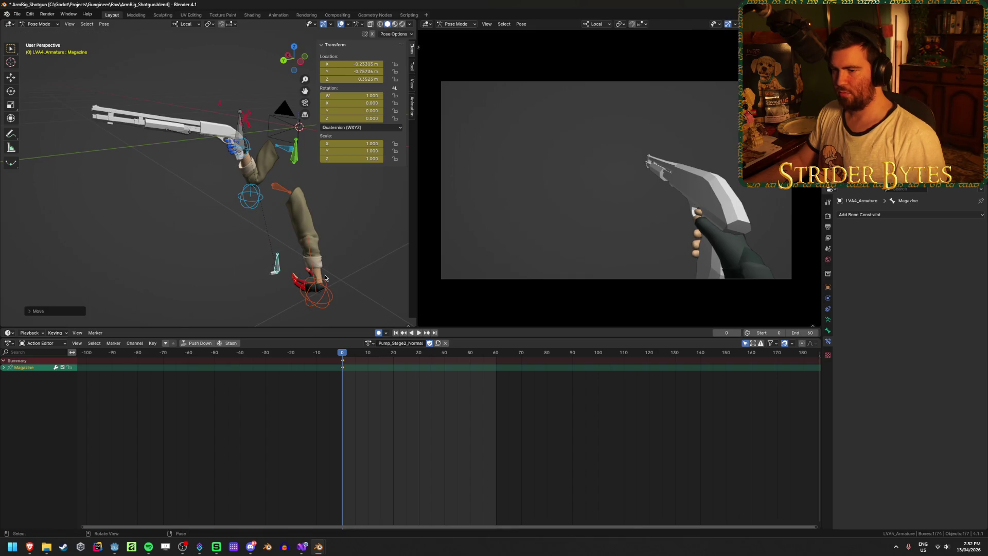
scroll(298, 309, "down", 3)
Reposition the left hand bone handIK.L closer to the pump.
left_click(272, 245)
key("g")
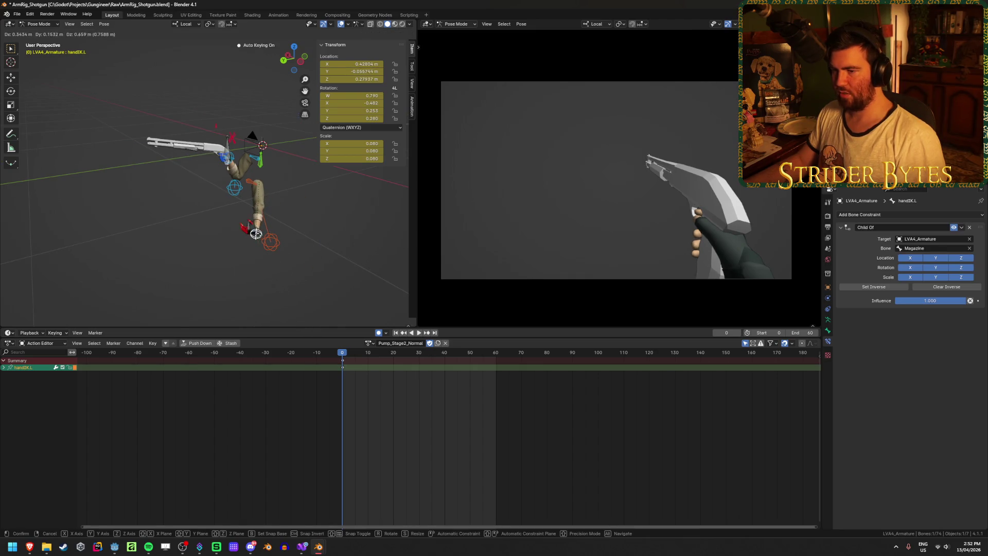
left_click(257, 234)
key("KP_Decimal")
mouse_move(267, 218)
middle_mouse_down()
mouse_move(260, 189)
mouse_move(274, 198)
middle_mouse_up()
key("g")
left_click(384, 133)
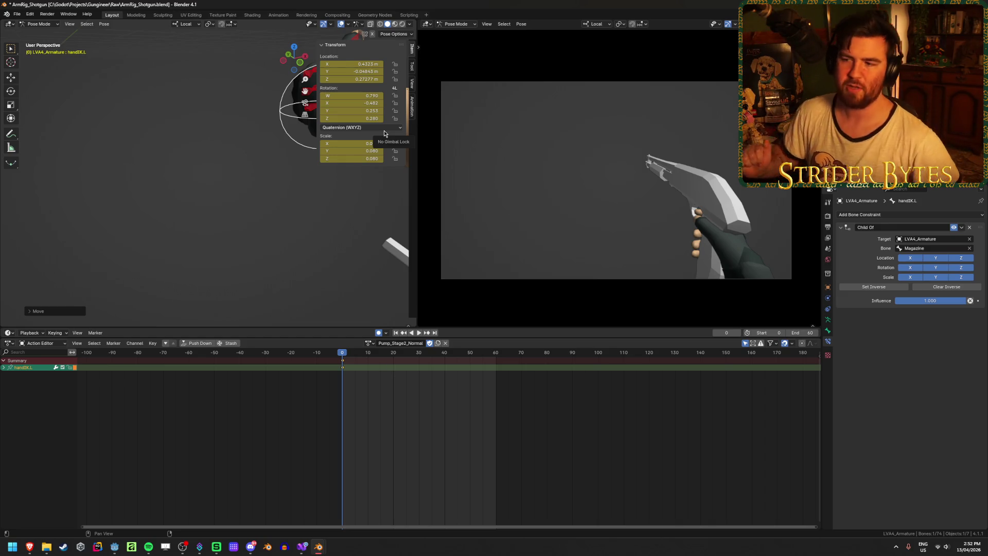
Adjust the Magazine bone's position with two further moves.
middle_click_drag(309, 195, 235, 222)
left_click(234, 223)
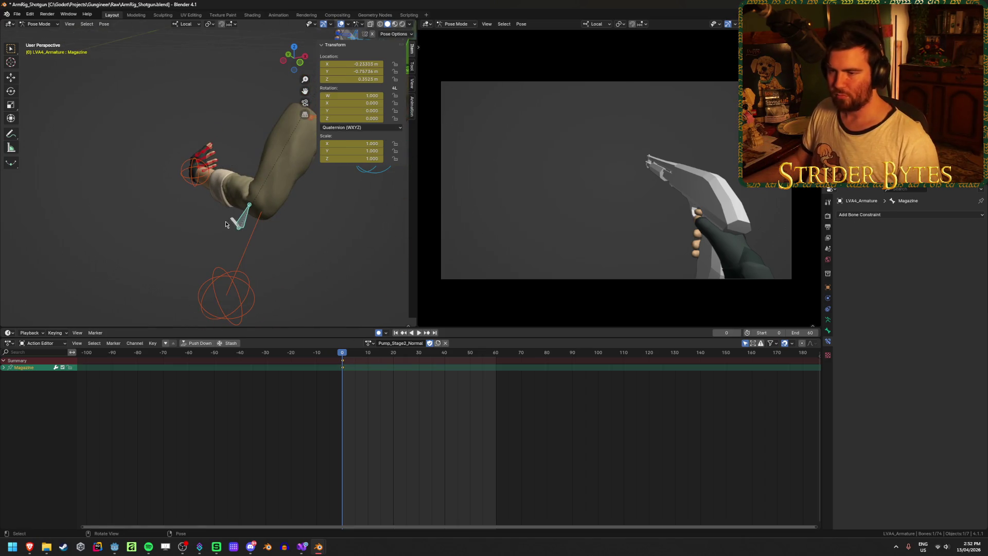
key("g")
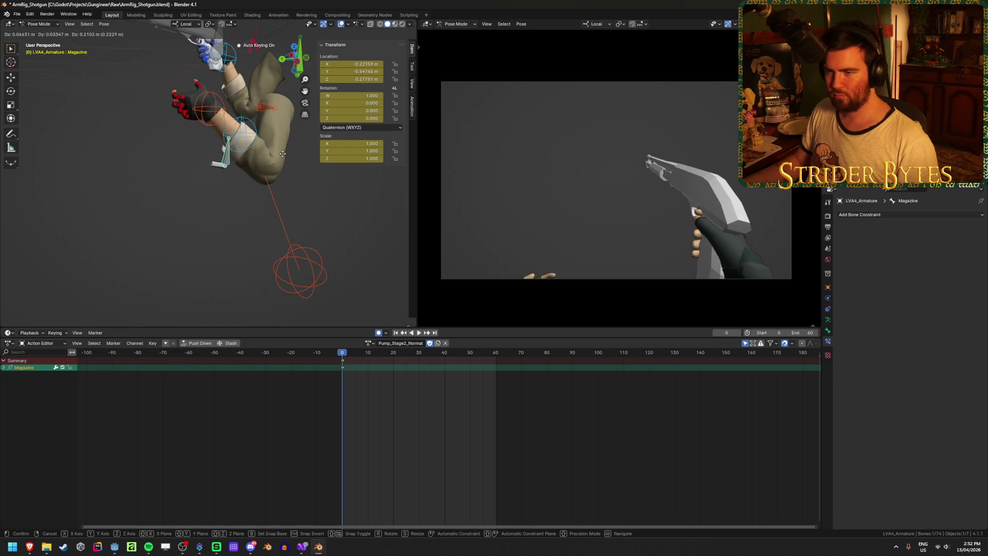
left_click(284, 156)
mouse_move(284, 157)
middle_mouse_down()
mouse_move(286, 194)
mouse_move(273, 206)
mouse_move(206, 175)
mouse_move(215, 172)
middle_mouse_up()
key("g")
left_click(266, 211)
Lower handIK.L in the side orthographic view and refine its position.
left_click(182, 161)
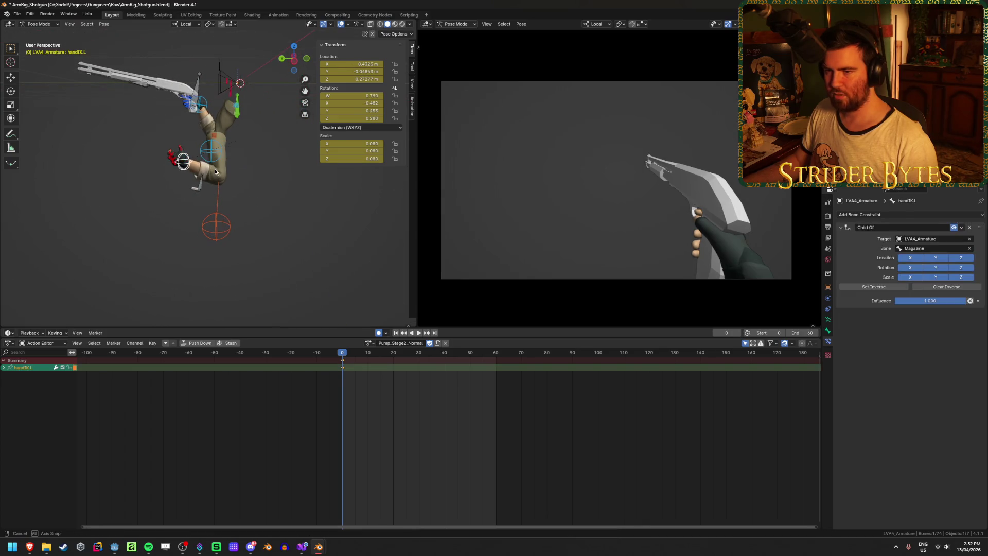
key("KP_3")
key("g")
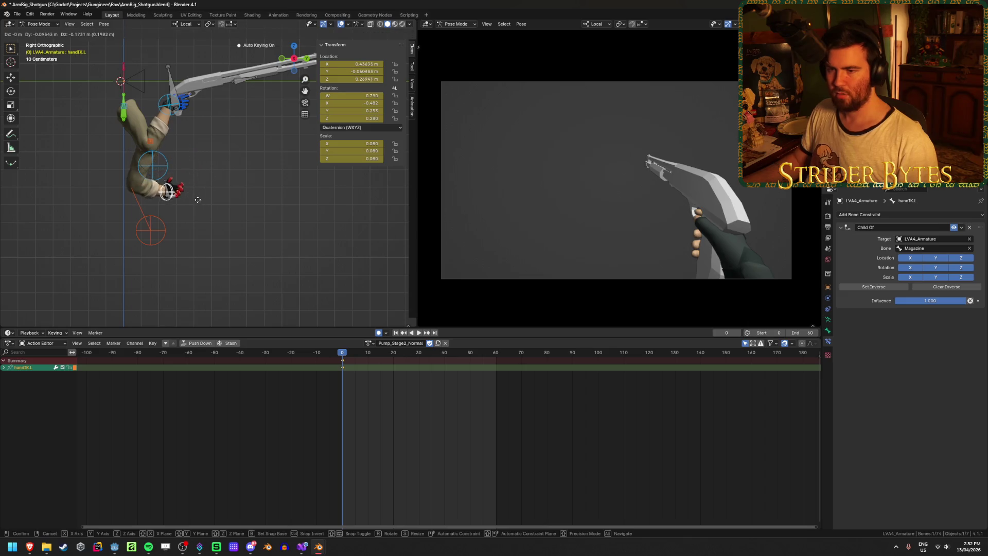
left_click(197, 206)
key("KP_Decimal")
mouse_move(199, 204)
middle_mouse_down()
mouse_move(215, 187)
mouse_move(91, 209)
mouse_move(103, 206)
middle_mouse_up()
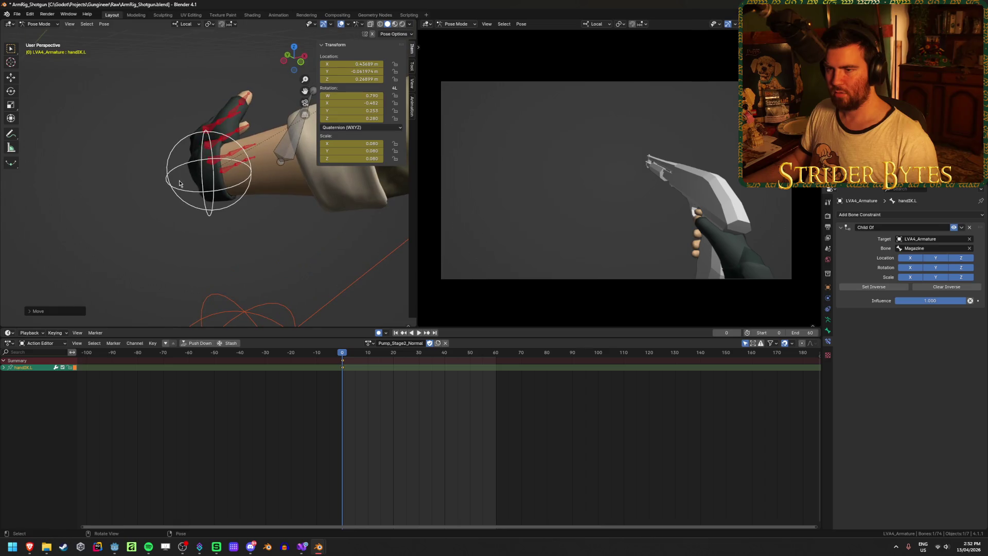
key("g")
left_click(273, 197)
Slide handIK.L along its local Y axis and rotate it to tilt around the pump.
mouse_move(274, 197)
middle_mouse_down()
mouse_move(189, 192)
mouse_move(273, 193)
middle_mouse_up()
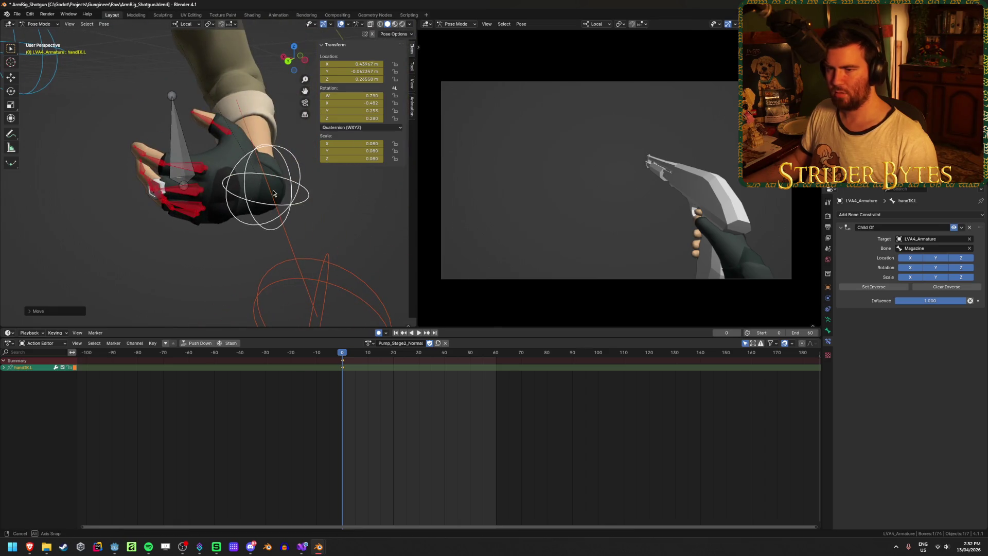
middle_click_drag(179, 150, 257, 175)
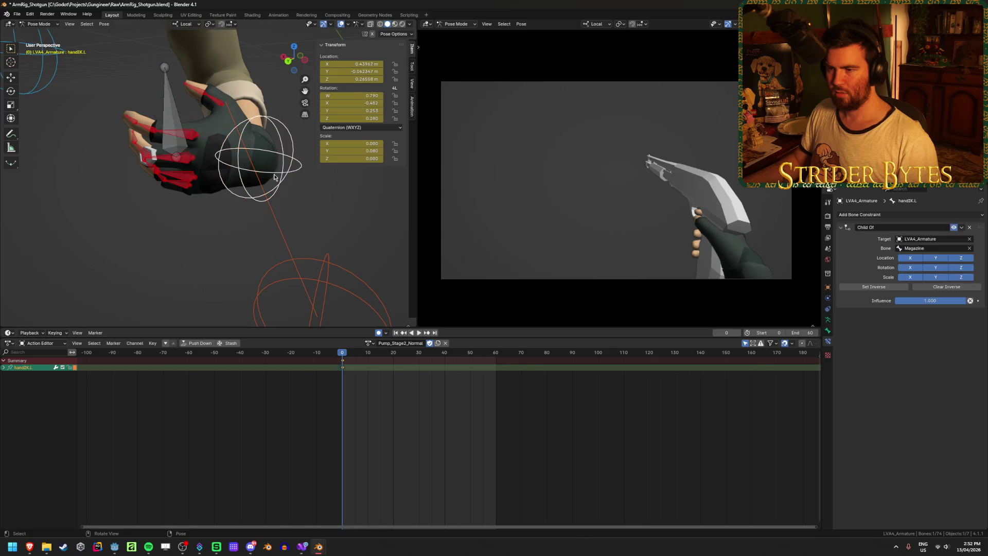
key("g")
key("y")
key("y")
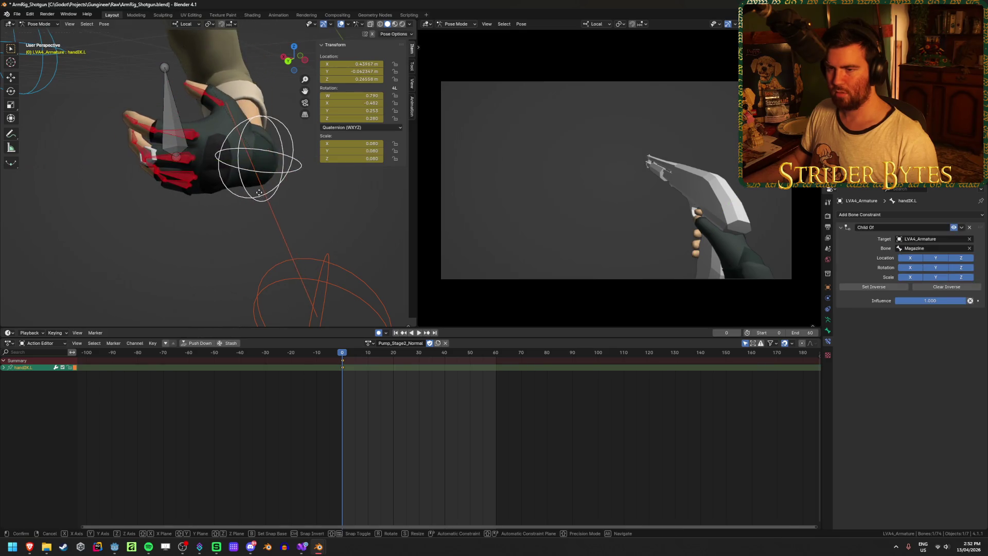
left_click(245, 230)
mouse_move(245, 230)
middle_mouse_down()
mouse_move(196, 196)
mouse_move(296, 120)
middle_mouse_up()
key("r")
left_click(289, 135)
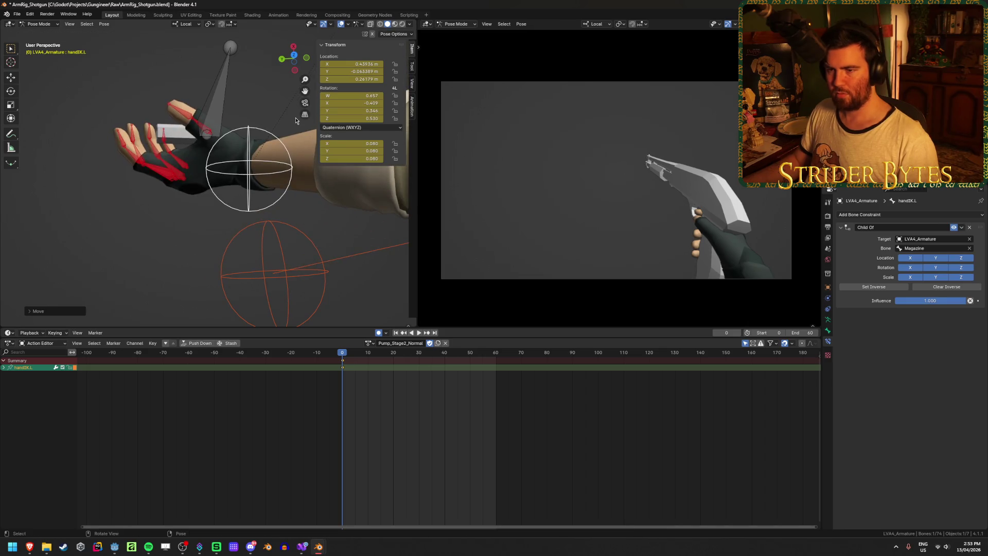
Curl the index, middle, pinky and ring fingertips inward toward the palm.
left_click_drag(127, 141, 228, 129)
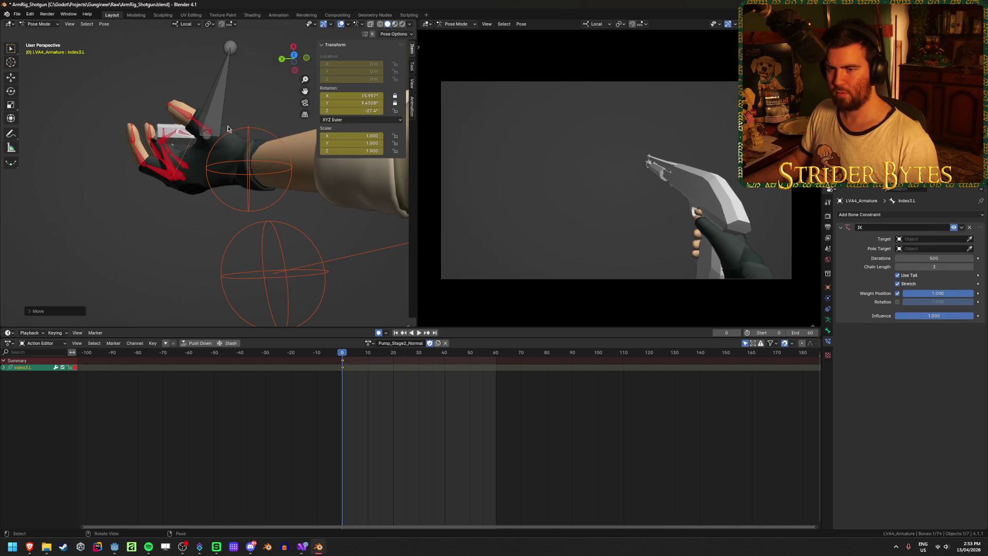
mouse_move(134, 136)
left_mouse_down()
mouse_move(215, 133)
mouse_move(209, 139)
mouse_move(220, 104)
mouse_move(216, 133)
left_mouse_up()
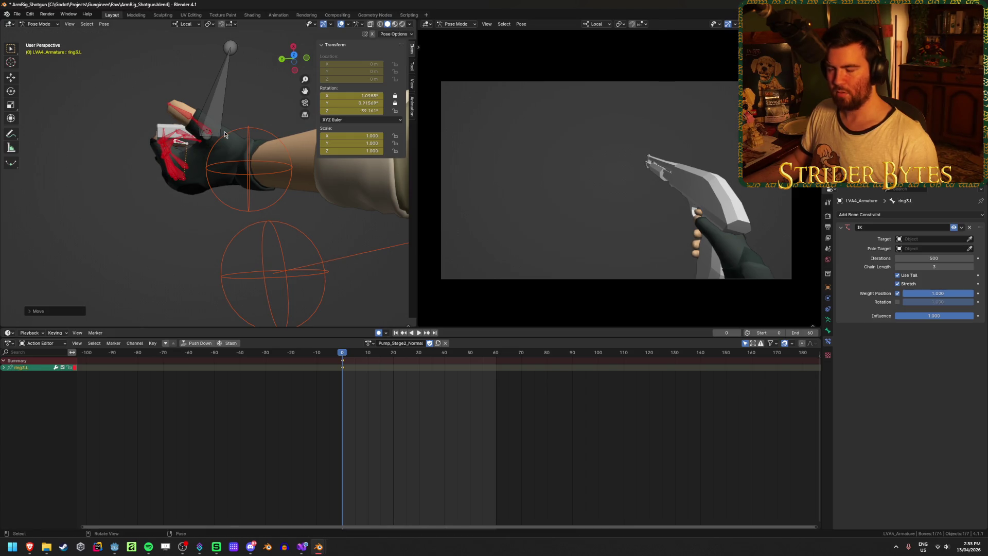
scroll(216, 132, "up", 5)
mouse_move(215, 132)
middle_mouse_down()
mouse_move(190, 170)
mouse_move(264, 127)
middle_mouse_up()
mouse_move(221, 172)
middle_mouse_down()
mouse_move(196, 155)
mouse_move(175, 165)
middle_mouse_up()
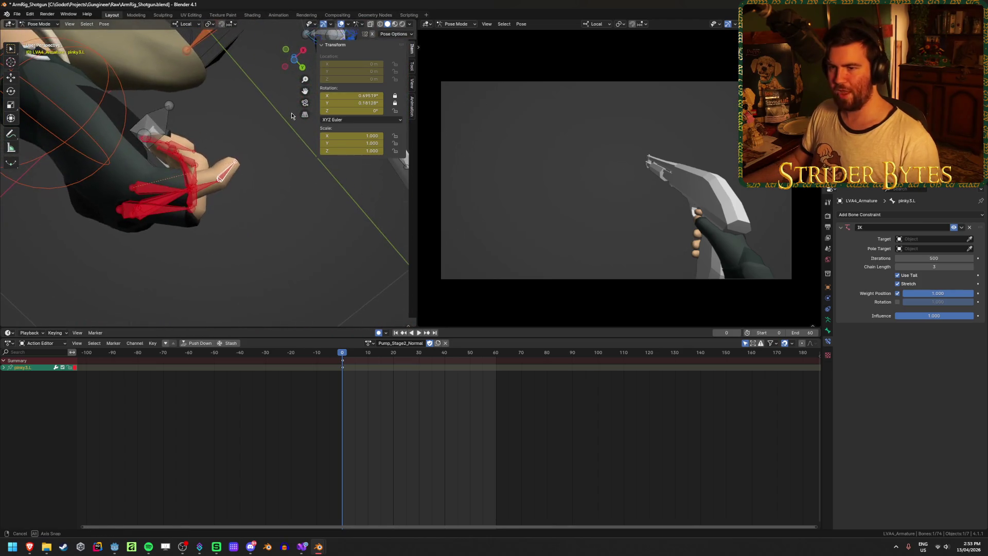
left_click_drag(154, 170, 169, 88)
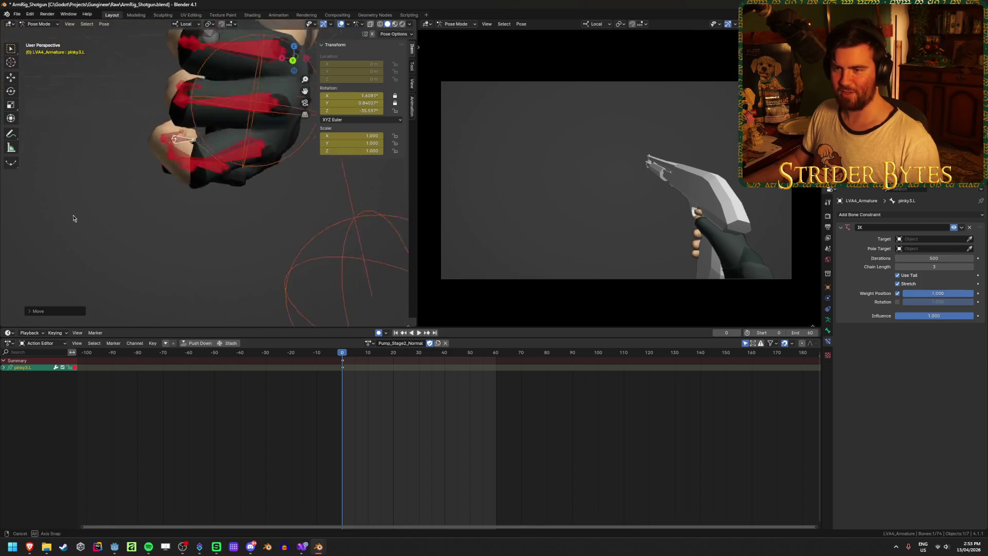
mouse_move(169, 88)
middle_mouse_down()
mouse_move(77, 216)
mouse_move(164, 198)
middle_mouse_up()
left_click(170, 101)
middle_click_drag(170, 100, 247, 84)
key("g")
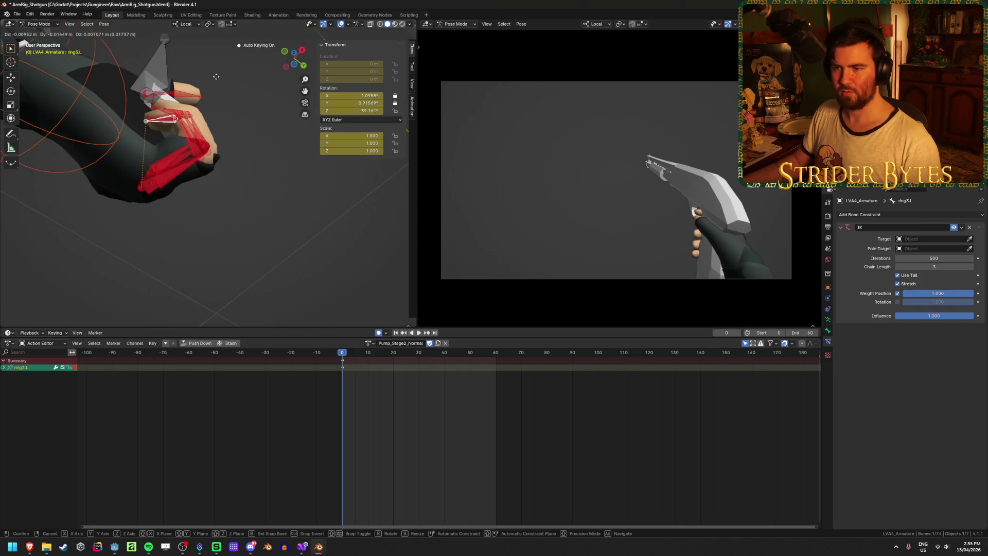
left_click(206, 134)
mouse_move(206, 134)
middle_mouse_down()
mouse_move(149, 184)
mouse_move(106, 172)
mouse_move(134, 165)
middle_mouse_up()
Bend the ring1.L and middle1.L base bones to close the knuckles.
left_click(255, 143)
middle_click_drag(255, 142, 288, 129)
key("r")
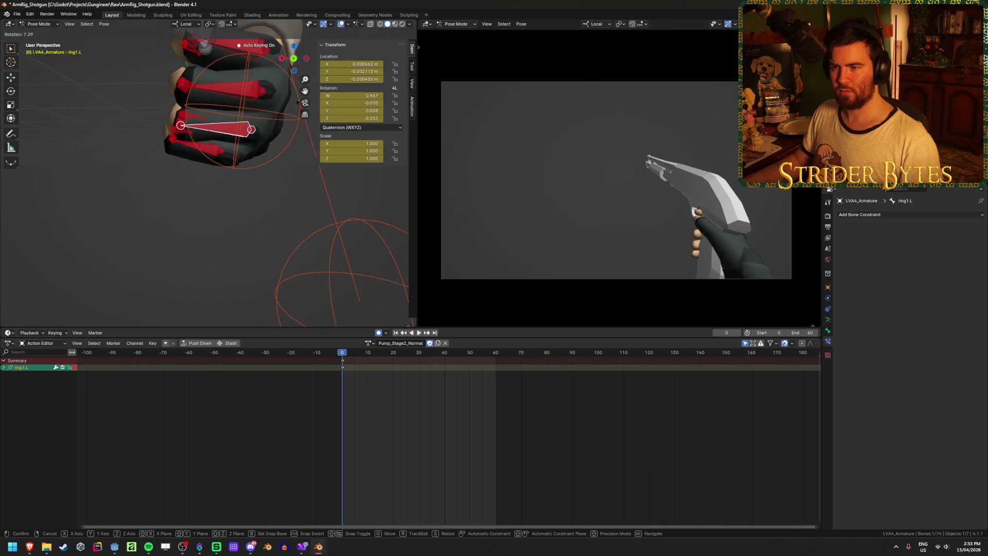
key("Return")
left_click(226, 92)
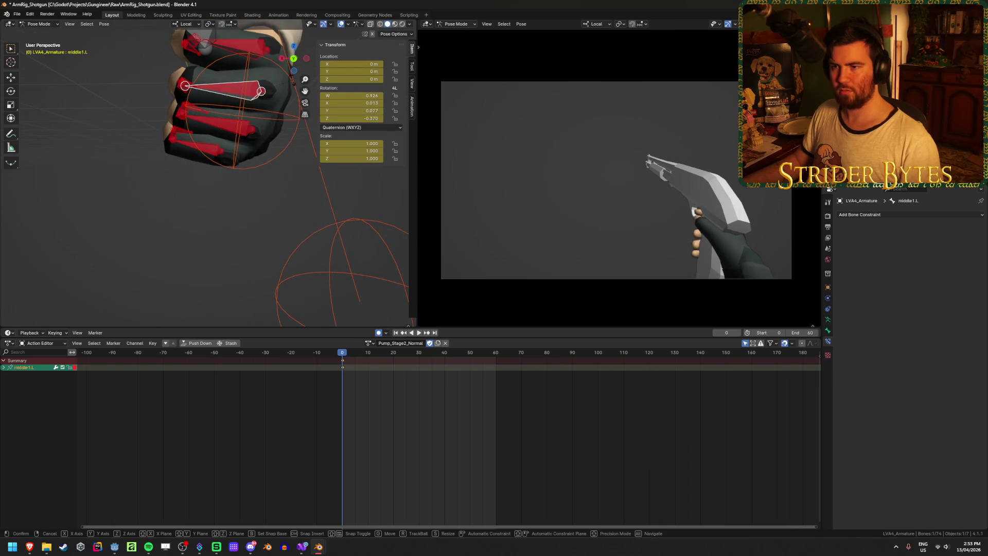
key("r")
left_click(199, 125)
mouse_move(199, 125)
middle_mouse_down()
mouse_move(203, 250)
mouse_move(231, 256)
middle_mouse_up()
scroll(187, 172, "down", 5)
mouse_move(187, 172)
middle_mouse_down()
mouse_move(169, 207)
mouse_move(194, 242)
middle_mouse_up()
left_click(168, 207)
Nudge and rotate the handIK.L control slightly.
key("g")
left_click(273, 232)
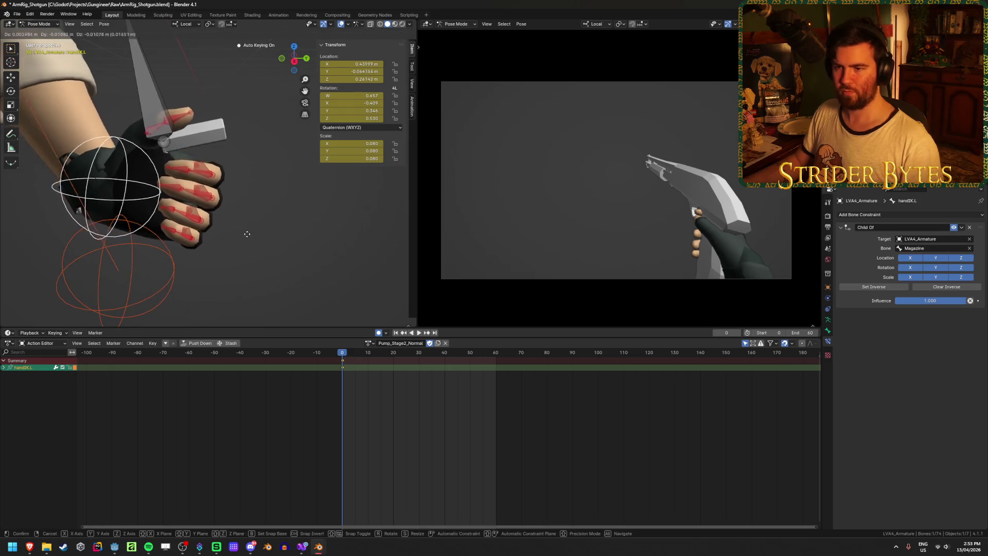
key("r")
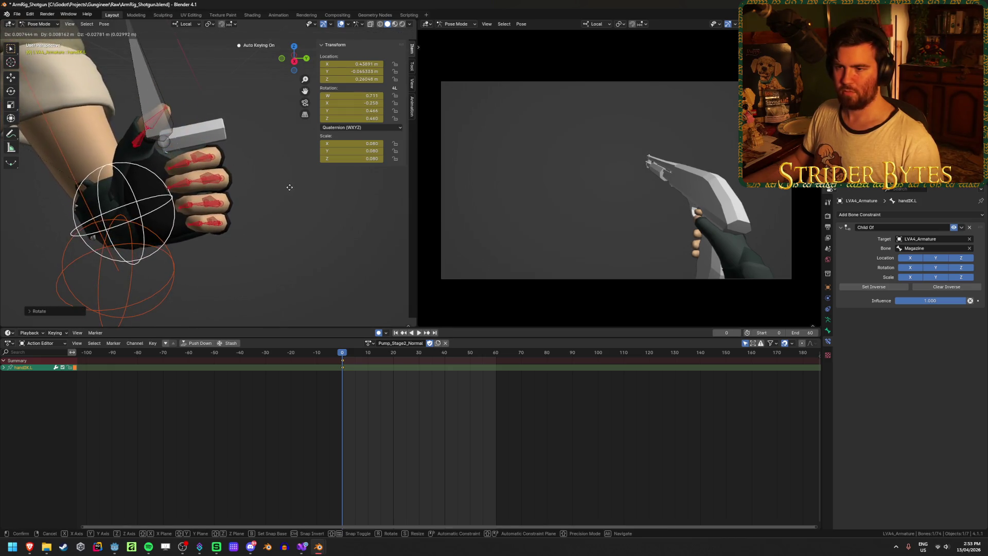
right_click(283, 185)
mouse_move(283, 186)
middle_mouse_down()
mouse_move(171, 209)
mouse_move(170, 264)
mouse_move(231, 272)
middle_mouse_up()
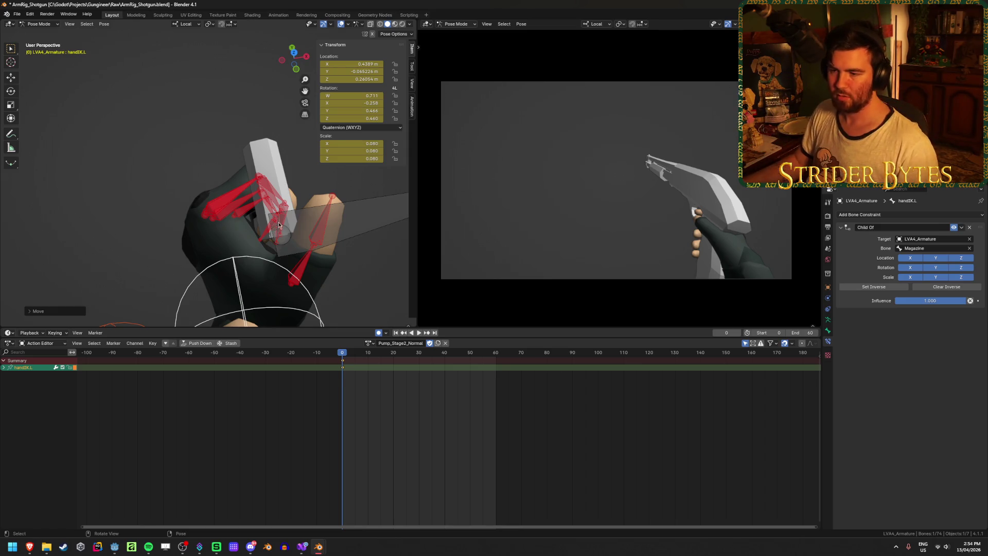
Tuck the index fingertip Index3.L further in with two moves.
mouse_move(279, 225)
middle_mouse_down()
mouse_move(257, 206)
mouse_move(260, 191)
mouse_move(234, 218)
mouse_move(295, 203)
mouse_move(220, 217)
mouse_move(195, 180)
mouse_move(260, 245)
mouse_move(234, 269)
mouse_move(210, 206)
mouse_move(294, 180)
middle_mouse_up()
left_click(260, 190)
key("g")
left_click(327, 184)
key("g")
left_click(196, 176)
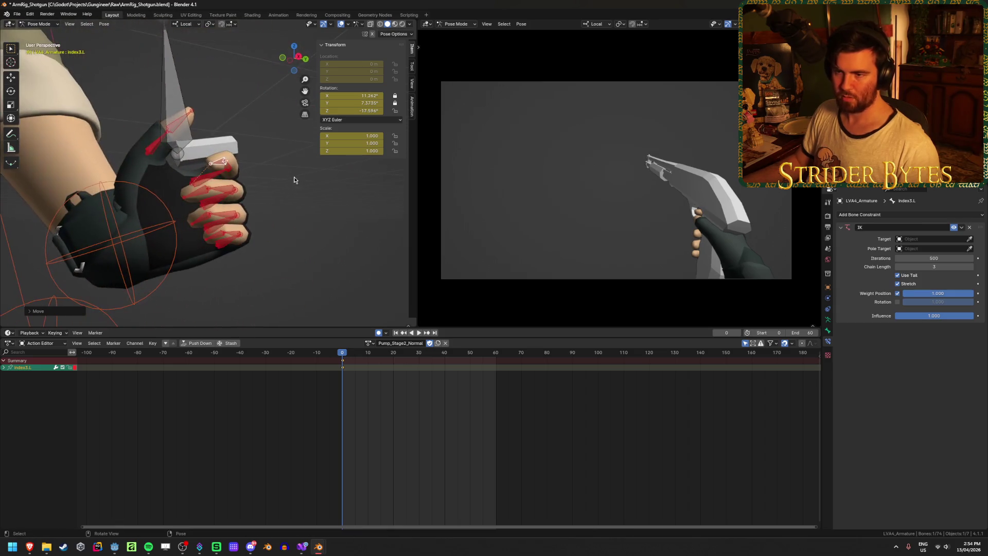
Move the middle thumb bone thumb2.L into place around the pump.
left_click(171, 123)
left_click(179, 126)
mouse_move(178, 127)
middle_mouse_down()
mouse_move(313, 203)
mouse_move(200, 237)
middle_mouse_up()
middle_click_drag(195, 230, 306, 281)
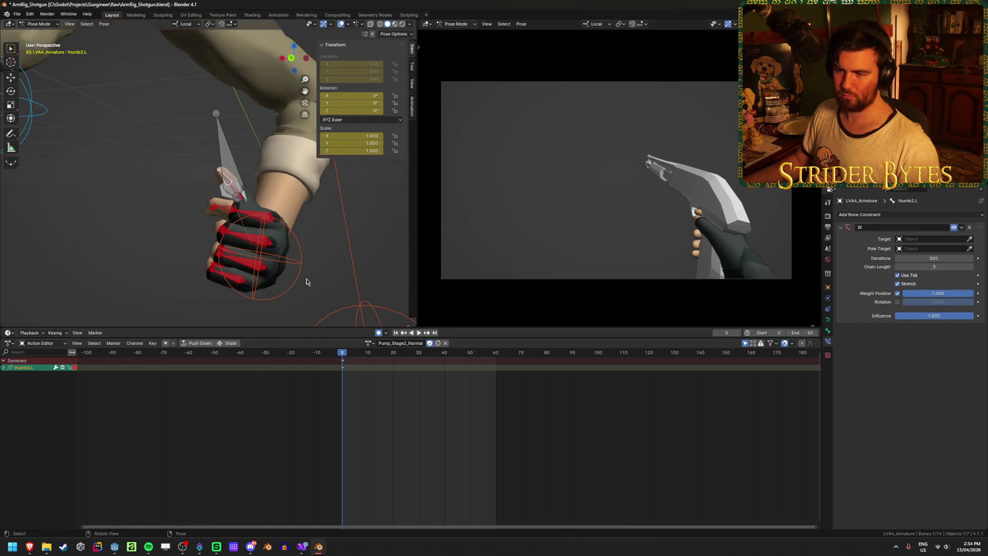
left_click_drag(301, 266, 271, 218)
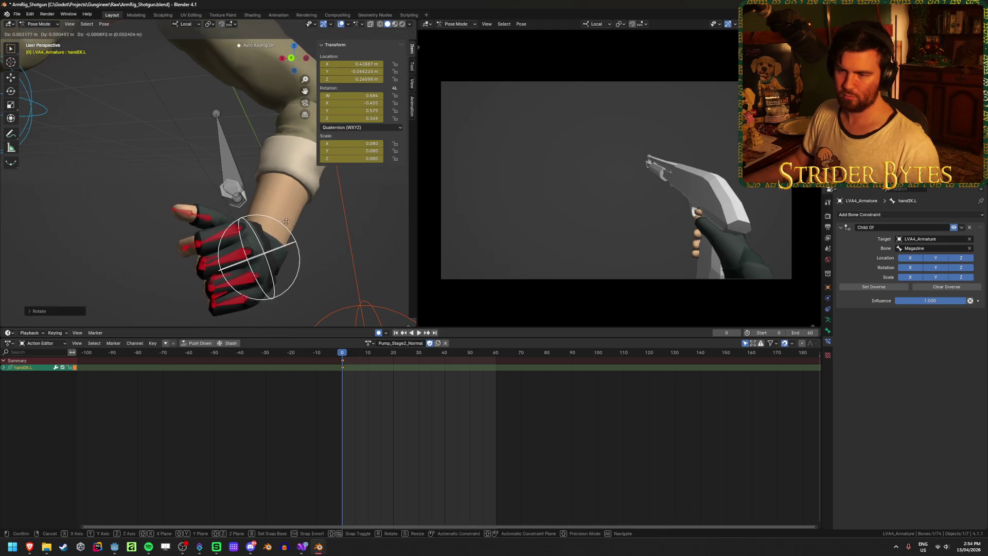
left_click(208, 204)
mouse_move(208, 204)
middle_mouse_down()
mouse_move(361, 186)
mouse_move(354, 198)
mouse_move(390, 231)
mouse_move(381, 257)
mouse_move(270, 279)
mouse_move(305, 261)
middle_mouse_up()
key("g")
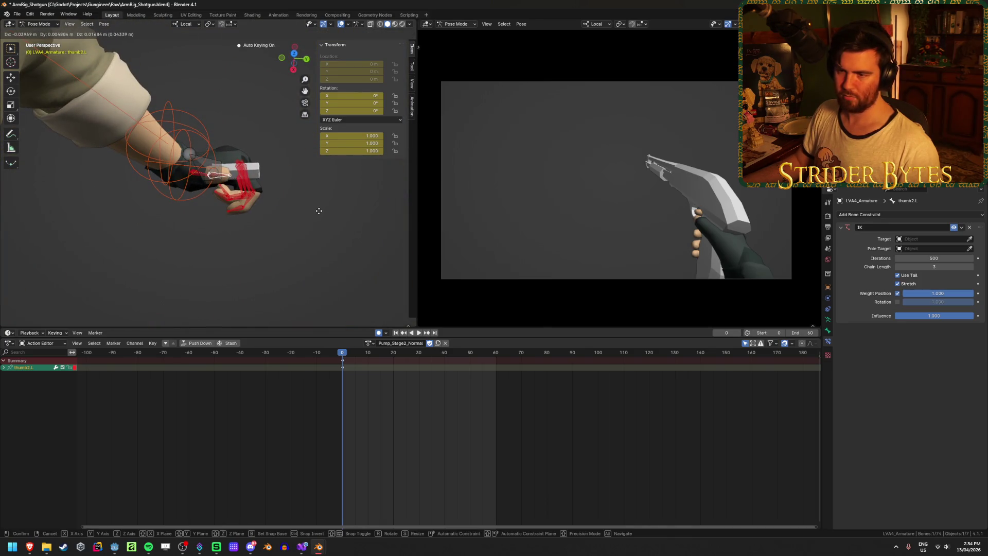
left_click(311, 221)
Rotate thumb2.L and thumb1.L to bend the thumb around the pump.
scroll(311, 223, "up", 6)
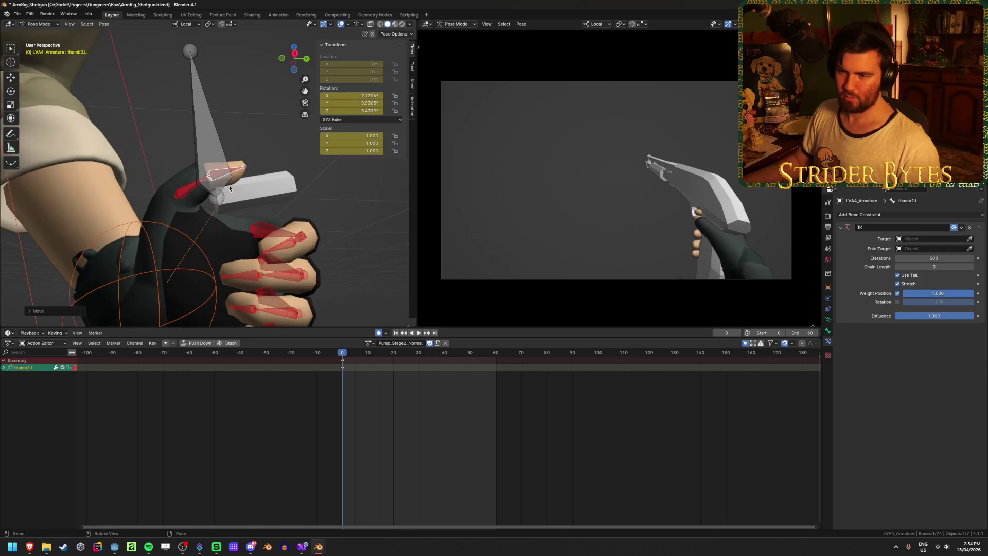
key("r")
left_click(253, 134)
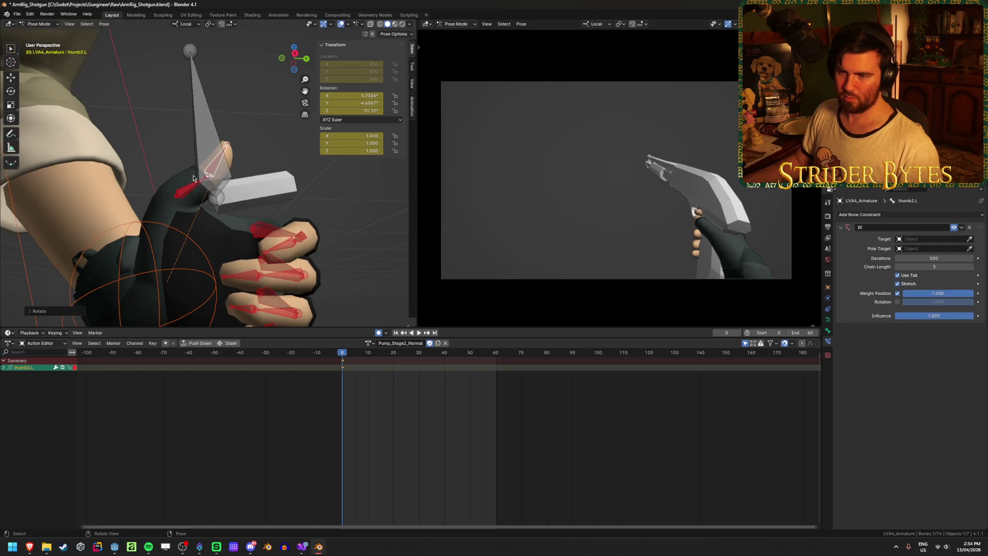
left_click(195, 182)
key("r")
left_click(249, 177)
mouse_move(248, 177)
middle_mouse_down()
mouse_move(217, 214)
mouse_move(179, 217)
middle_mouse_up()
Fine-tune handIK.L with another nudge, rotation and move.
left_click(261, 243)
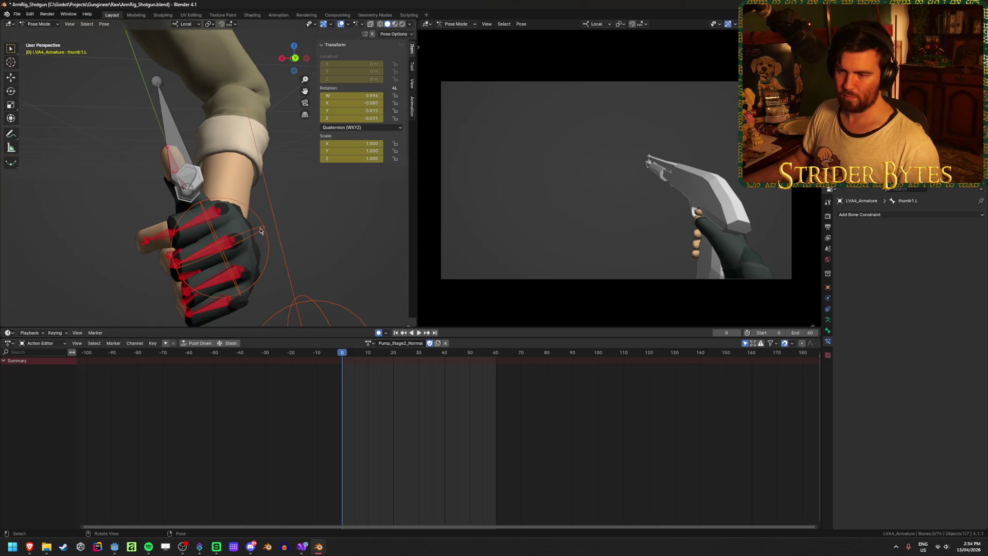
left_click(260, 242)
mouse_move(260, 242)
middle_mouse_down()
mouse_move(239, 184)
mouse_move(249, 214)
mouse_move(378, 192)
middle_mouse_up()
key("g")
left_click(241, 197)
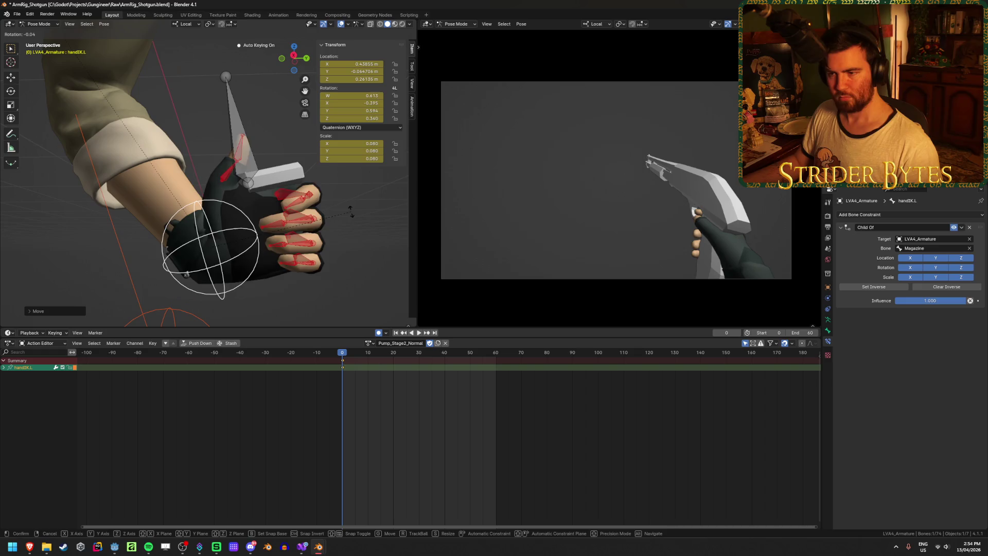
key("r")
left_click(355, 201)
key("g")
left_click(353, 202)
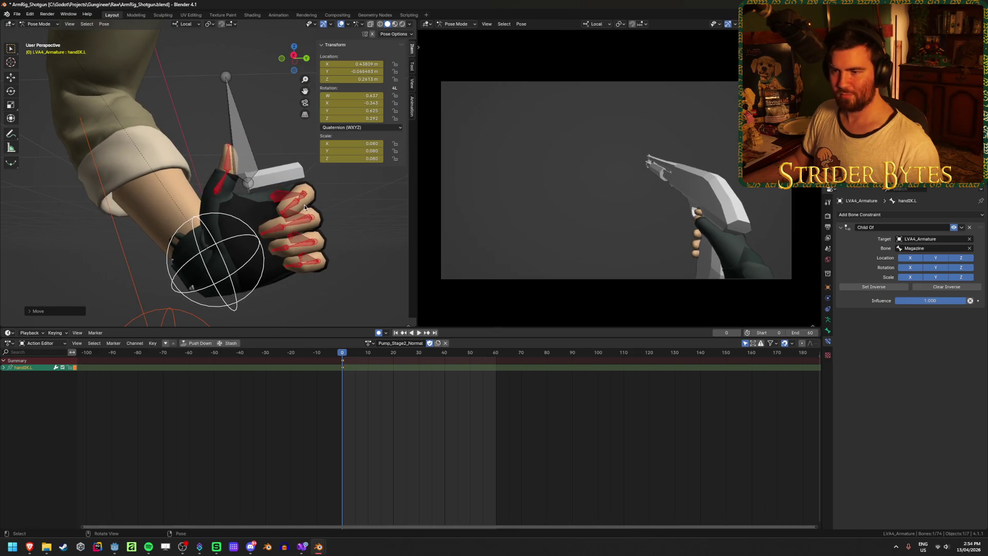
Rotate thumb1.L to a new angle and inspect the finished grip.
left_click(228, 182)
key("r")
left_click(262, 179)
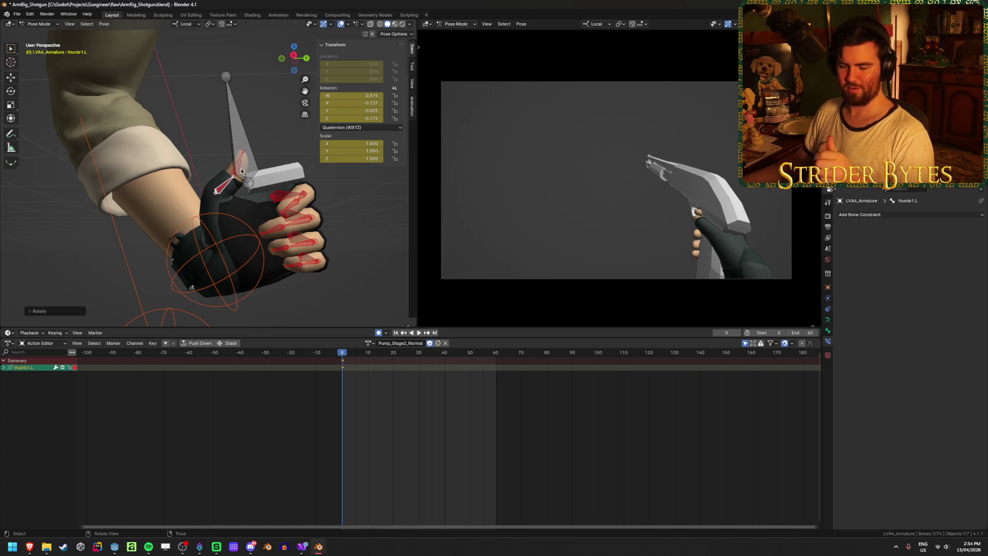
mouse_move(264, 179)
middle_mouse_down()
mouse_move(342, 276)
mouse_move(129, 258)
mouse_move(28, 263)
mouse_move(302, 259)
middle_mouse_up()
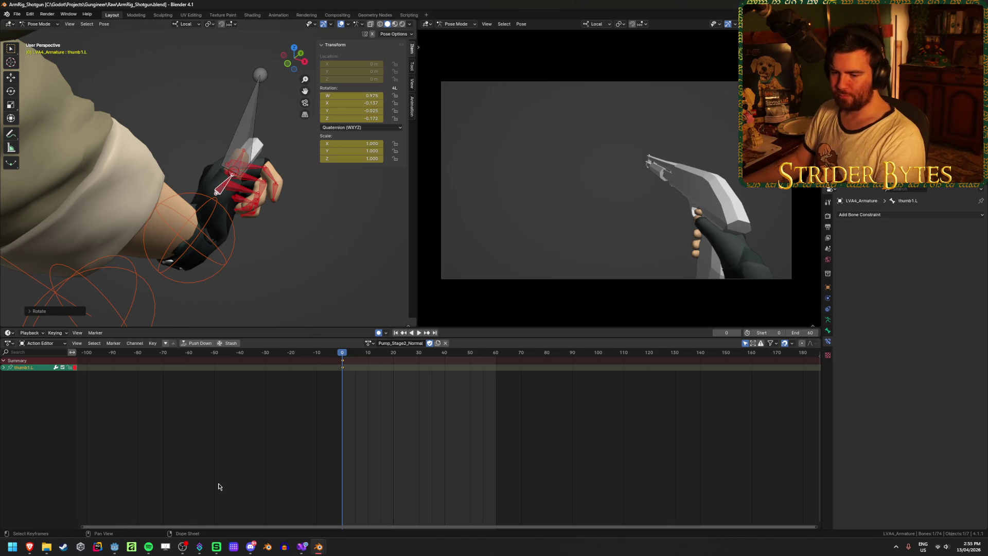
In Brave, replay the Pump Reload video from near the start and skip to the pump action.
mouse_move(30, 546)
left_click(183, 509)
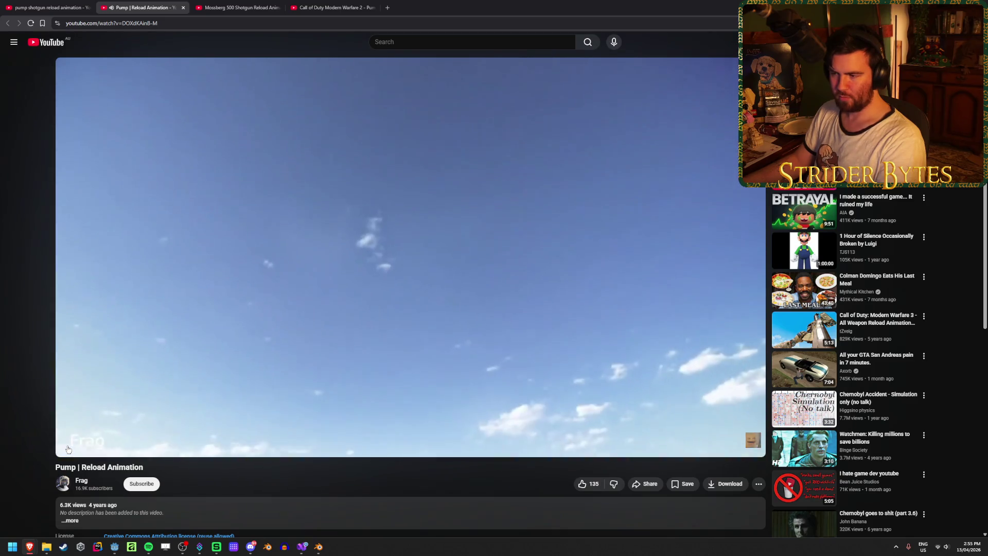
left_click(126, 435)
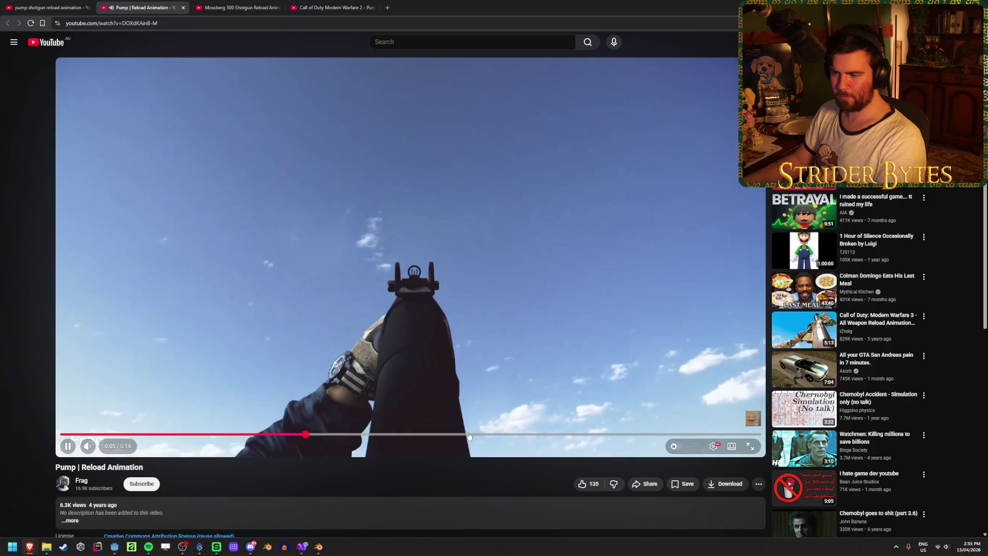
left_click(473, 435)
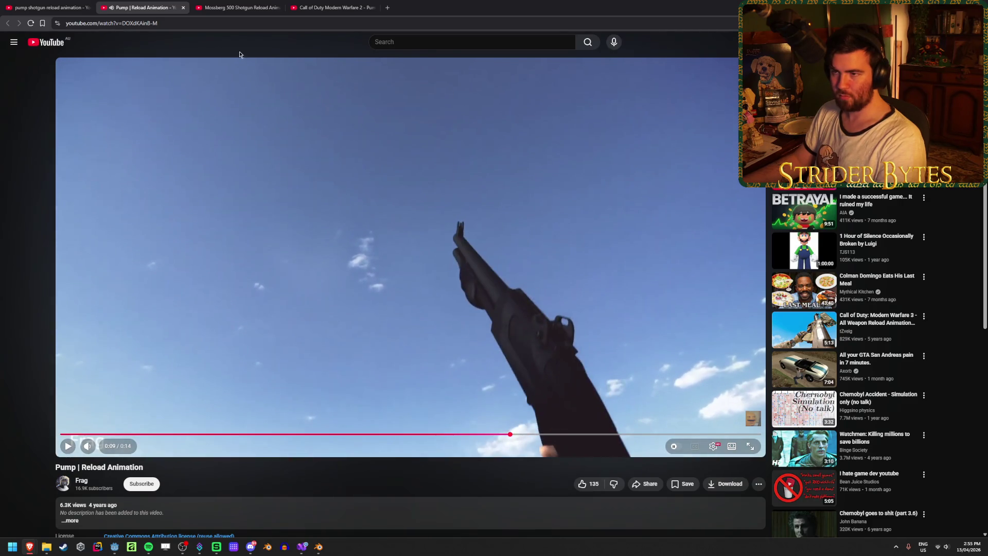
Replay the Mossberg 500 reload and pause it mid-pump, then open the Call of Duty reference.
key("ctrl+Tab")
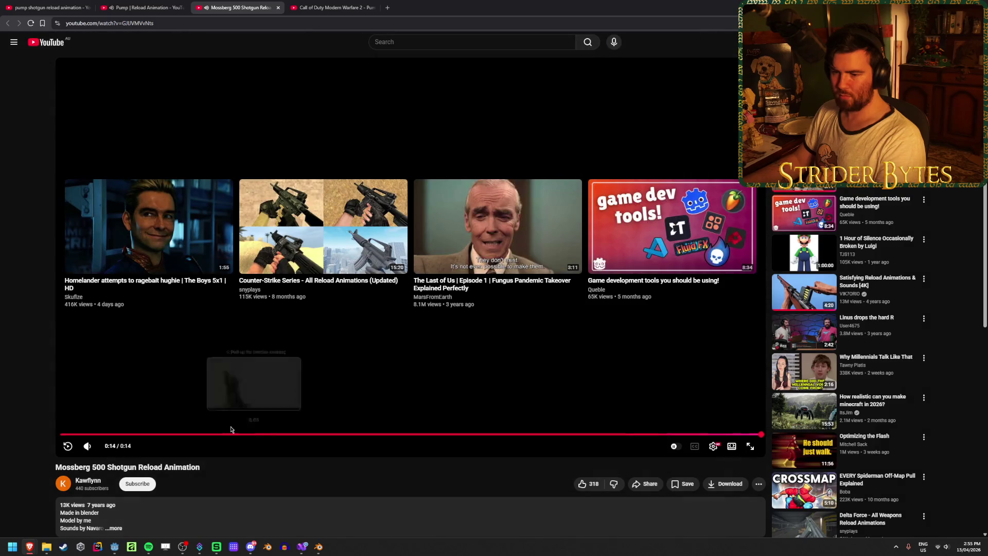
left_click(161, 434)
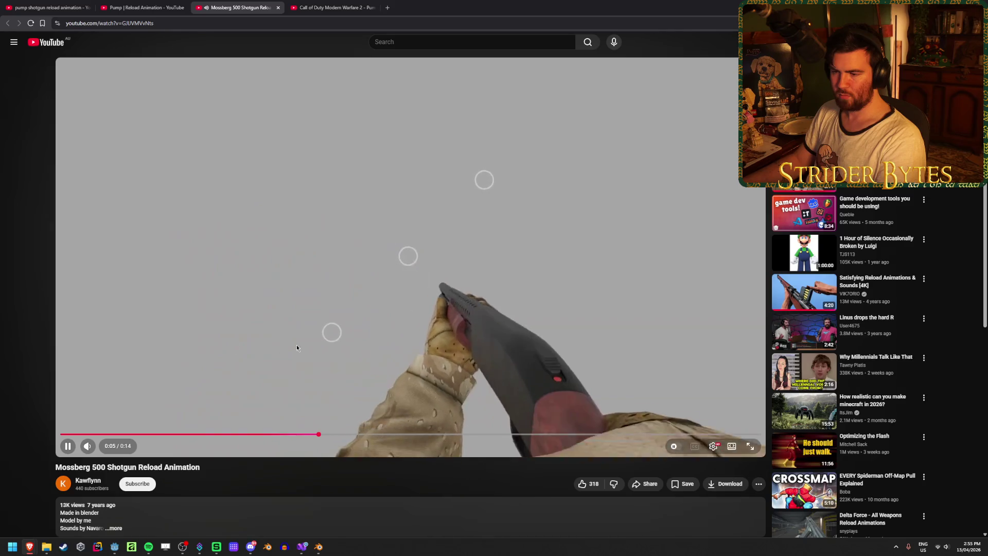
left_click(296, 344)
left_click(340, 2)
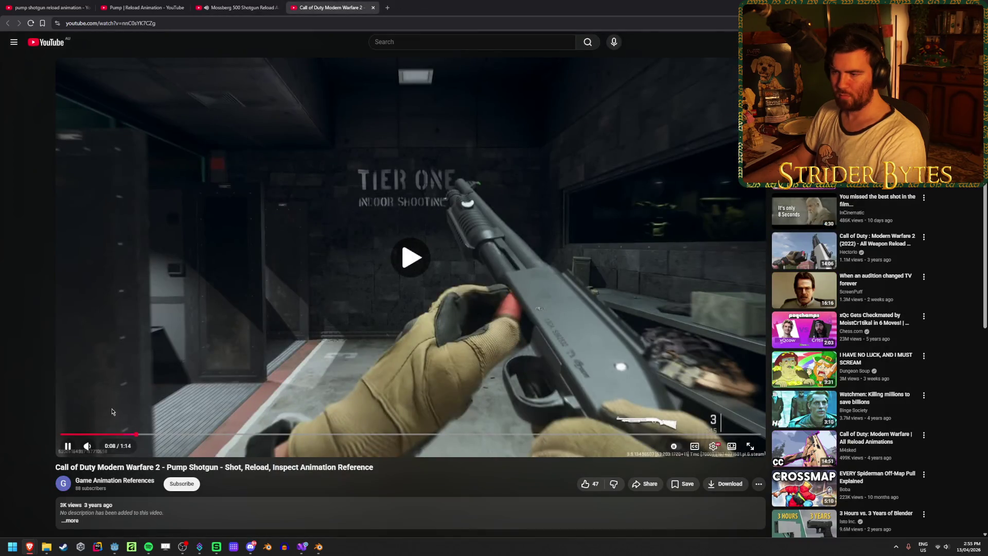
Scrub the Modern Warfare 2 reference to 0:05, play it, and pause at 0:08 on the red shell.
key("Left")
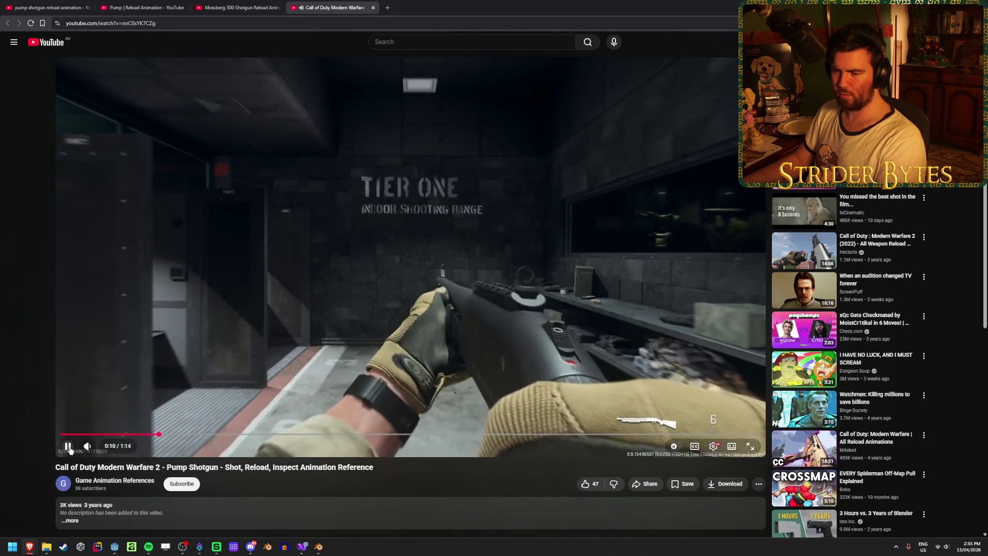
left_click(68, 446)
left_click_drag(149, 436, 149, 436)
left_click(67, 447)
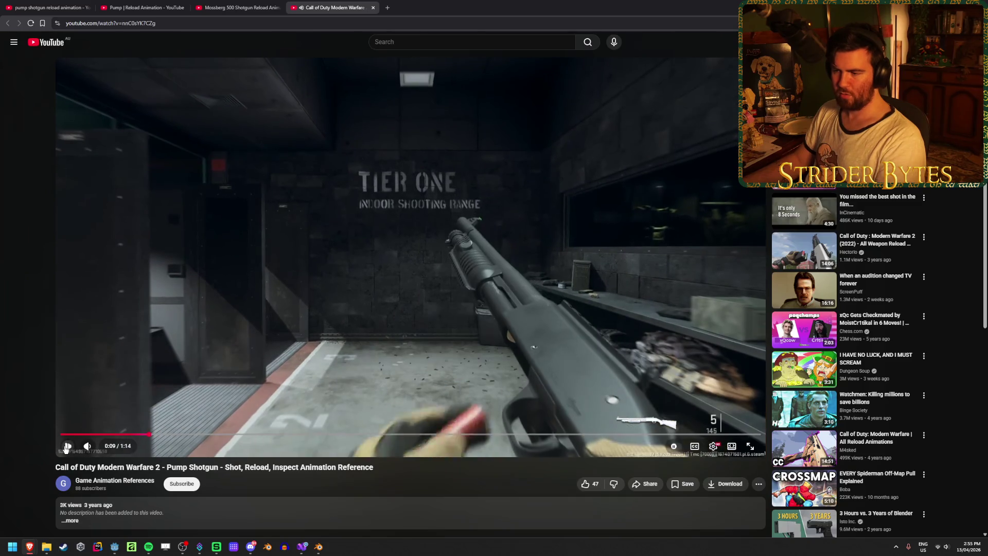
left_click(66, 447)
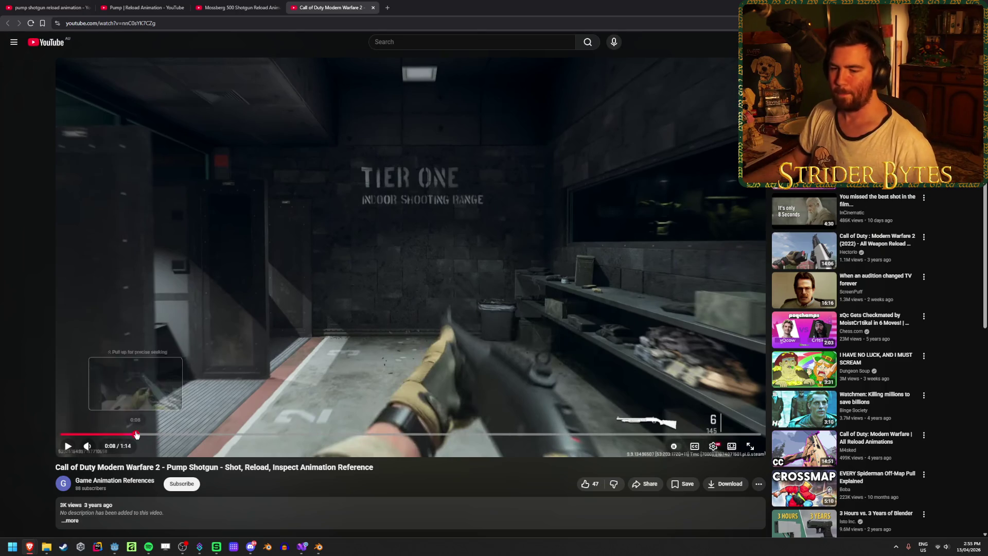
left_click(135, 434)
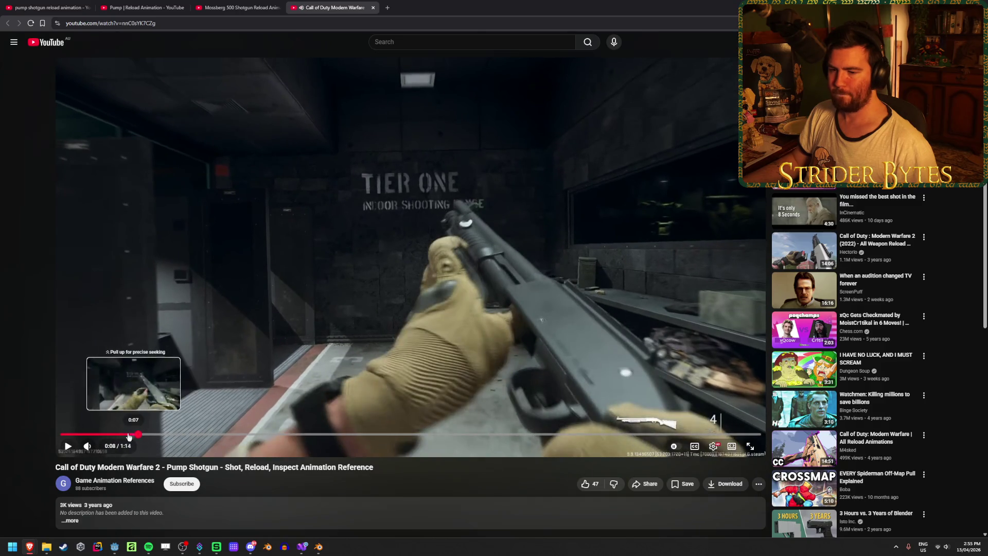
left_click(111, 434)
left_click(69, 447)
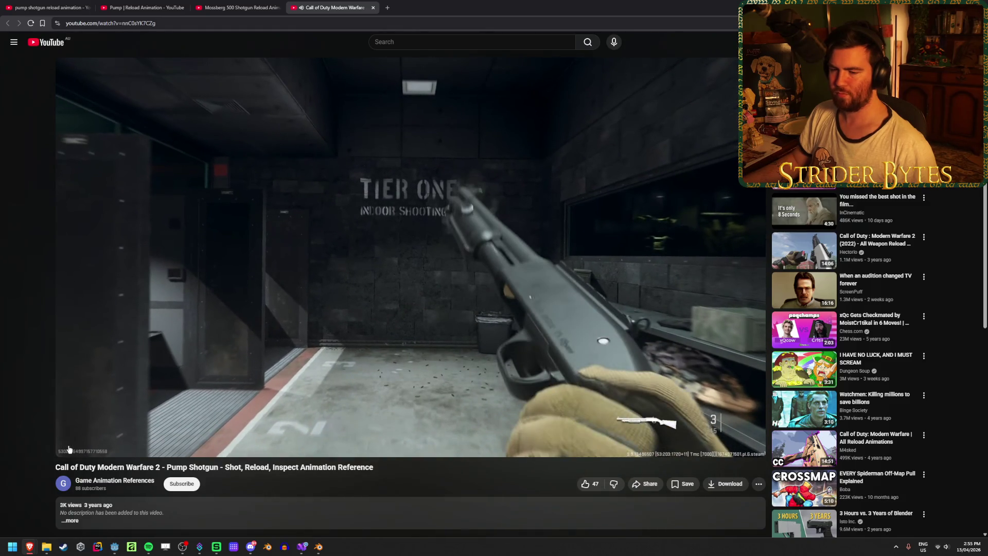
left_click(67, 447)
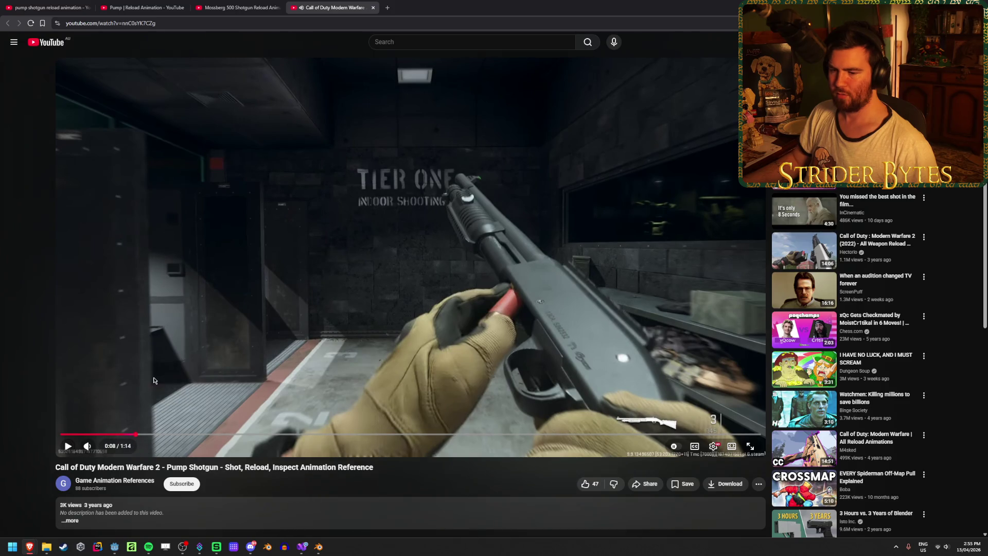
Rewind the reference to 0:03, pause at 0:07, and frame-step as the shell nears the port.
key("Left")
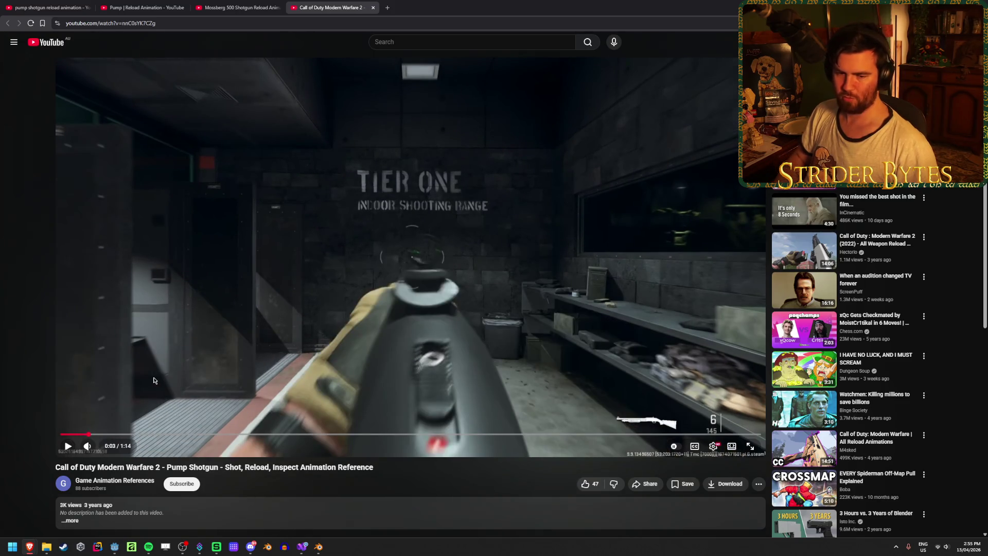
left_click(153, 381)
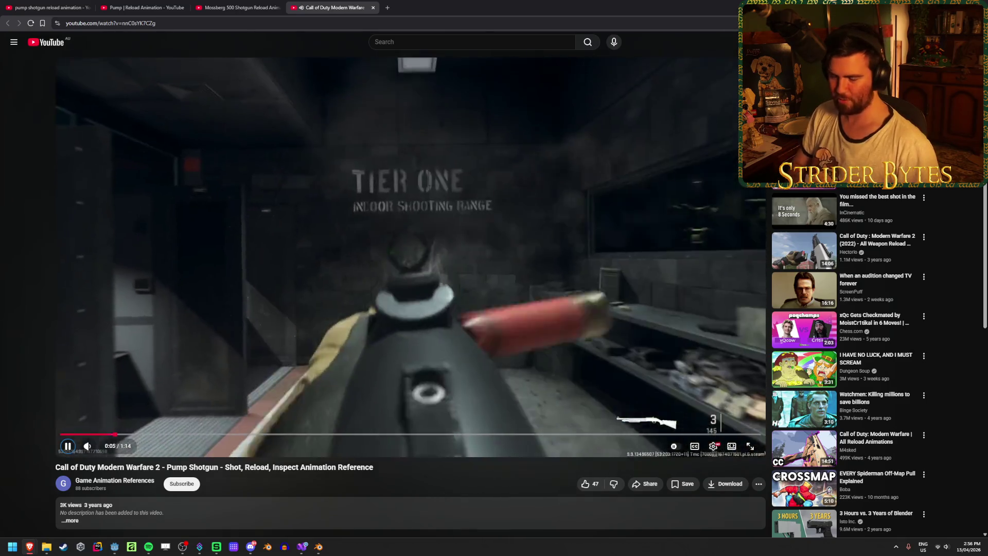
left_click(153, 381)
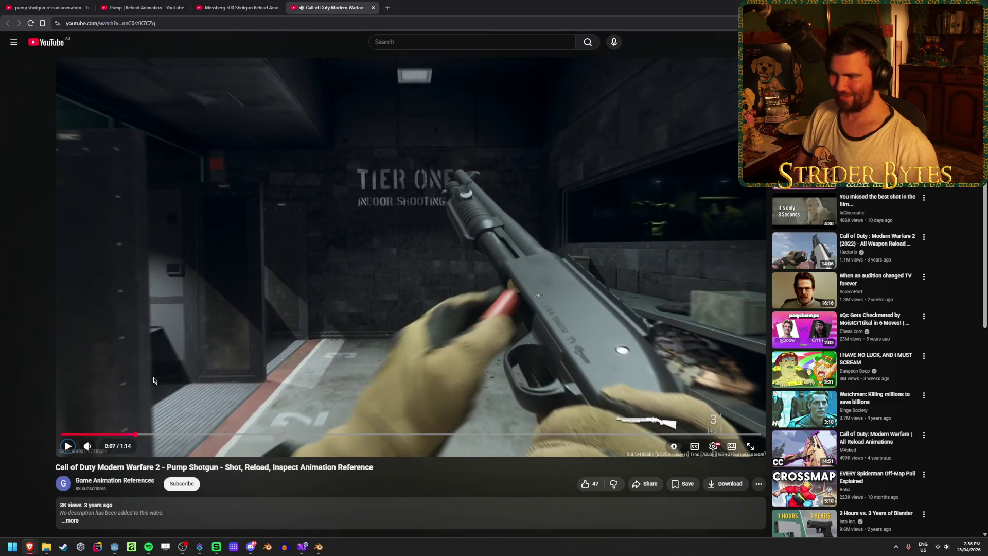
key("period")
key("period")
key("period")
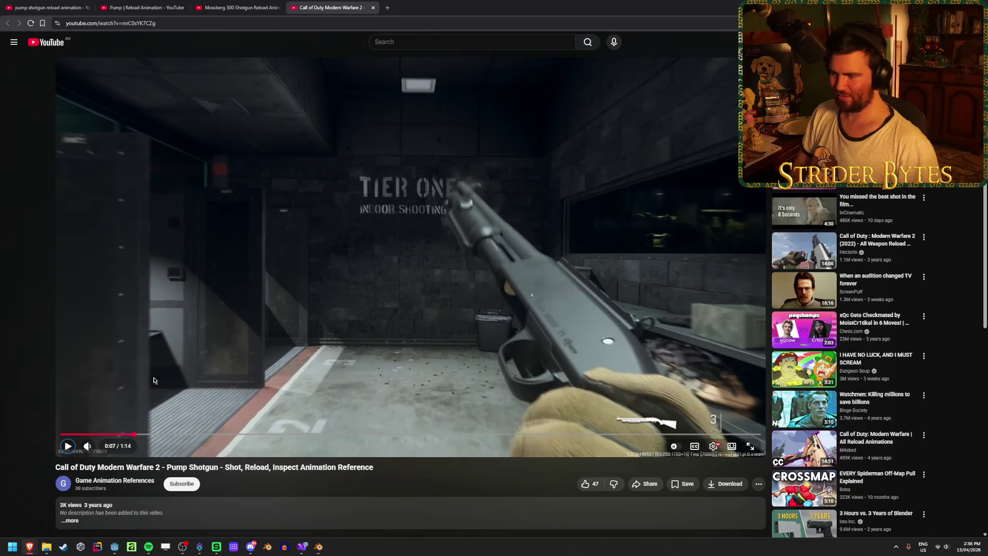
key("period")
key("period")
key("period")
key("period")
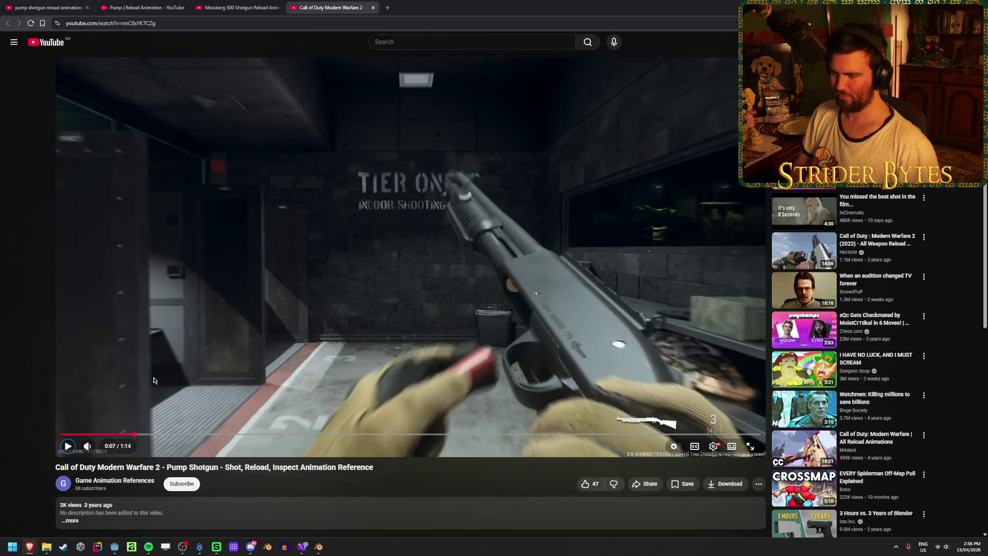
key("period")
key("period")
key("period")
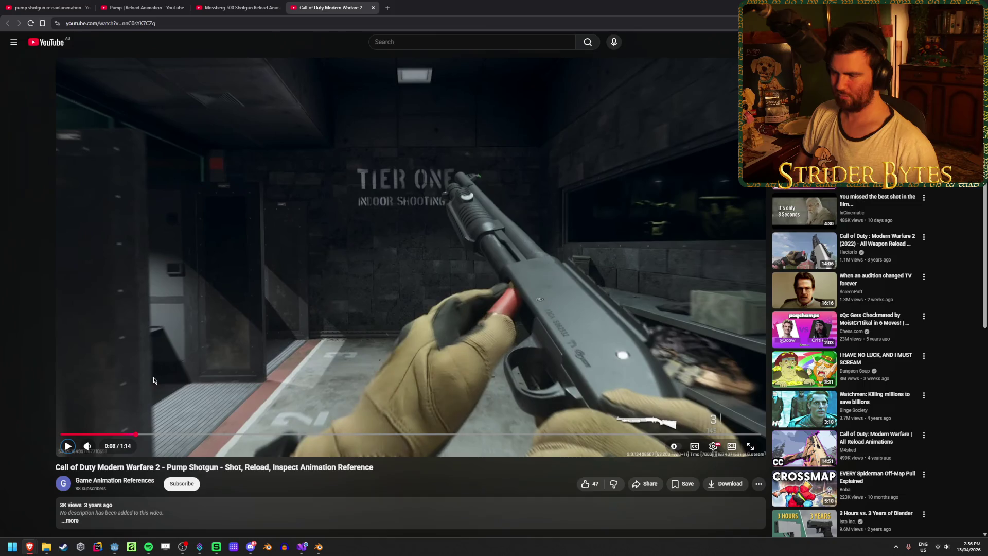
Frame-step through the shell push until the count reaches 4, then minimise the browser.
key("period")
key("period")
key("period")
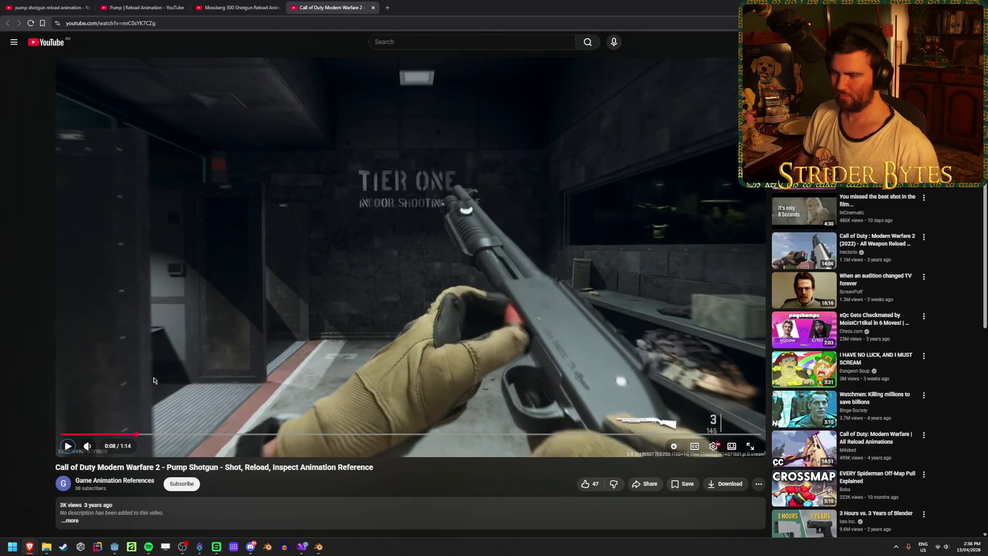
key("period")
key("period")
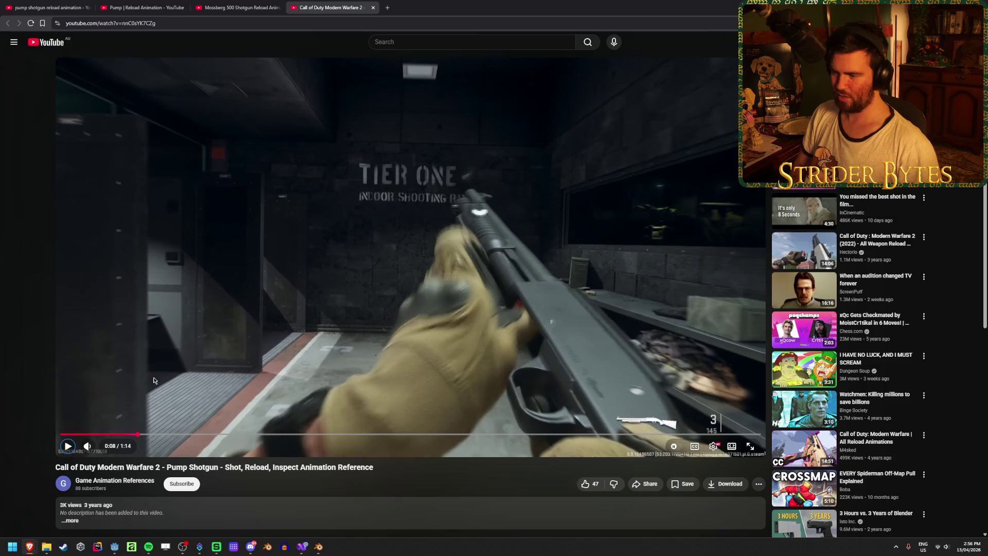
key("period")
key("period")
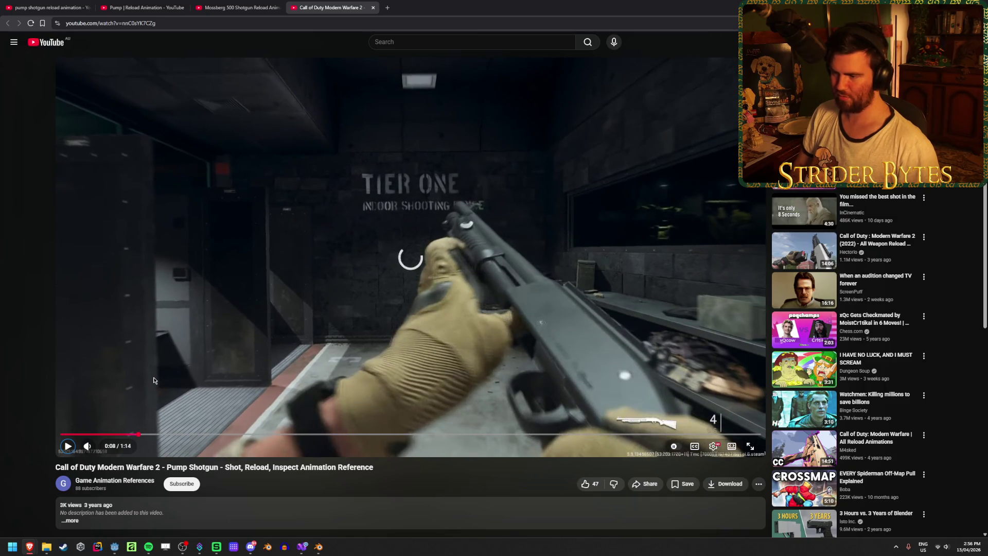
key("period")
key("period")
key("period")
key("period")
key("period")
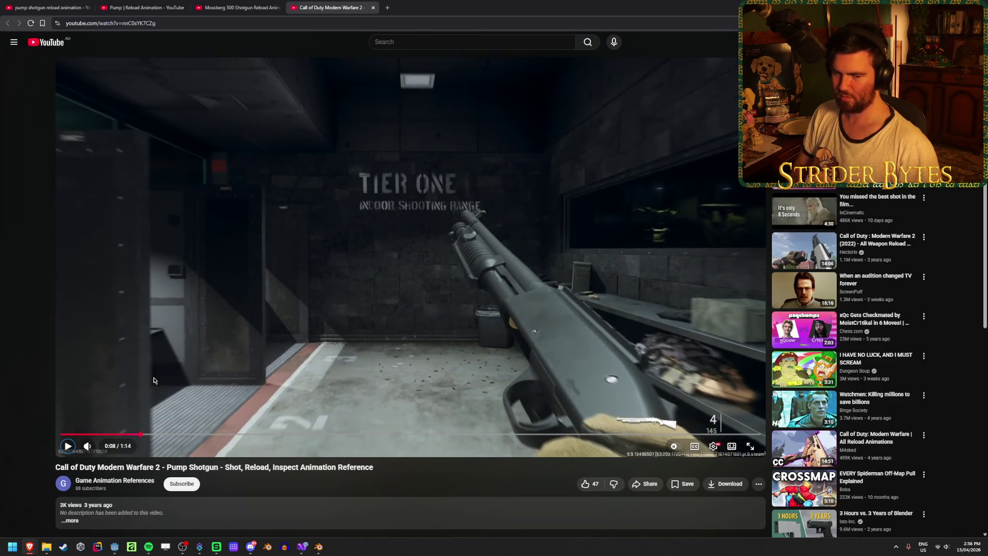
key("period")
key("period")
key("period")
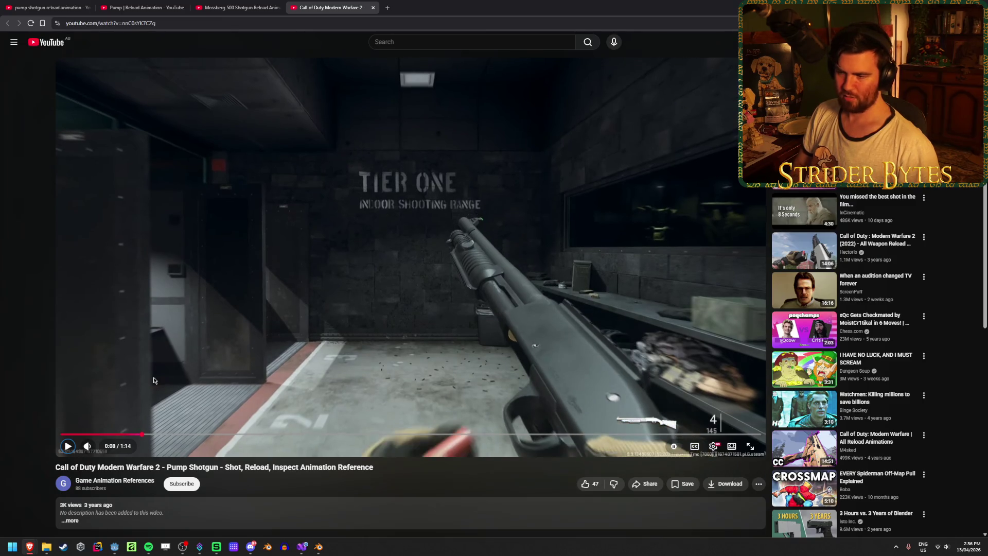
key("period")
key("period")
key("period")
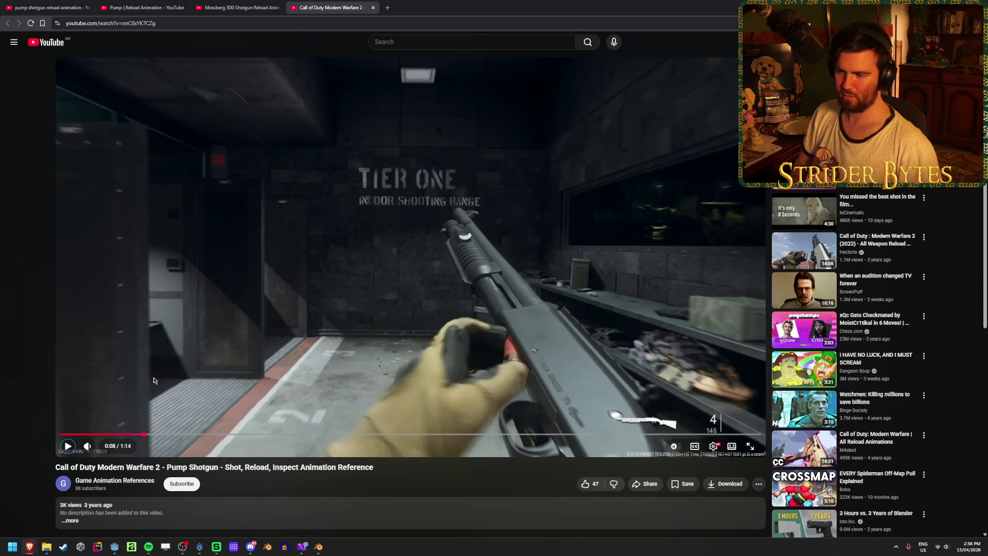
key("period")
key("period")
key("period")
key("period")
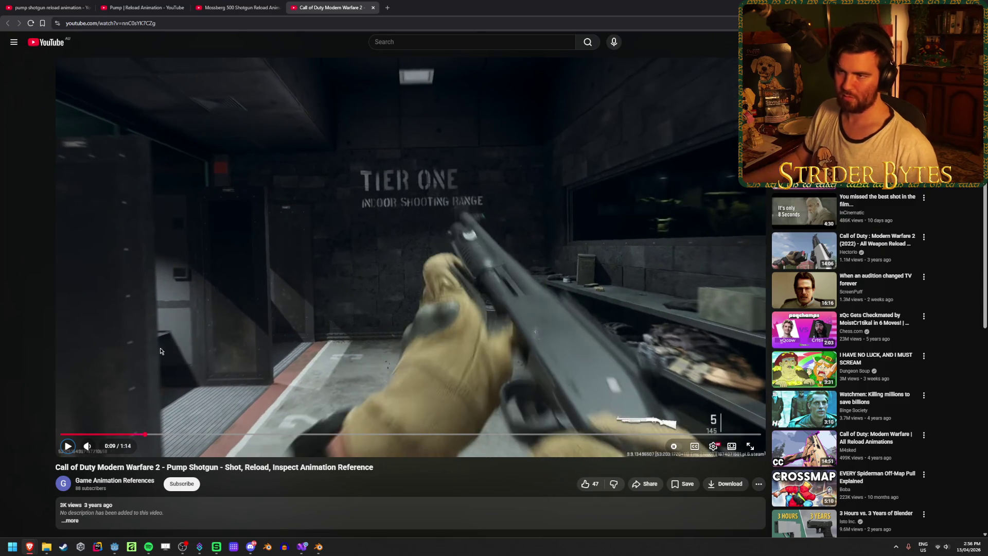
key("space")
key("space")
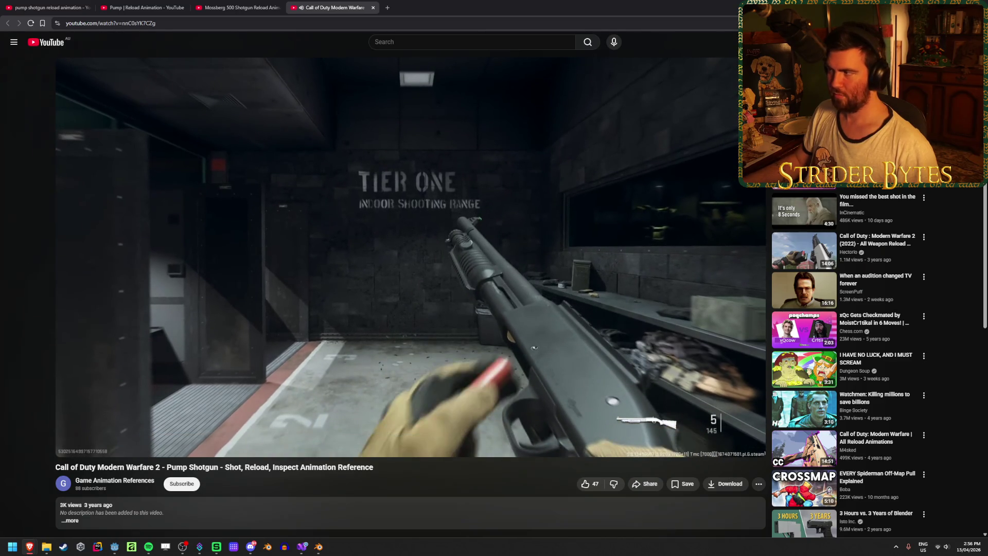
left_click(940, 7)
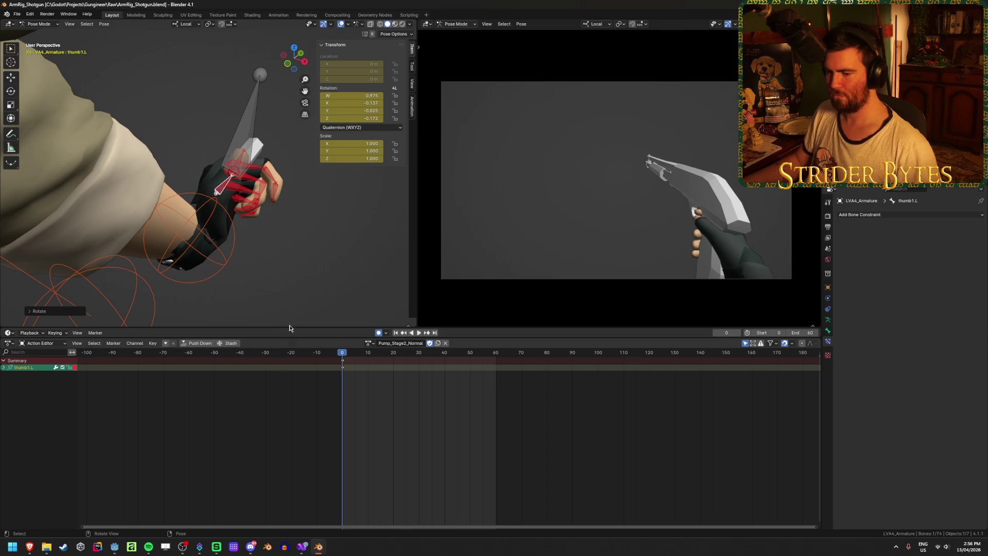
Bring back the YouTube reference, move it to 0:08, and frame-step through the pump at 0:09.
mouse_move(30, 547)
left_click(216, 479)
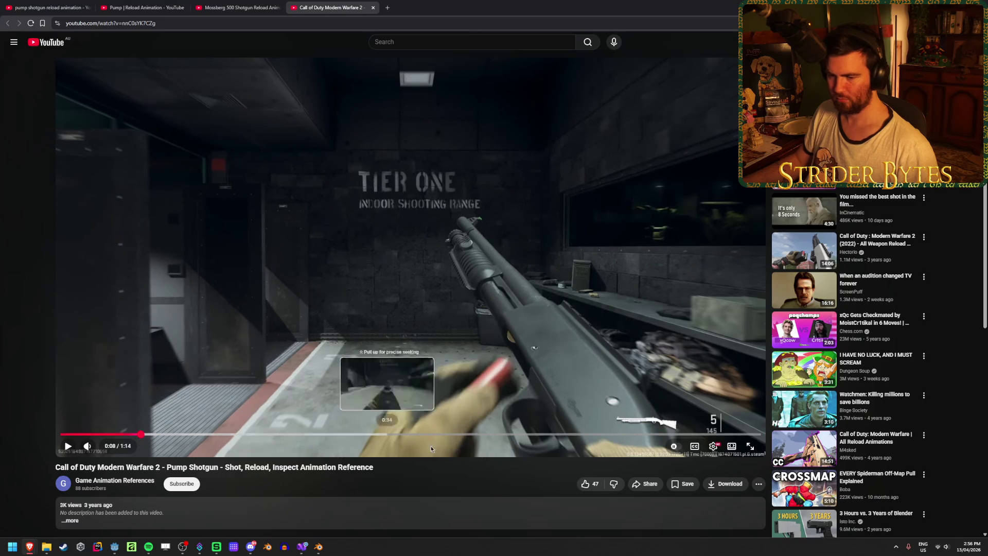
left_click(388, 434)
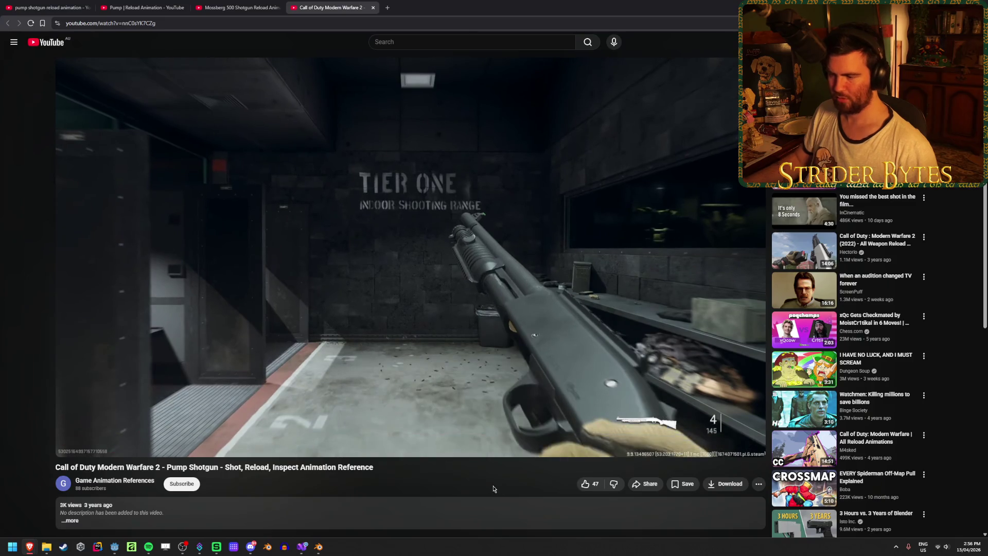
key("period")
key("period")
key("period")
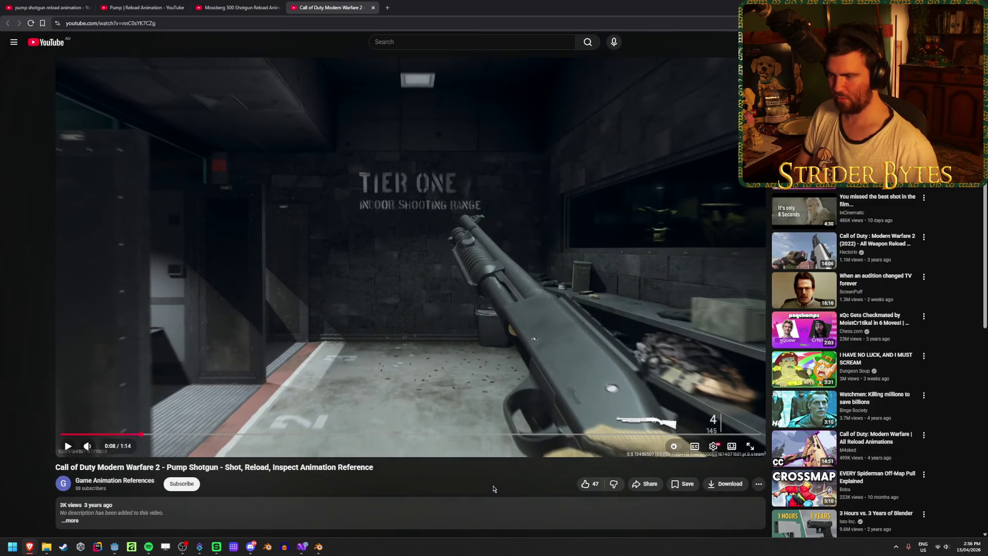
key("period")
key("period")
key("period")
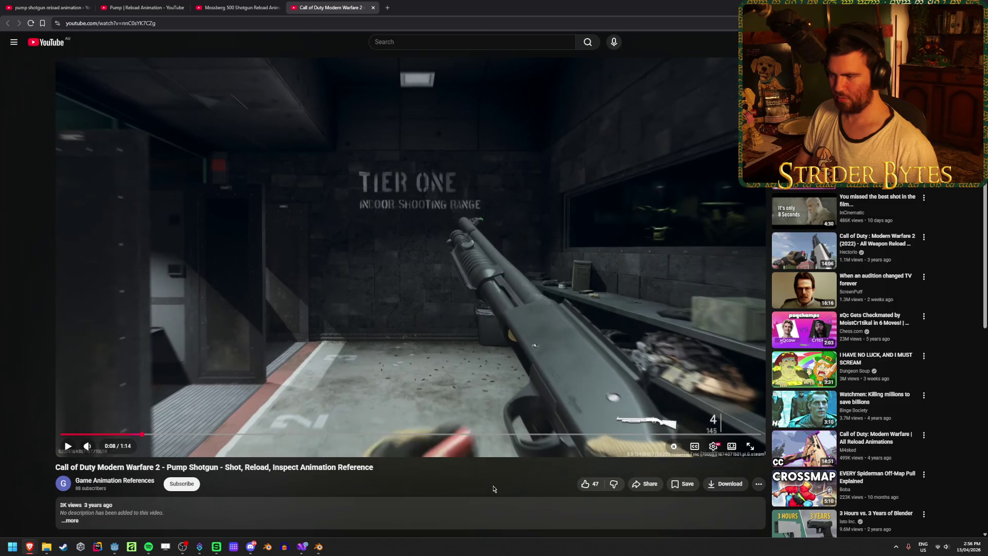
key("period")
key("period")
key("period")
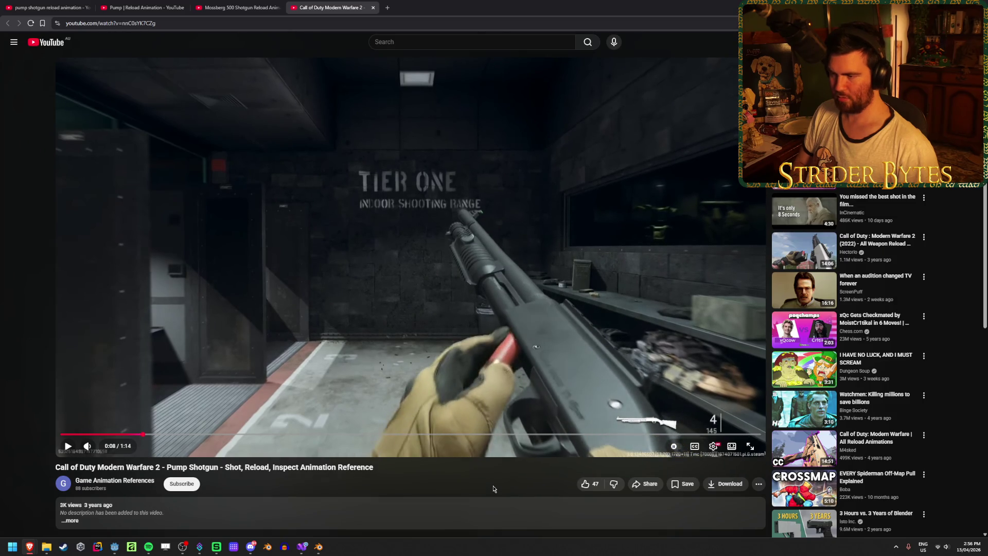
key("period")
key("period")
key("period")
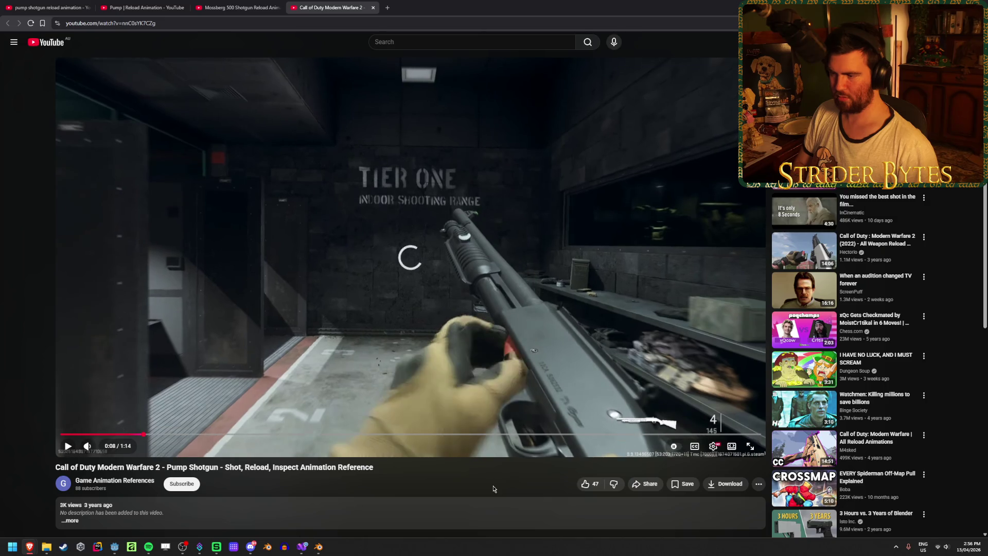
key("period")
key("period")
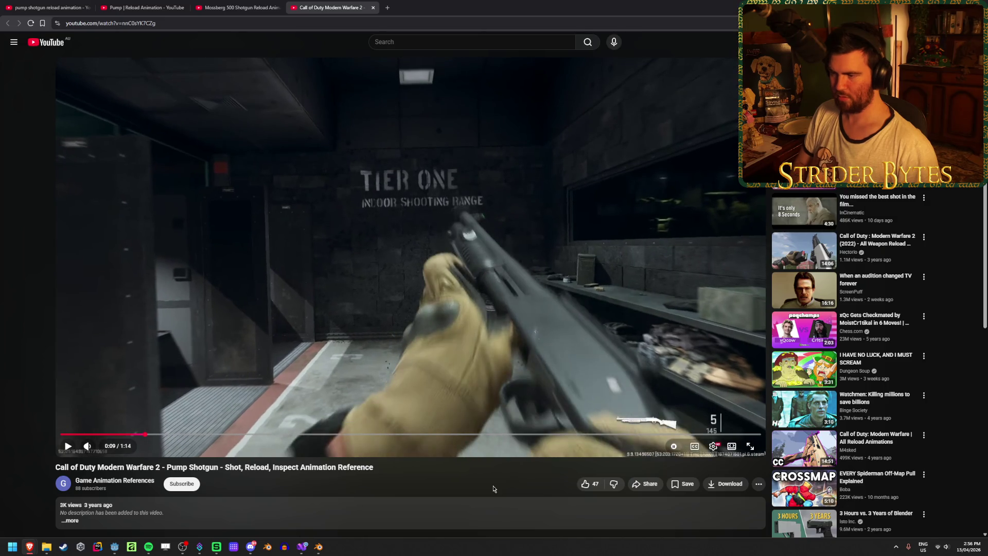
key("period")
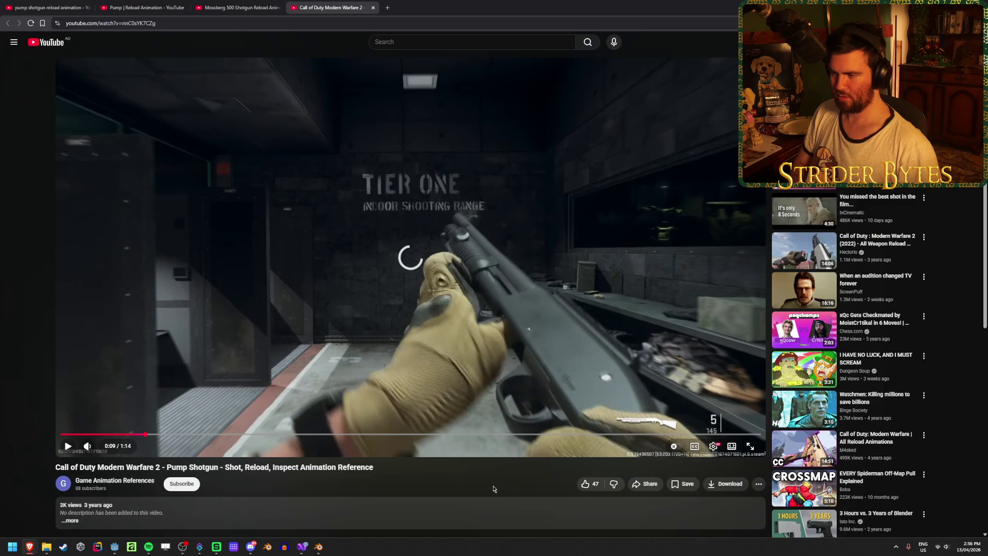
Step back to 0:08, then frame-step forward as the shell is lifted and pushed into the port.
key("comma")
key("comma")
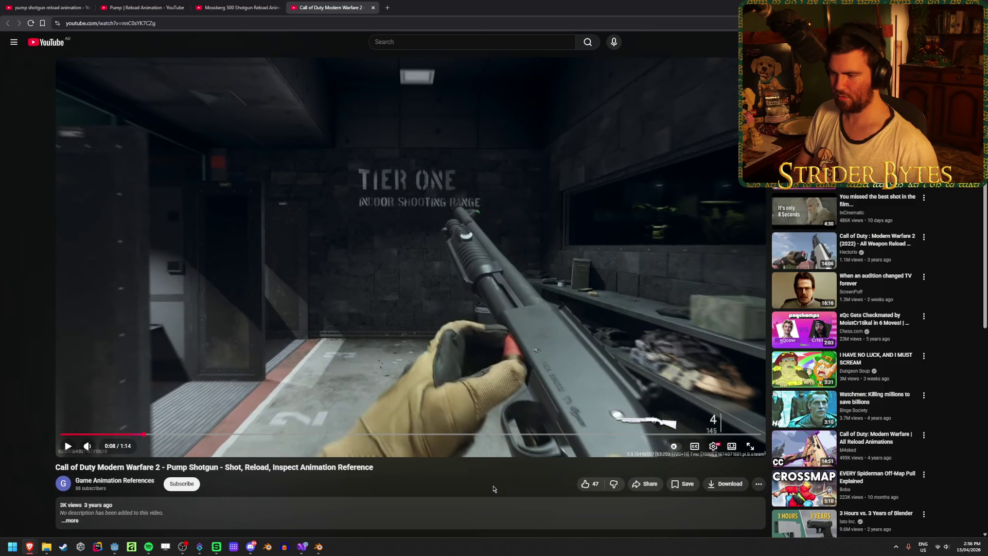
key("comma")
key("comma")
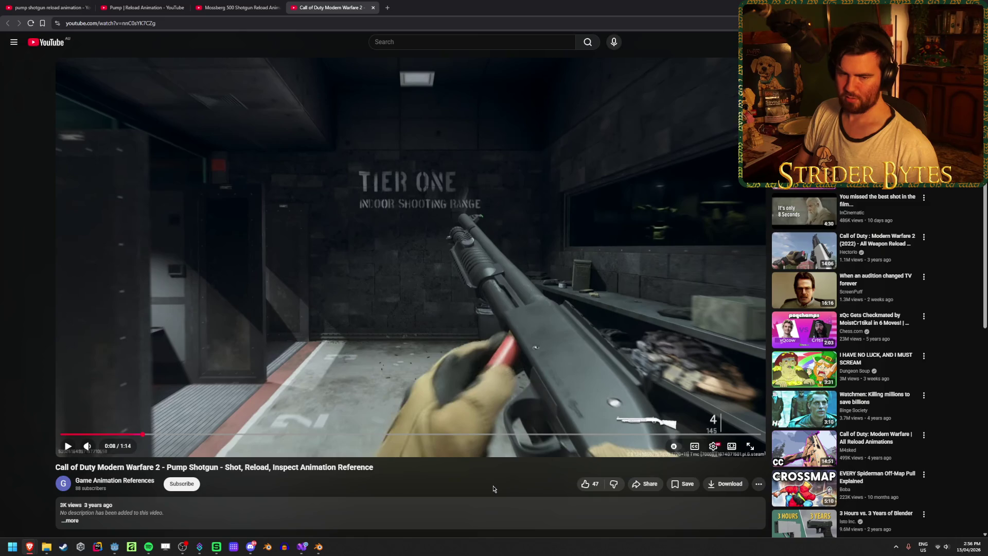
key("comma")
key("comma")
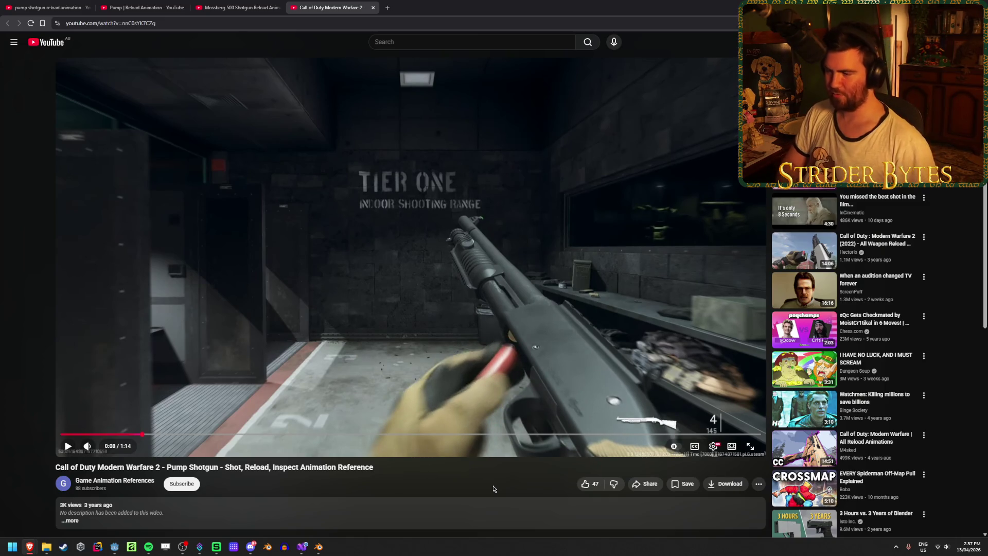
key("comma")
key("period")
key("period")
key("period")
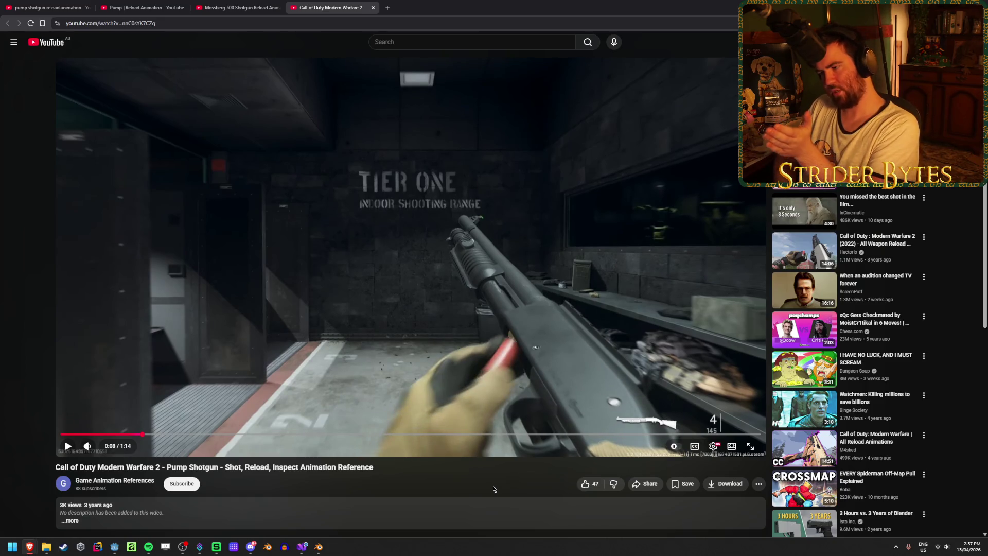
key("period")
key("period")
key("period")
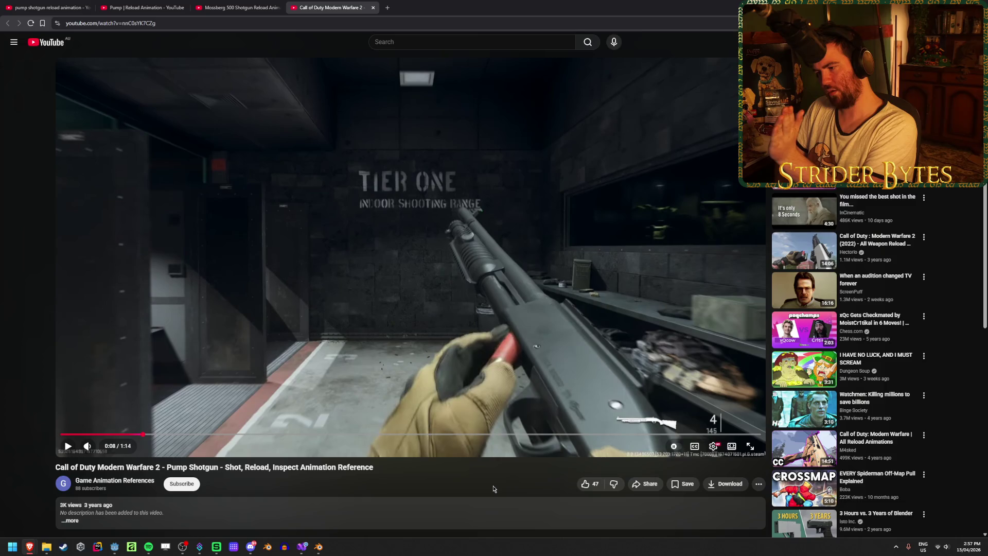
key("period")
key("period")
key("period")
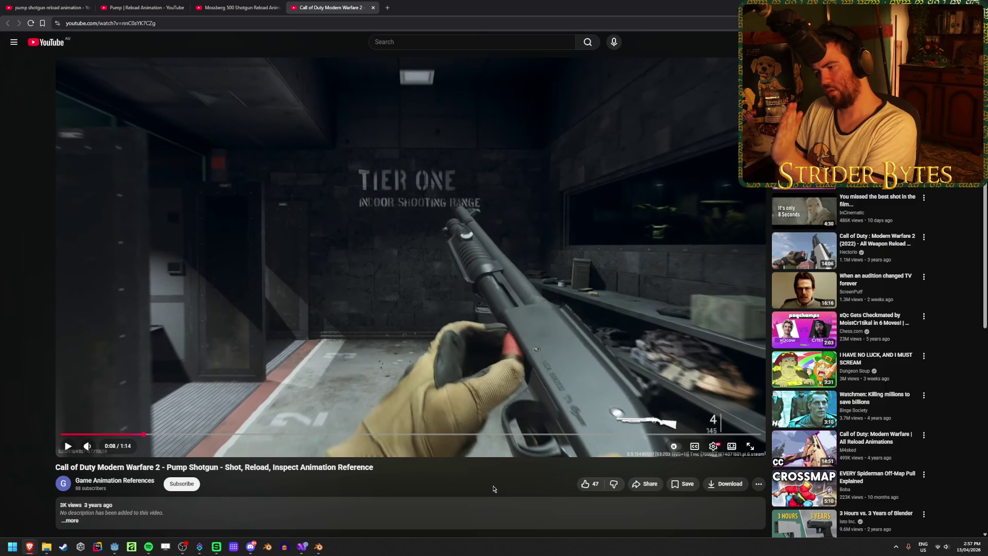
key("period")
key("period")
key("period")
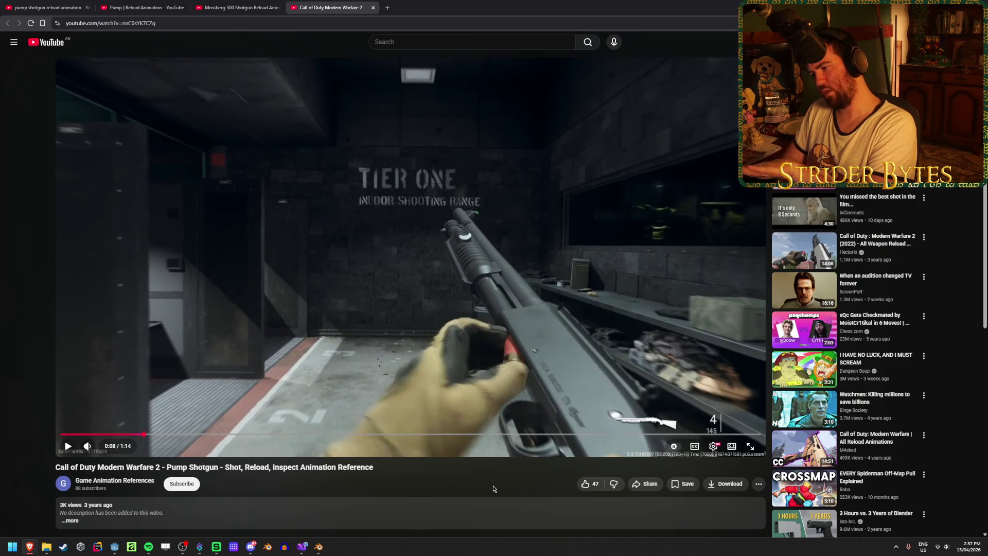
Advance until the shell is loaded and the hand leaves the pump, then return to Blender.
key("period")
key("period")
key("period")
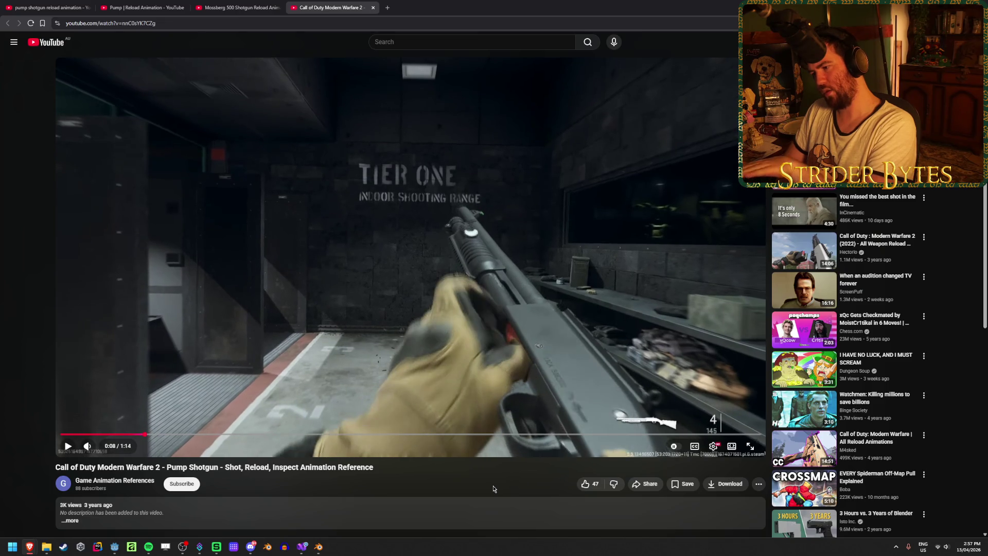
key("period")
key("period")
key("period")
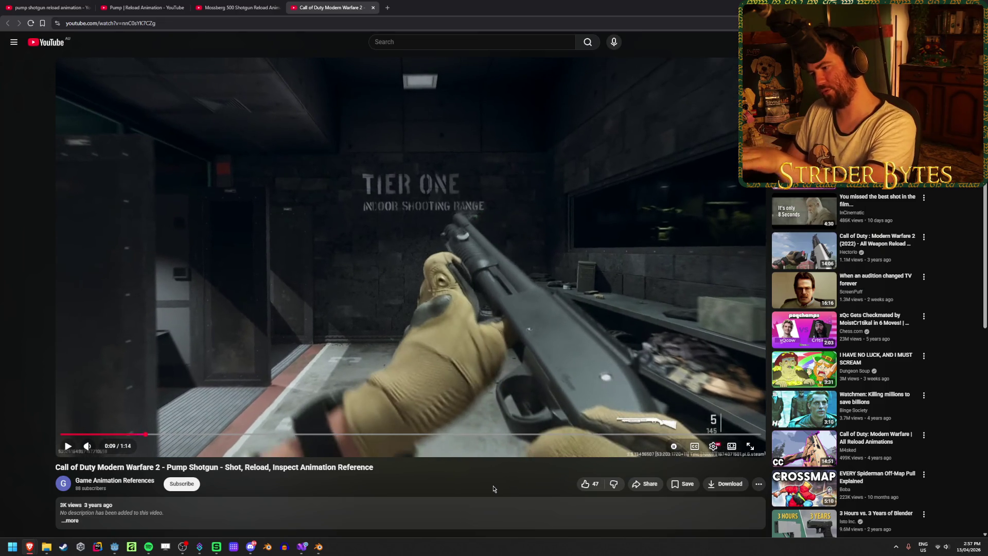
key("period")
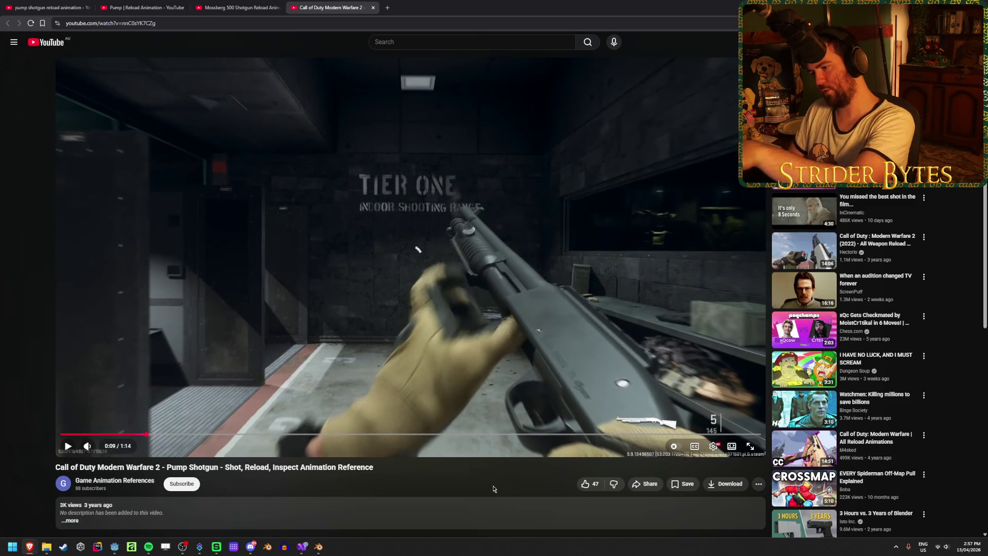
key("period")
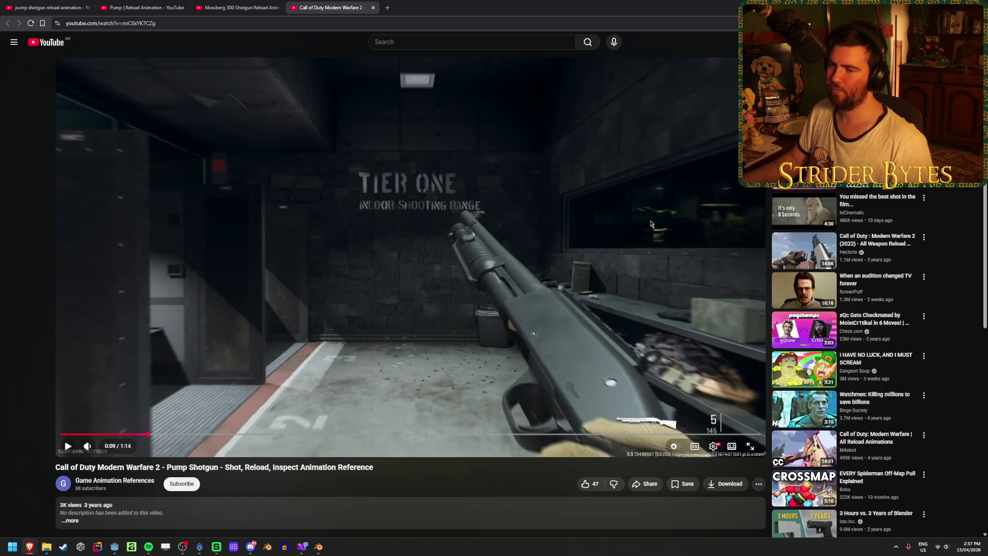
key("alt+Tab")
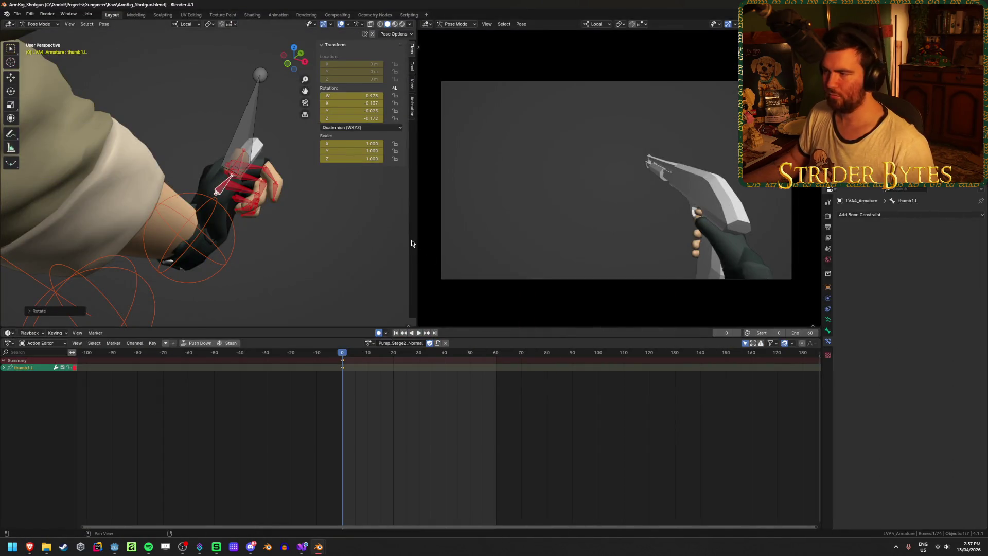
Select the Magazine bone and orbit around the arm to inspect its pose, then return to YouTube.
left_click(241, 123)
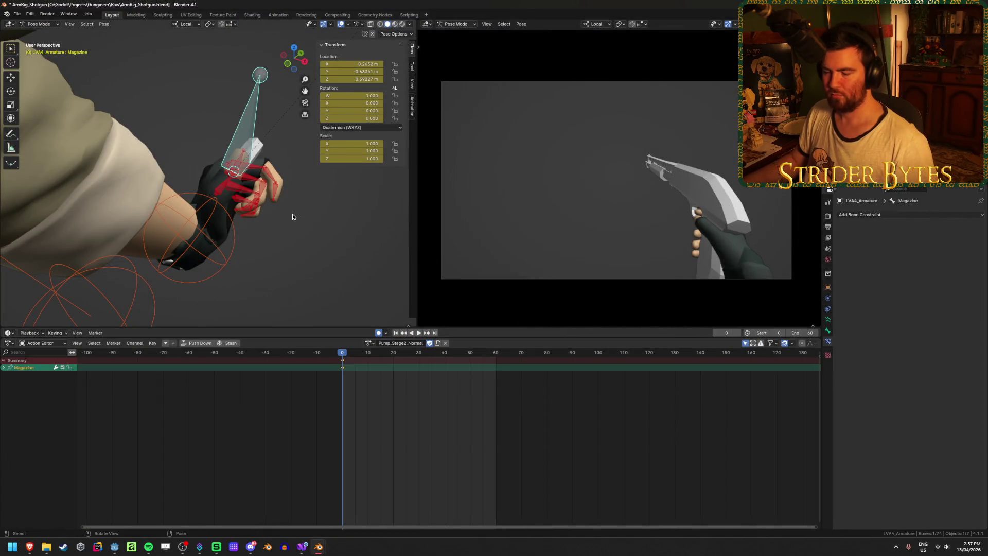
middle_click_drag(294, 215, 314, 257)
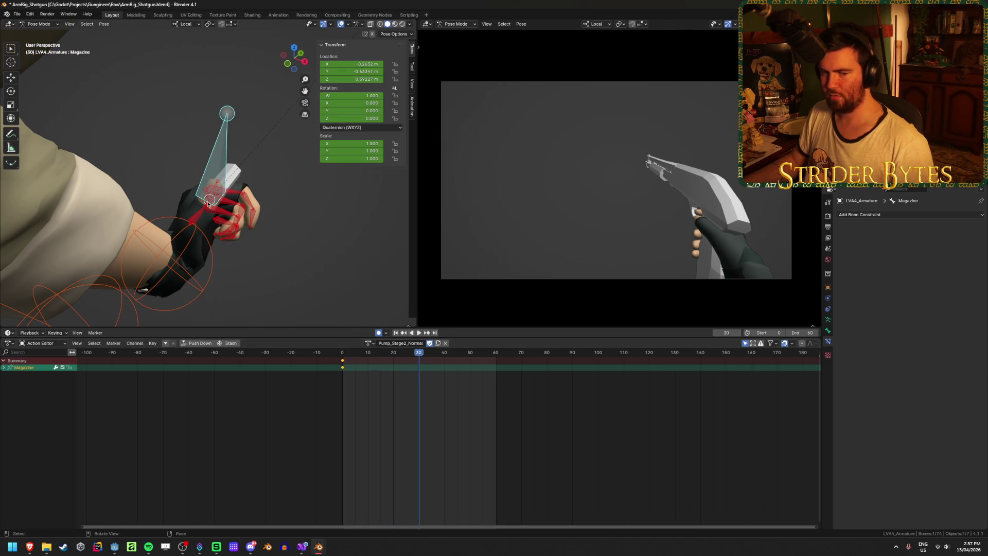
middle_click_drag(208, 203, 274, 205)
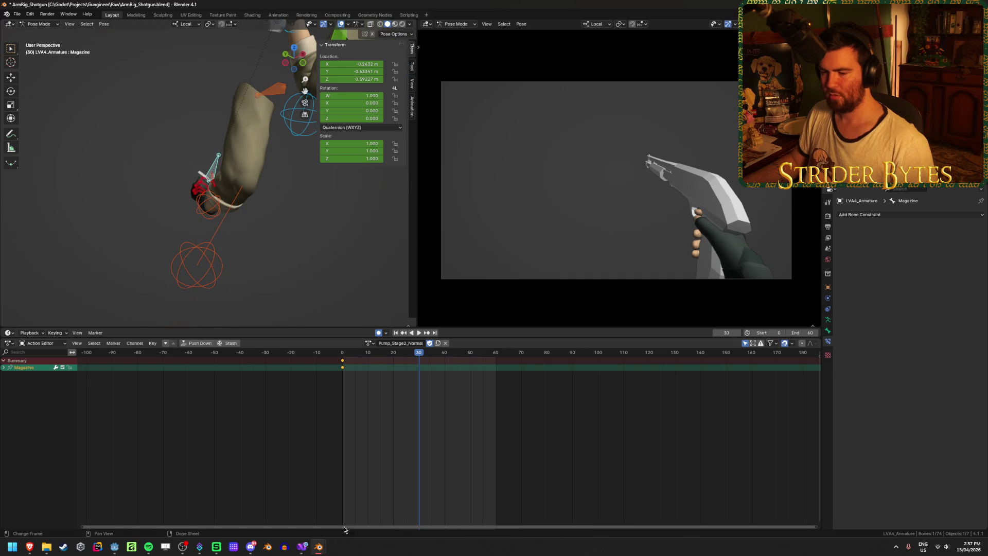
mouse_move(30, 547)
left_click(187, 512)
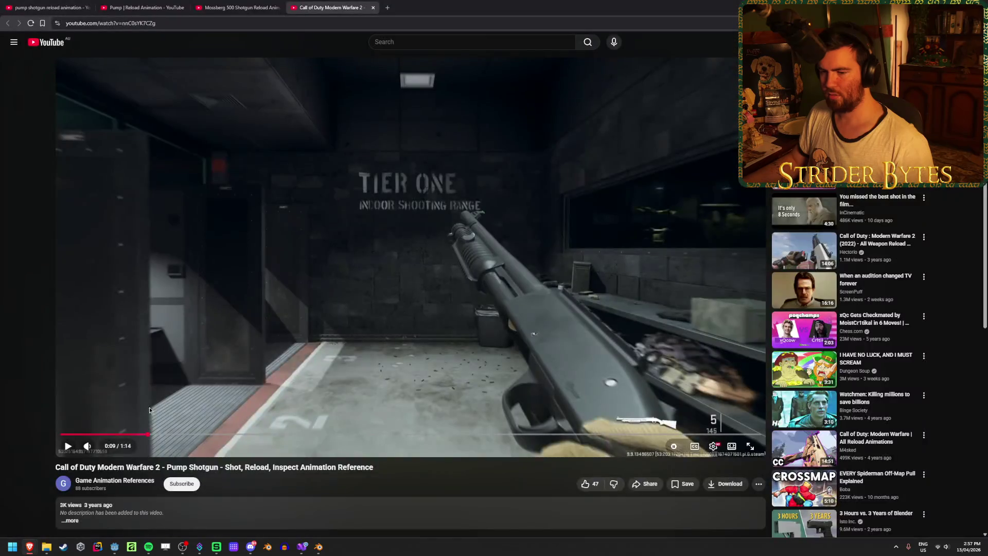
Jump the Call of Duty clip back to 0:05 and pause it at 0:07.
left_click(119, 435)
left_click(67, 446)
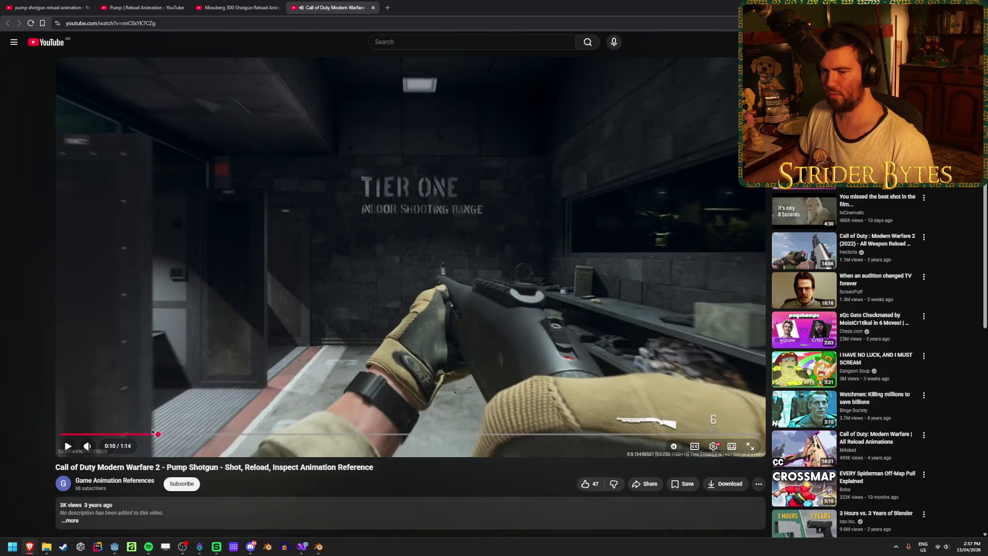
left_click(66, 447)
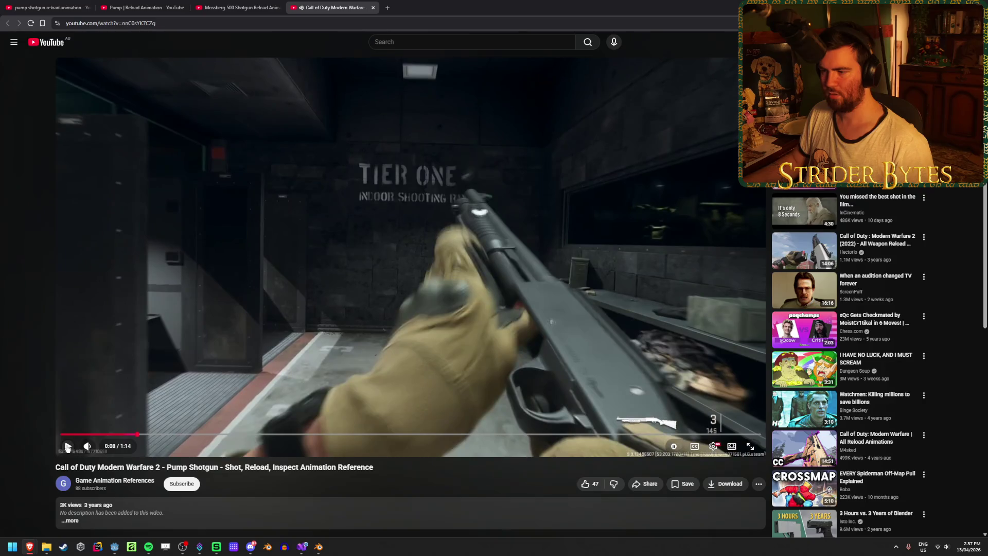
left_click(67, 447)
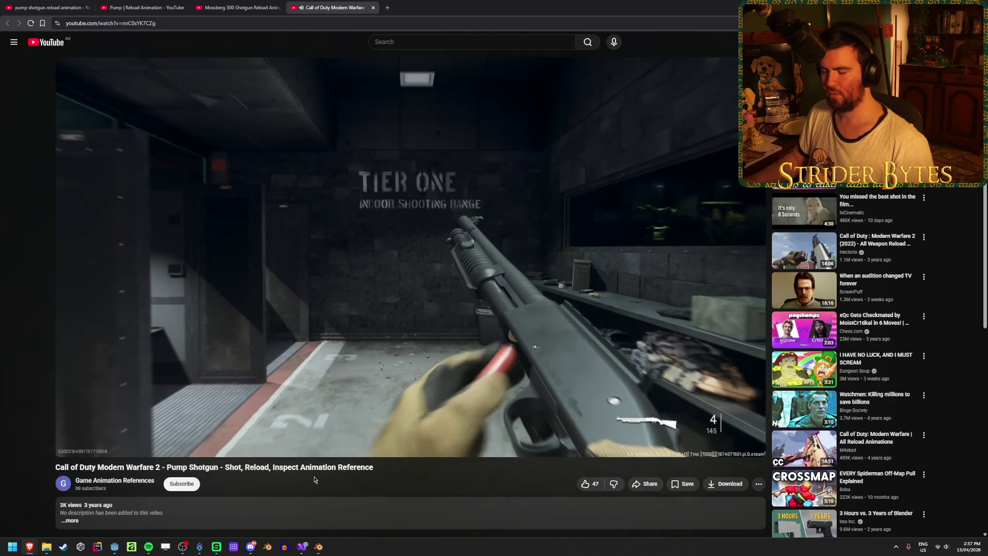
key("Left")
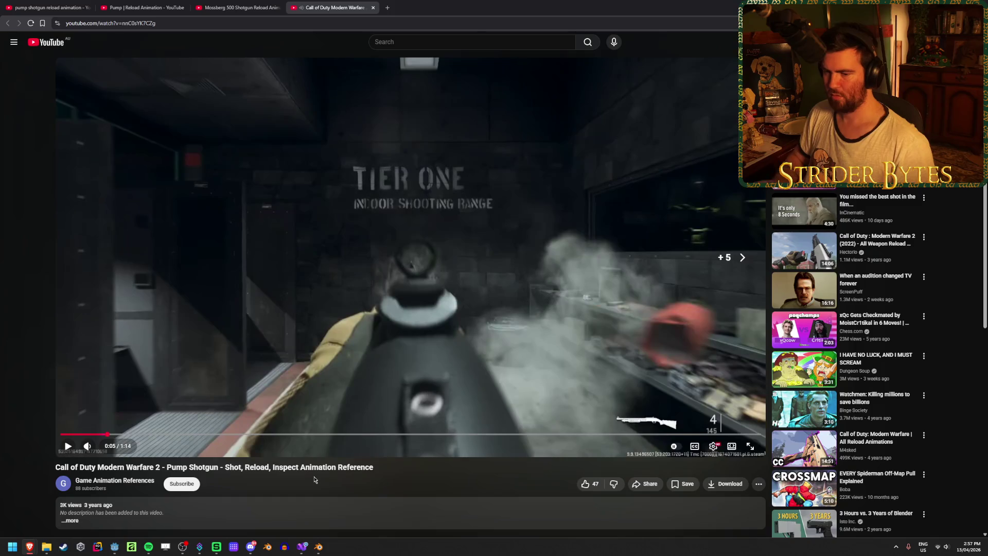
key("space")
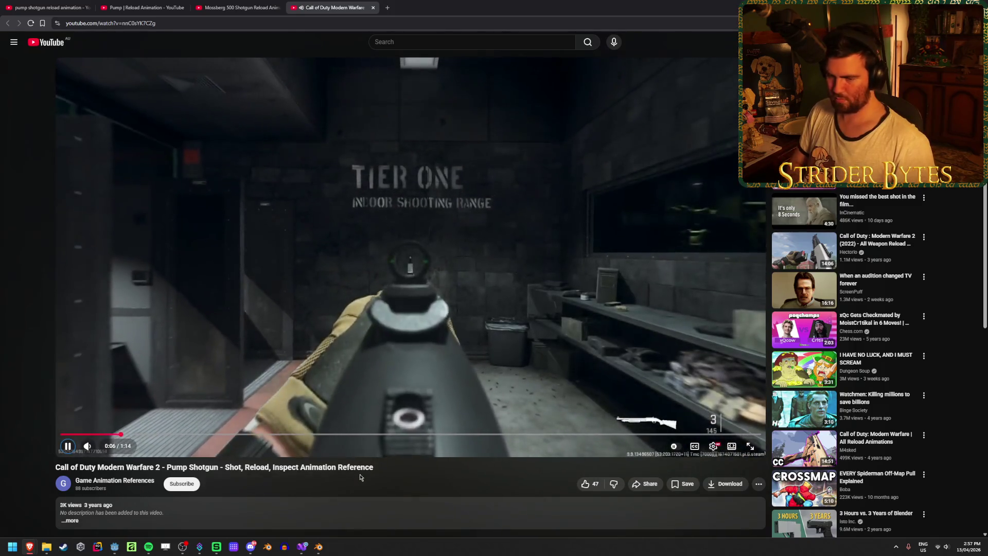
key("space")
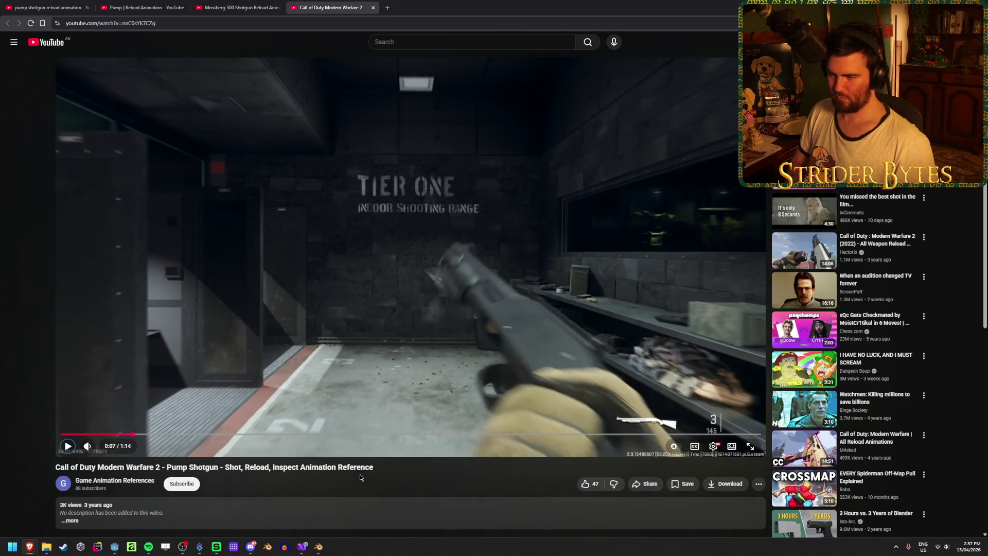
Frame-step through the gun rotating, a shell pushed in, the pump racked, and the next shell.
key("period")
key("period")
key("period")
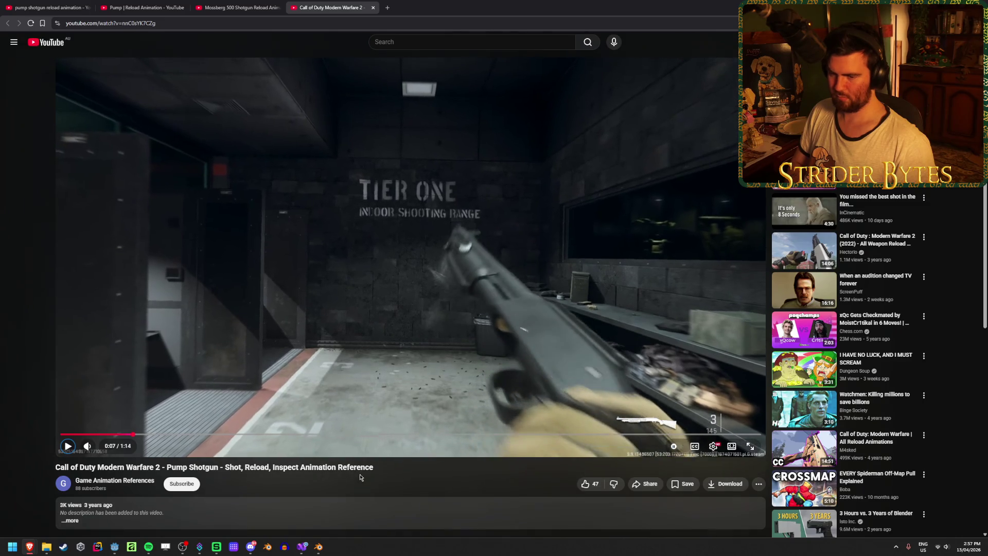
key("period")
key("period")
key("period")
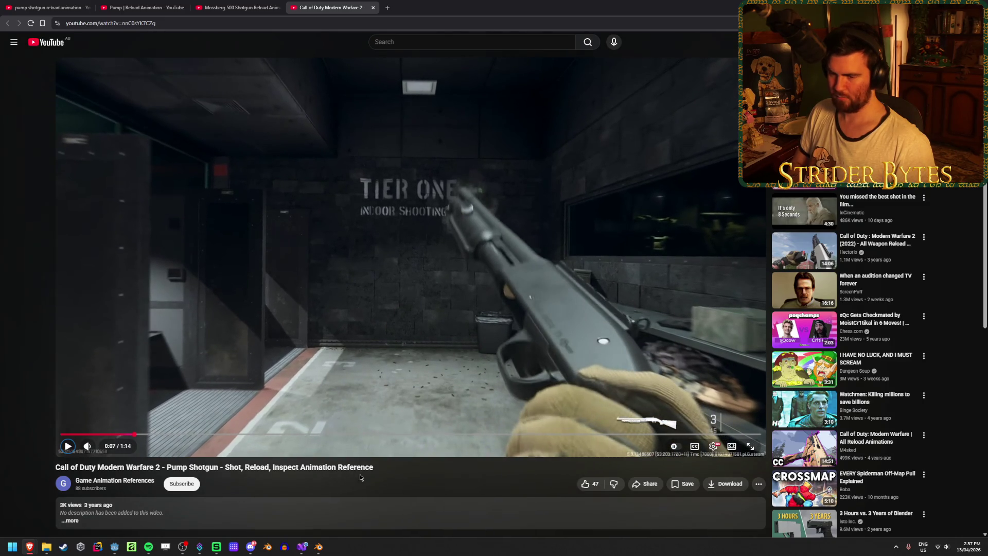
key("period")
key("period")
key("period")
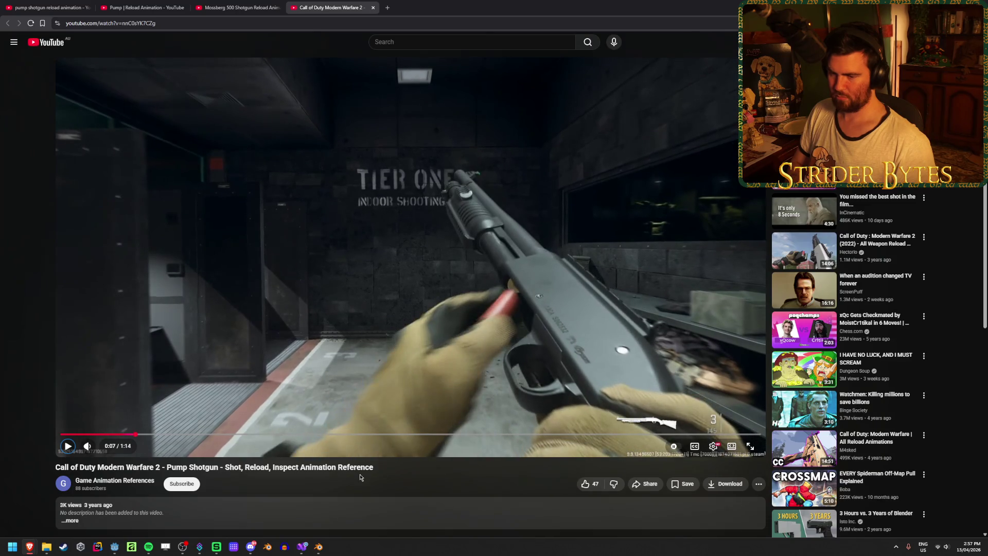
key("period")
key("period")
key("period")
key("period")
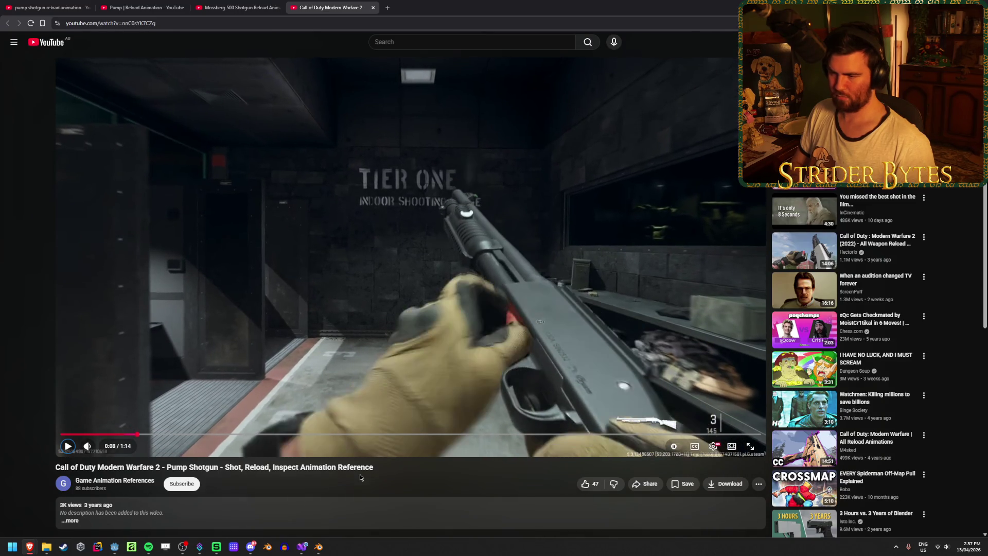
key("period")
key("period")
key("period")
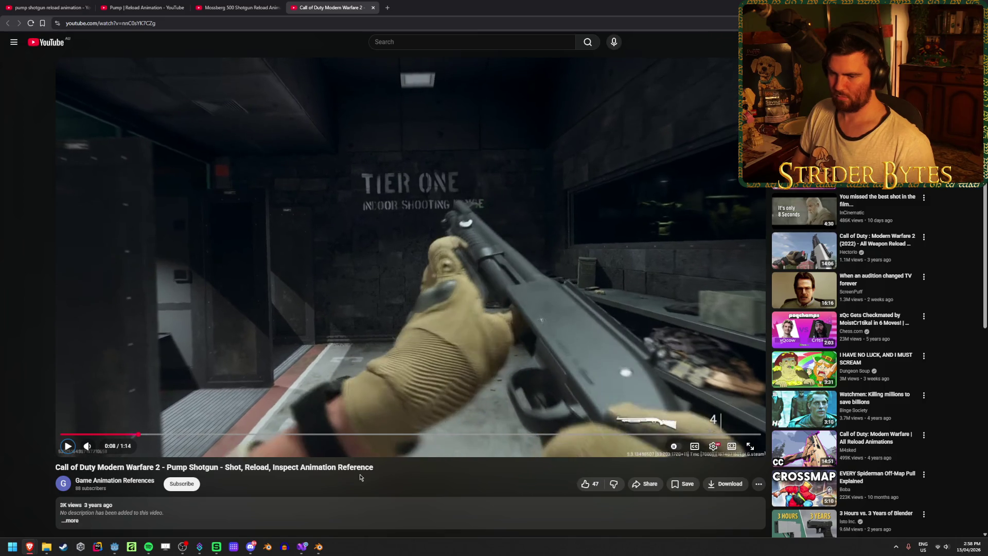
key("period")
key("period")
key("period")
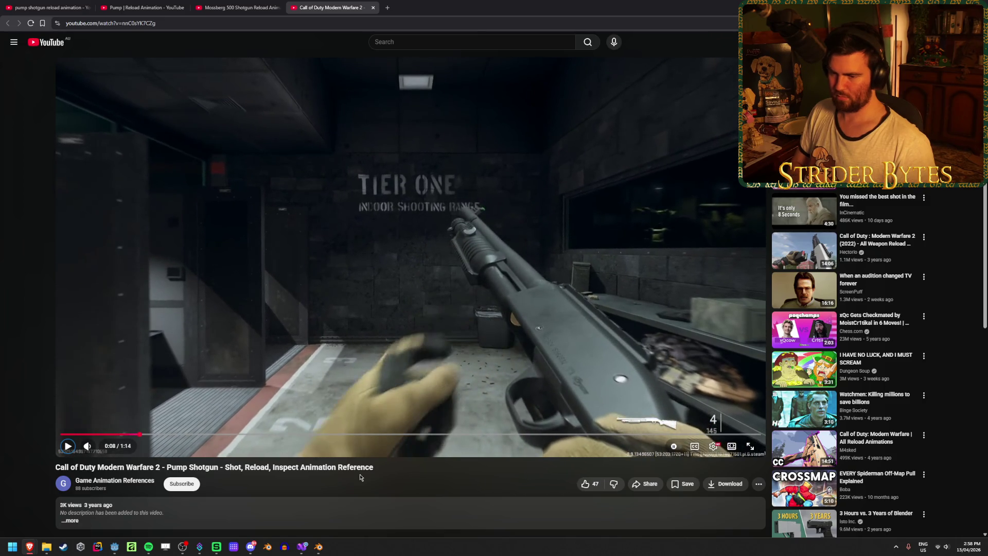
key("period")
key("period")
key("period")
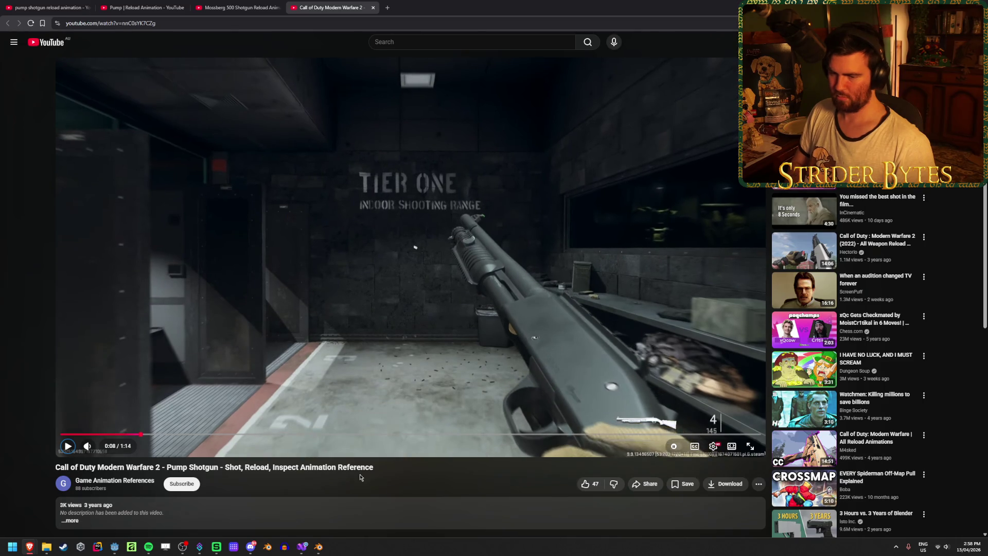
key("period")
key("period")
key("period")
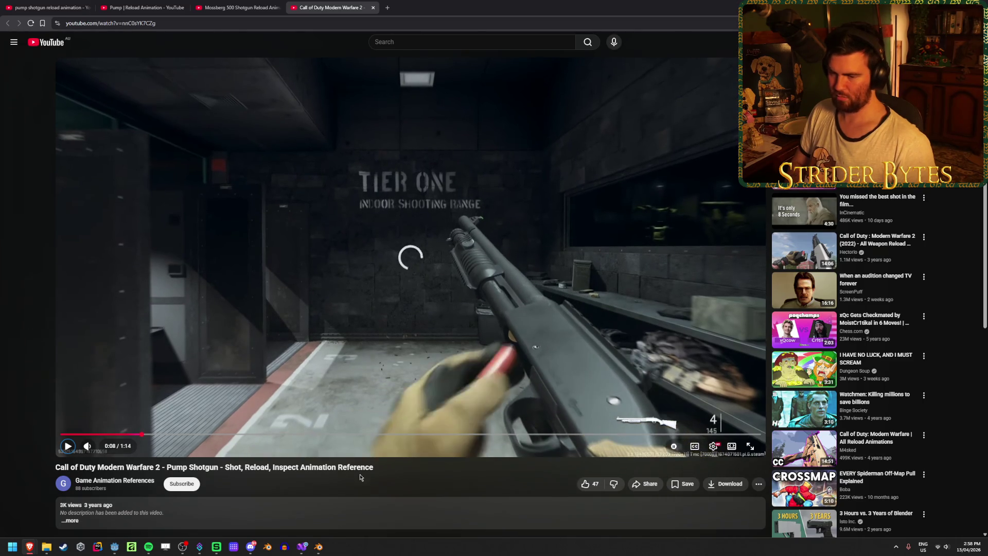
key("period")
key("period")
key("period")
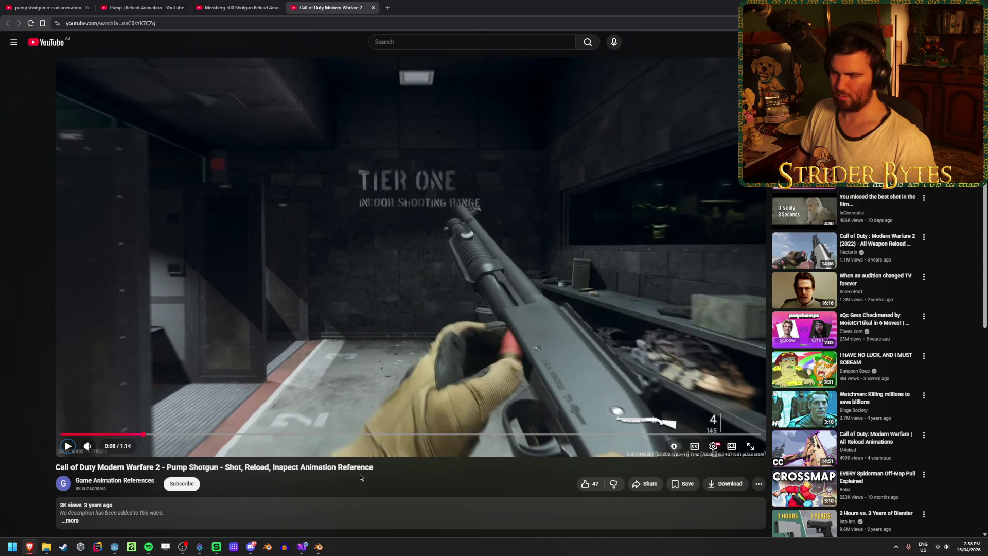
key("period")
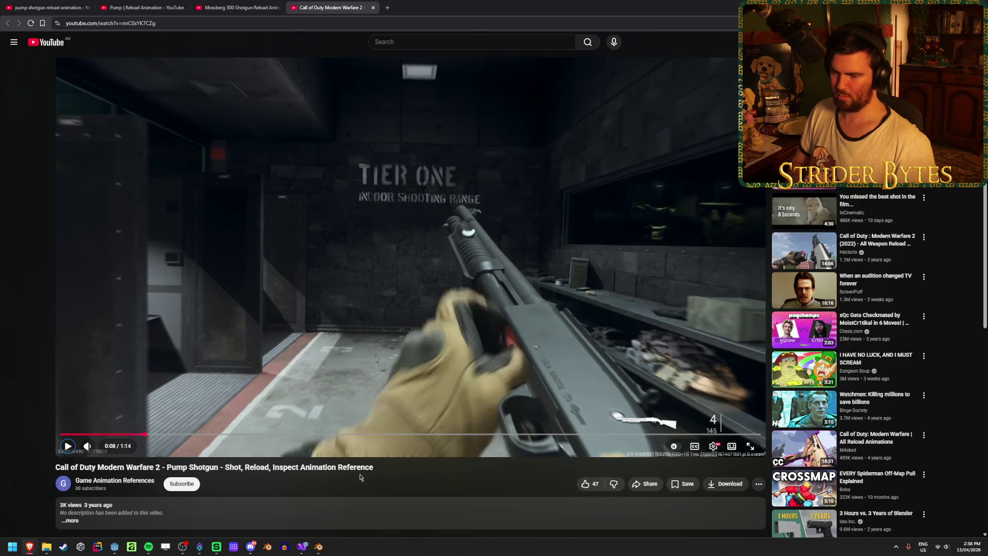
key("period")
key("period")
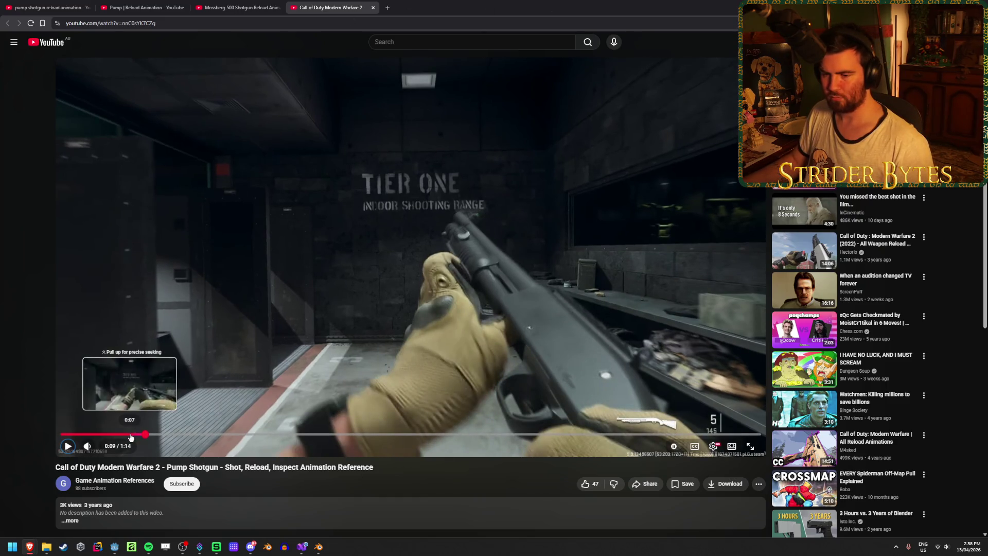
Jump back to 0:07 and frame-step to 0:08 where the hand grabs a shell.
left_click(133, 435)
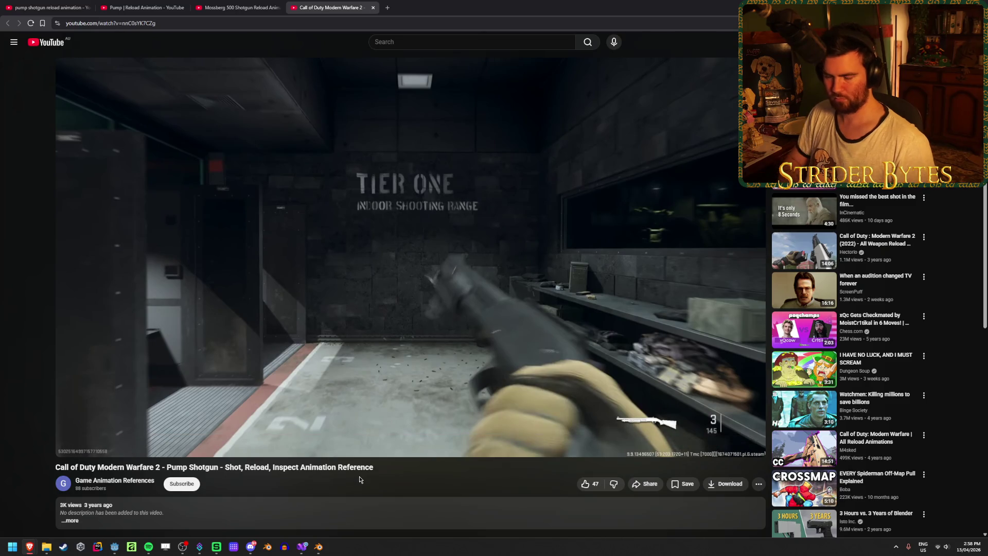
key("period")
key("period")
key("period")
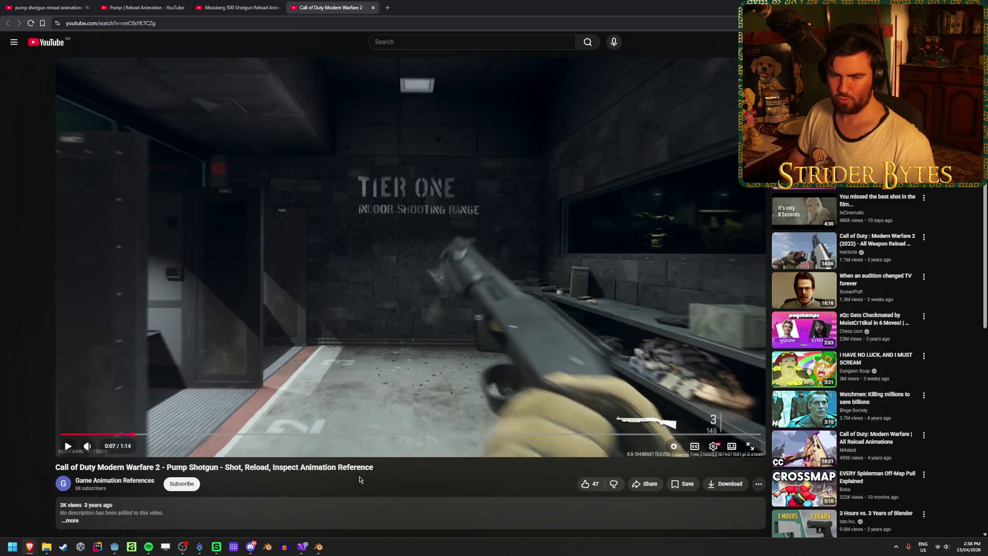
key("period")
key("period")
key("period")
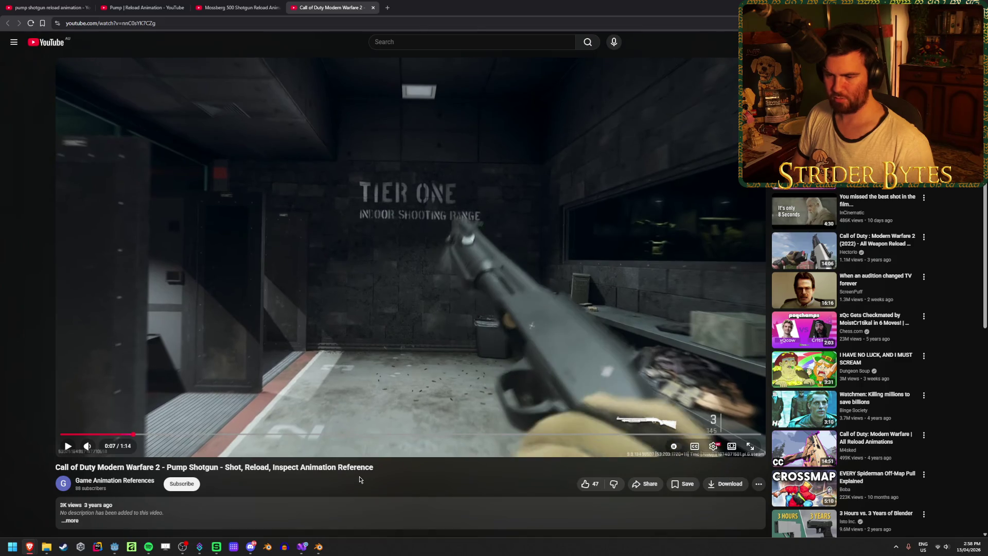
key("period")
key("period")
key("period")
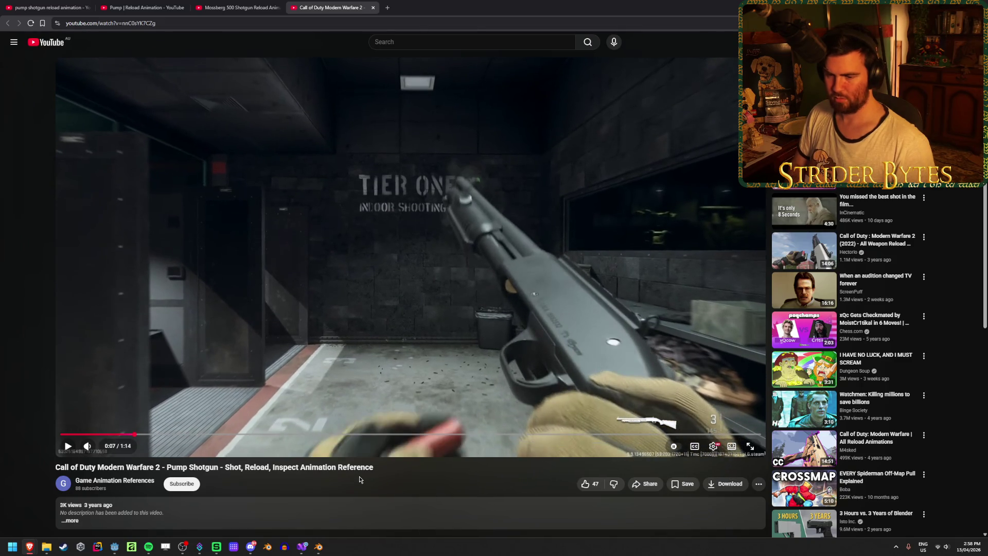
key("period")
key("period")
key("period")
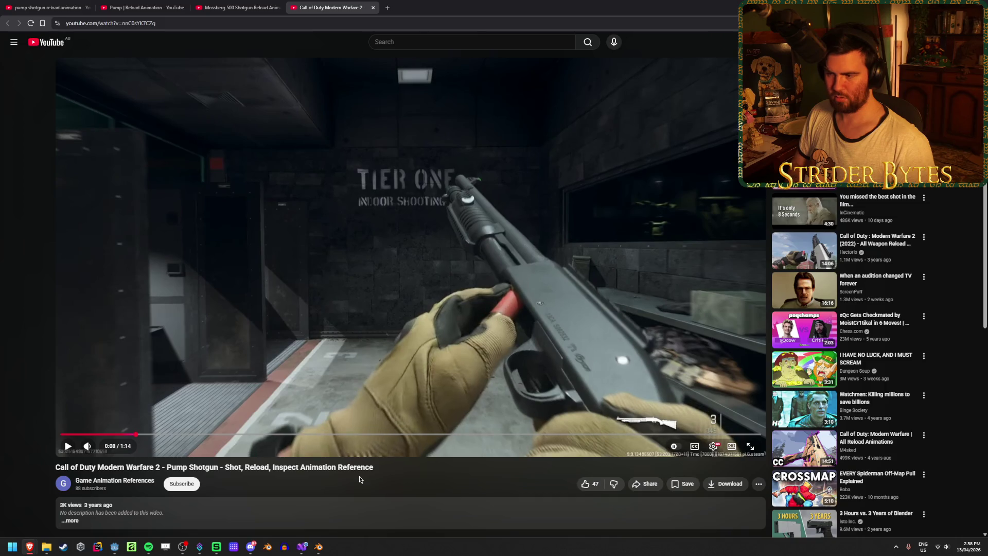
key("period")
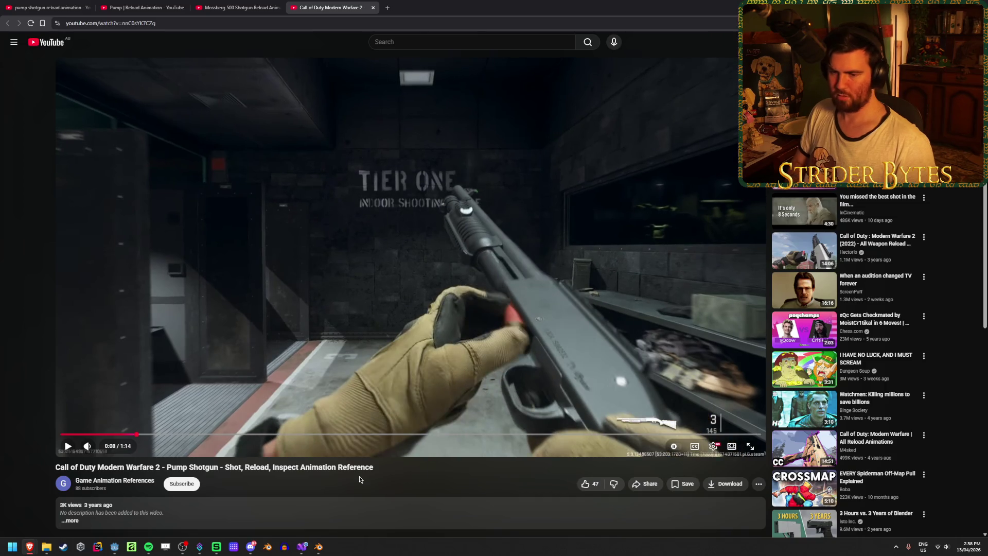
Let the reference play on, close the Call of Duty tab, and return to Blender.
key("space")
key("space")
key("space")
key("space")
key("space")
key("space")
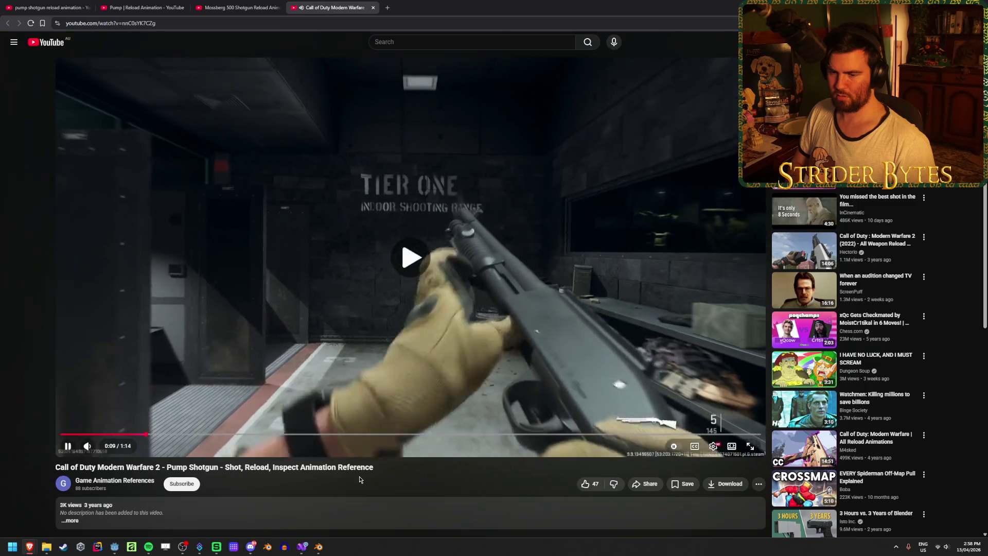
key("space")
key("space")
key("space")
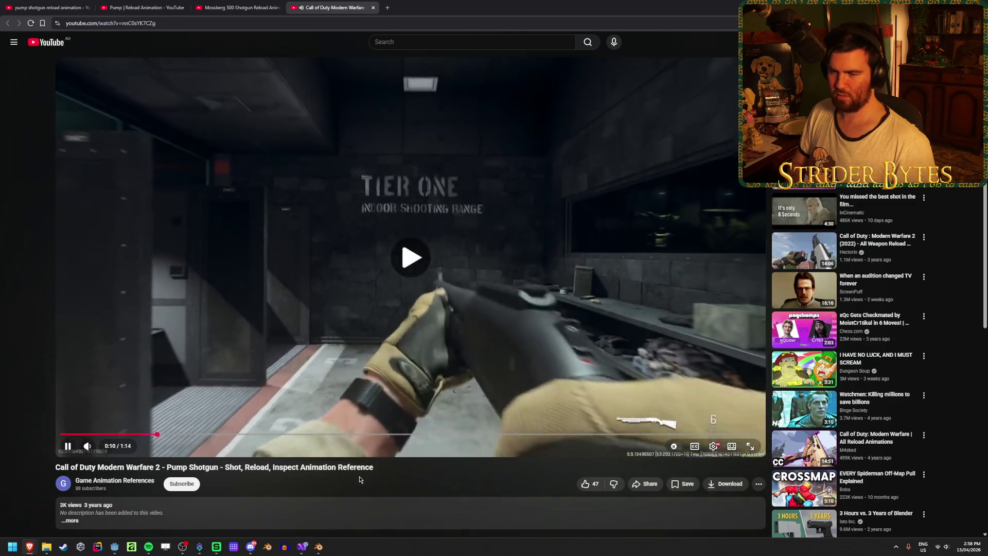
left_click(374, 7)
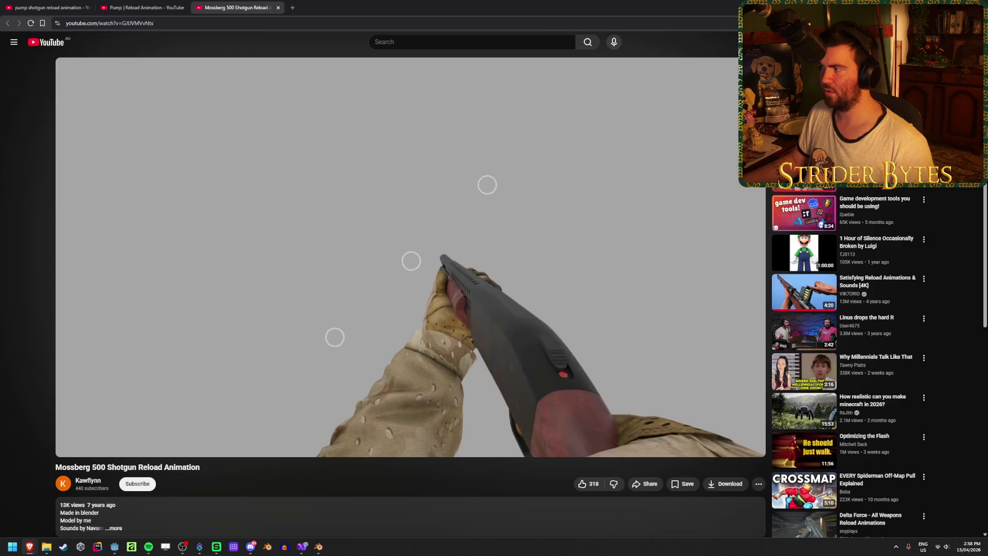
key("alt+Tab")
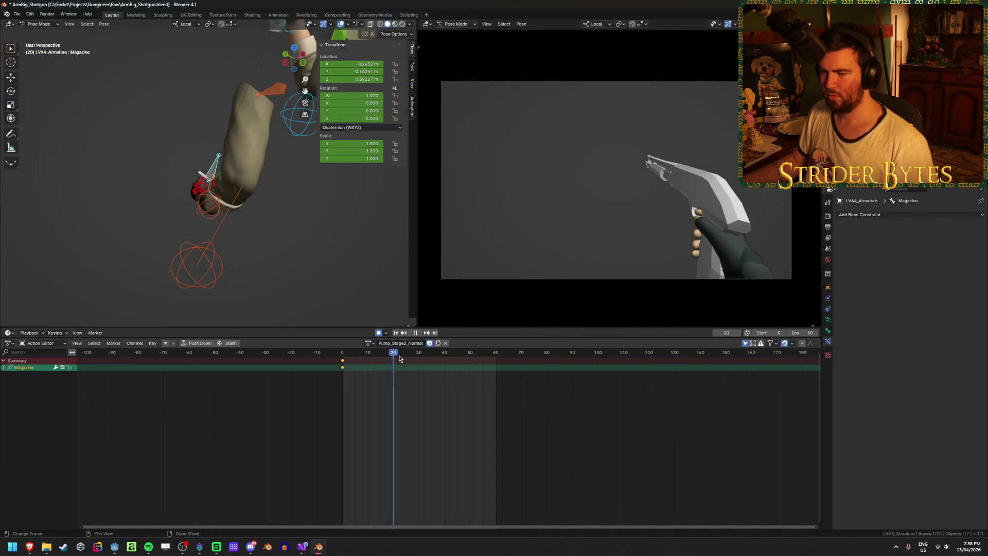
Reset and key the Magazine bone at frame 30, and move the left hand IK lower beside it.
mouse_move(279, 223)
middle_mouse_down()
mouse_move(269, 227)
mouse_move(264, 266)
mouse_move(286, 258)
mouse_move(214, 241)
mouse_move(188, 219)
mouse_move(221, 295)
mouse_move(267, 297)
middle_mouse_up()
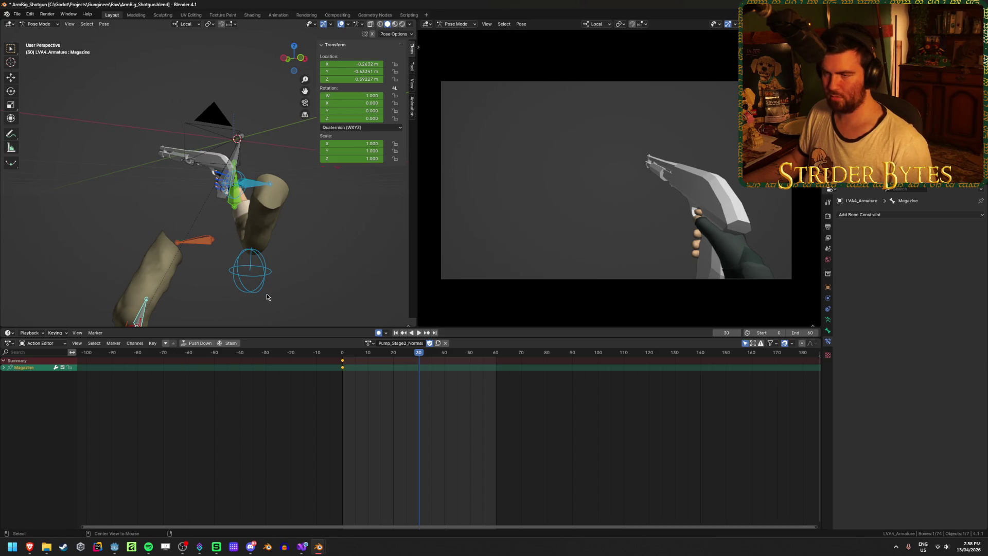
key("alt+g")
scroll(248, 213, "up", 6)
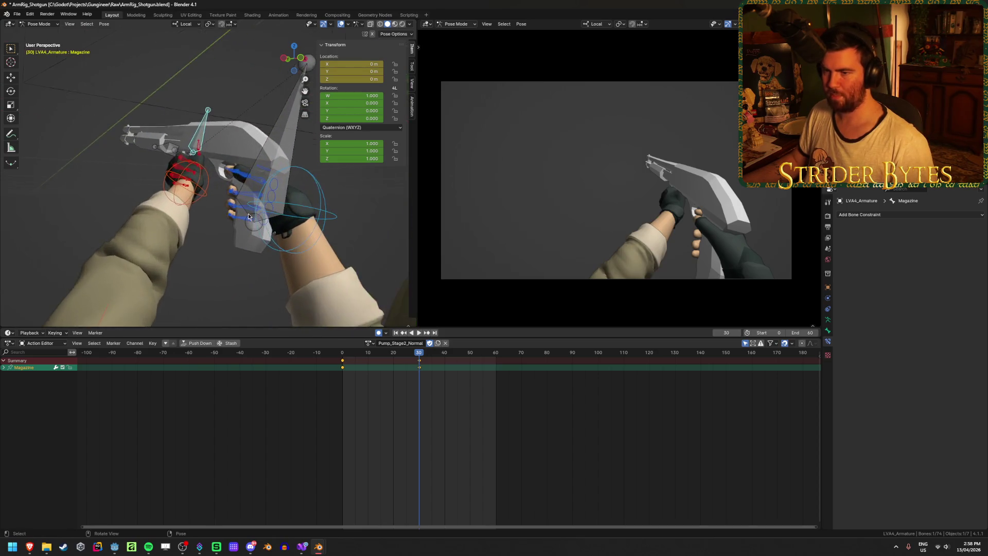
middle_click_drag(248, 216, 271, 219)
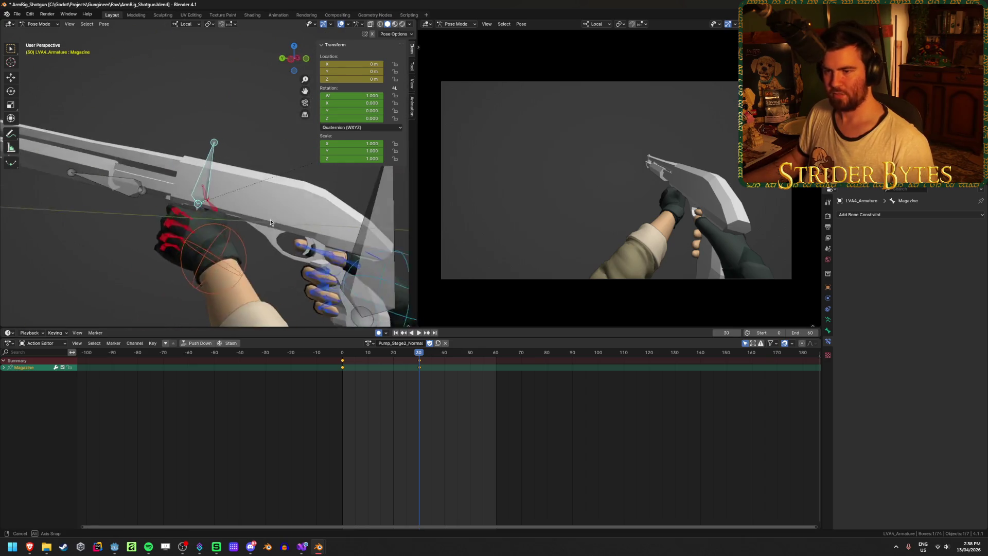
scroll(302, 225, "up", 3)
key("g")
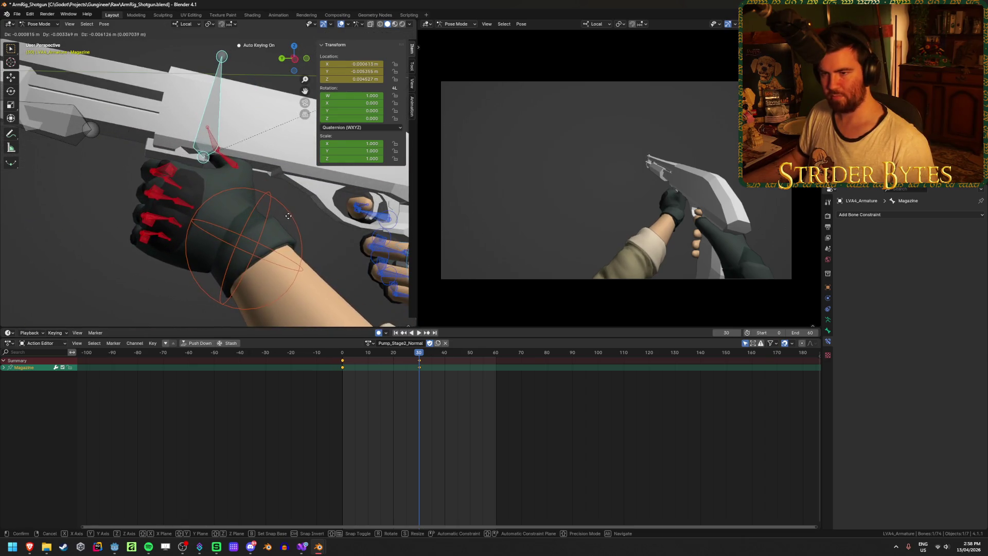
left_click(333, 236)
Rotate and move the Magazine shell bone into the left hand, then inspect it from several angles.
key("r")
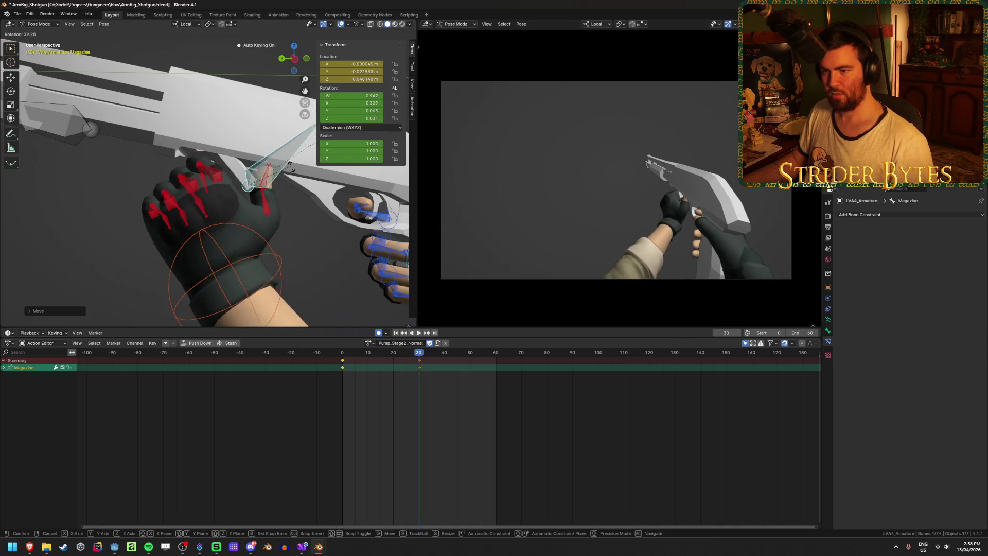
left_click(287, 164)
key("g")
left_click(288, 175)
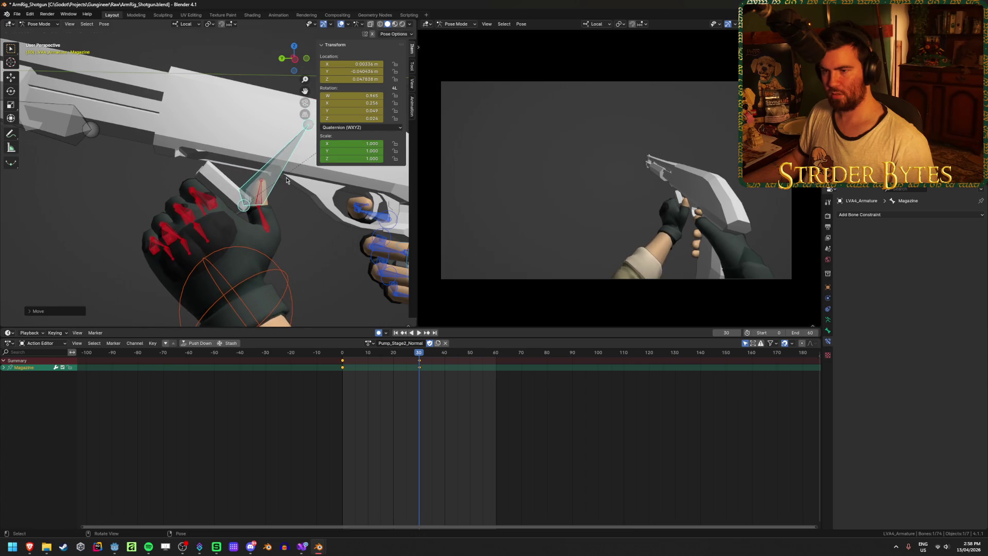
mouse_move(289, 176)
middle_mouse_down()
mouse_move(209, 153)
mouse_move(261, 152)
mouse_move(253, 179)
middle_mouse_up()
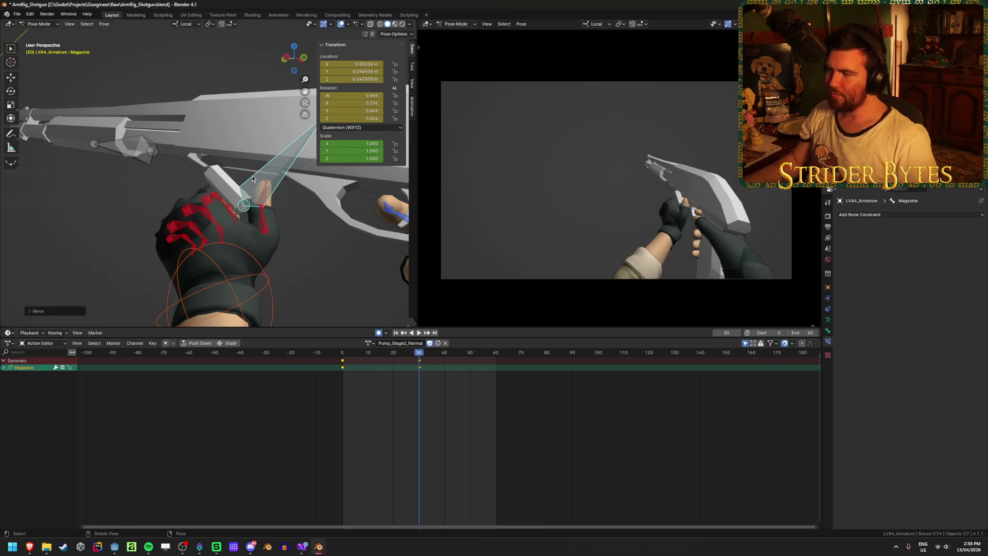
mouse_move(275, 181)
middle_mouse_down()
mouse_move(260, 239)
mouse_move(302, 239)
mouse_move(297, 252)
middle_mouse_up()
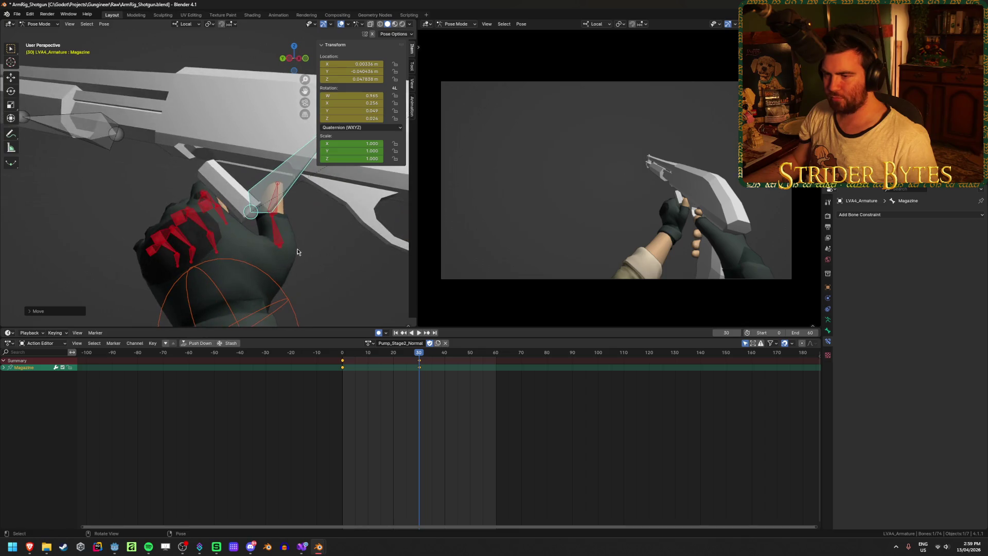
Move and rotate thumb2.L to curl the left thumb around the shell at frame 30.
left_click(274, 205)
key("g")
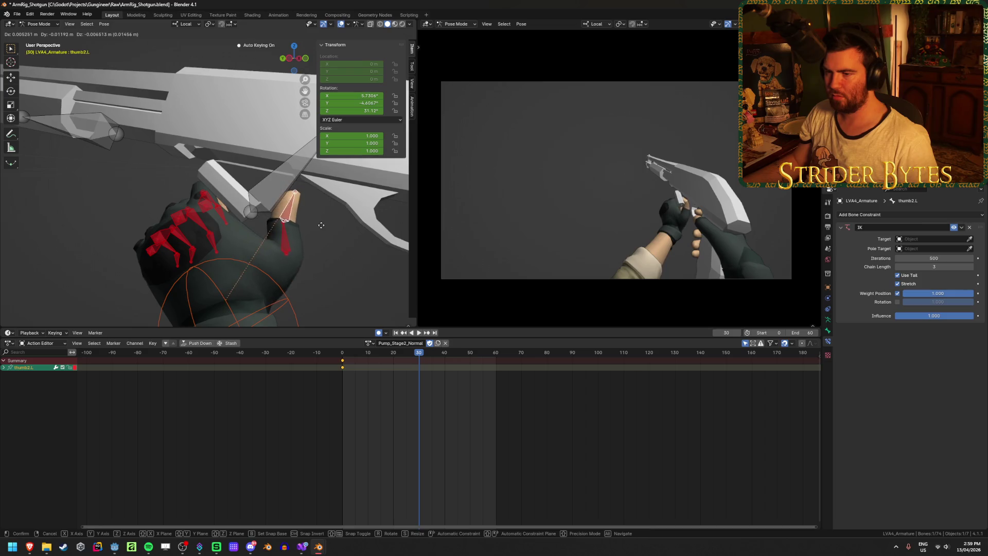
left_click(301, 185)
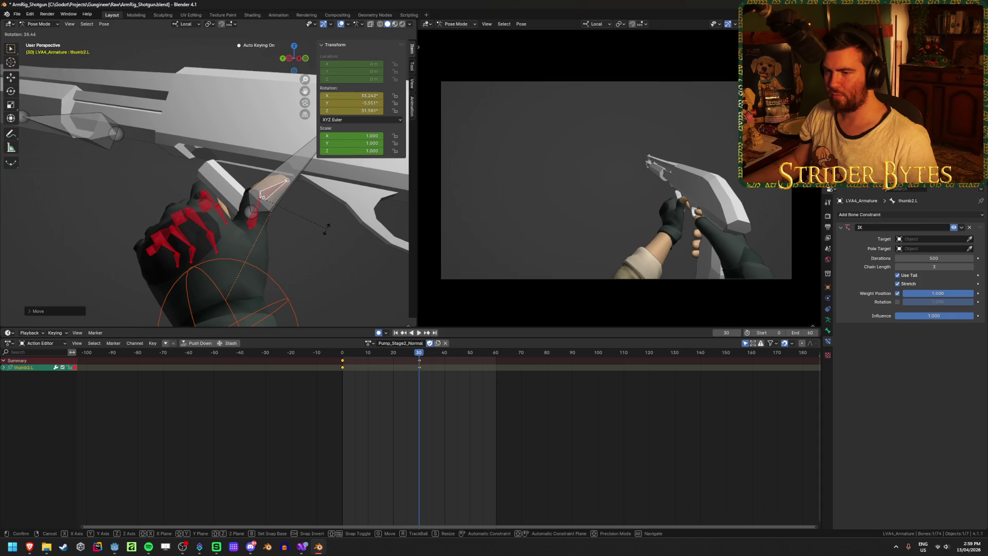
mouse_move(301, 187)
middle_mouse_down()
mouse_move(309, 220)
mouse_move(259, 185)
middle_mouse_up()
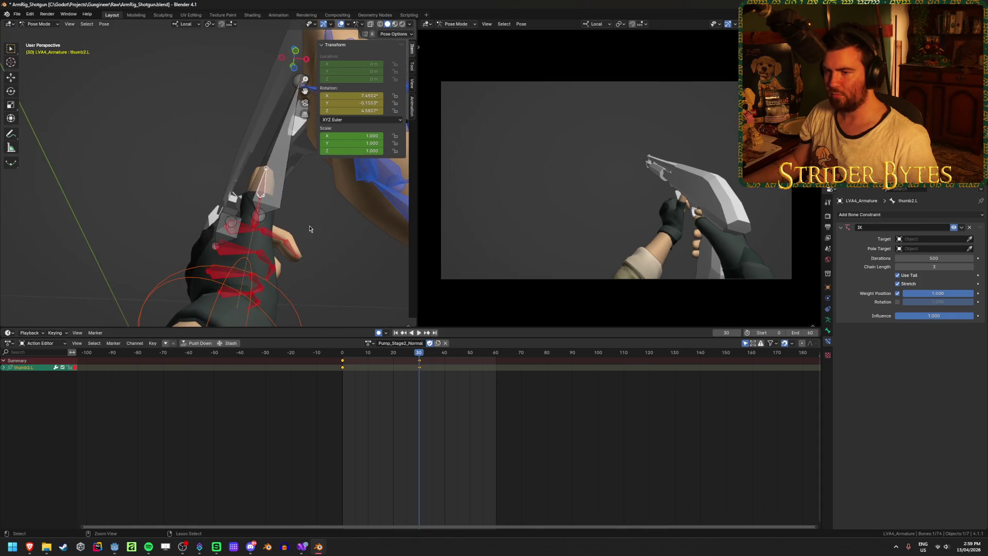
middle_click_drag(310, 229, 296, 165)
key("r")
left_click(298, 158)
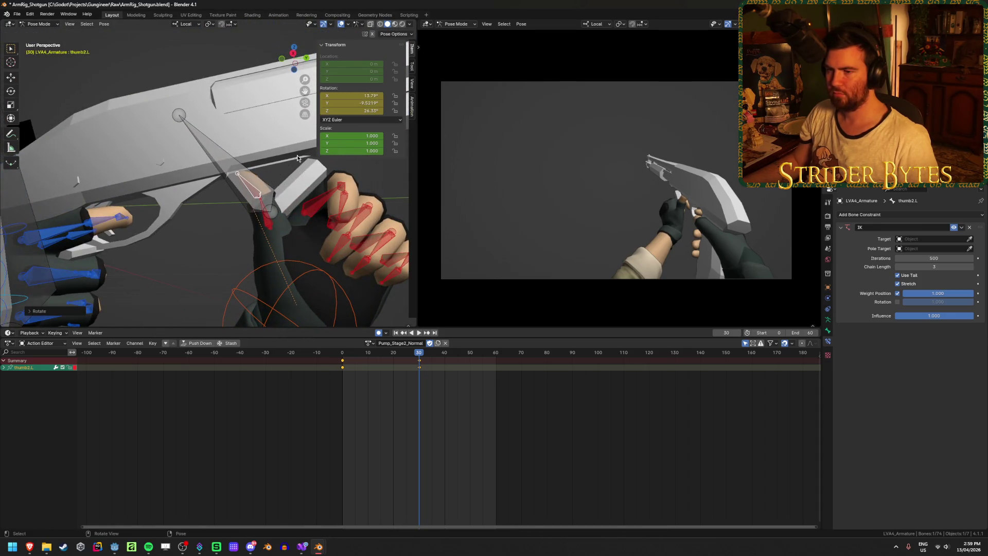
At frame 0, select thumb2.L and thumb1.L and shift their keys from frame 30 to the start.
left_click(306, 276)
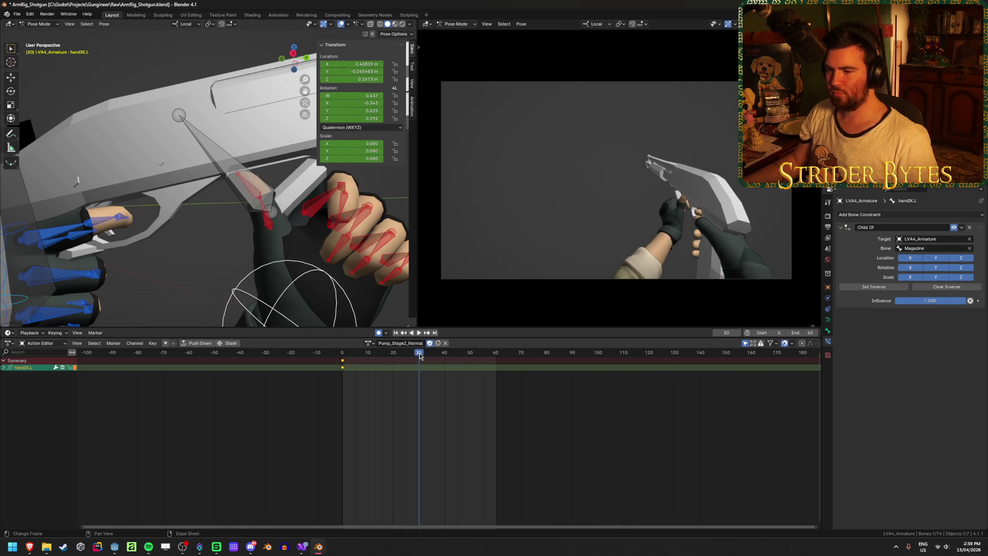
left_click_drag(420, 356, 345, 363)
key("space")
key("KP_Decimal")
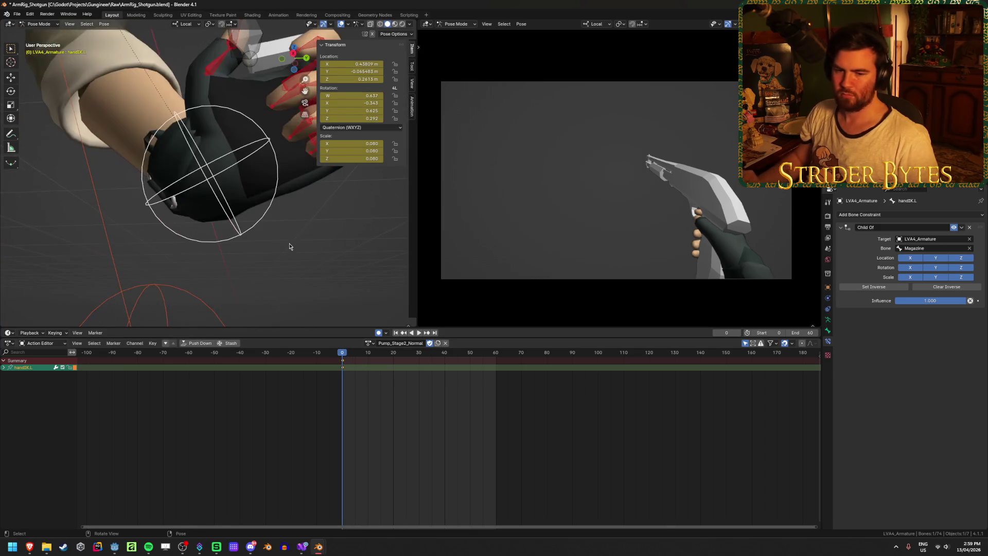
mouse_move(271, 224)
middle_mouse_down()
mouse_move(265, 235)
mouse_move(277, 210)
mouse_move(246, 288)
middle_mouse_up()
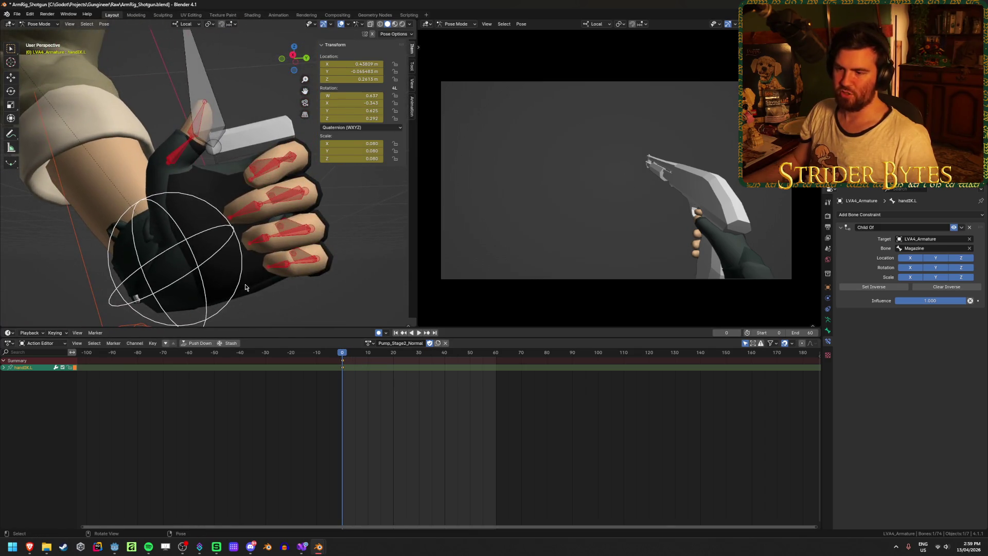
left_click(194, 127)
left_click(189, 136)
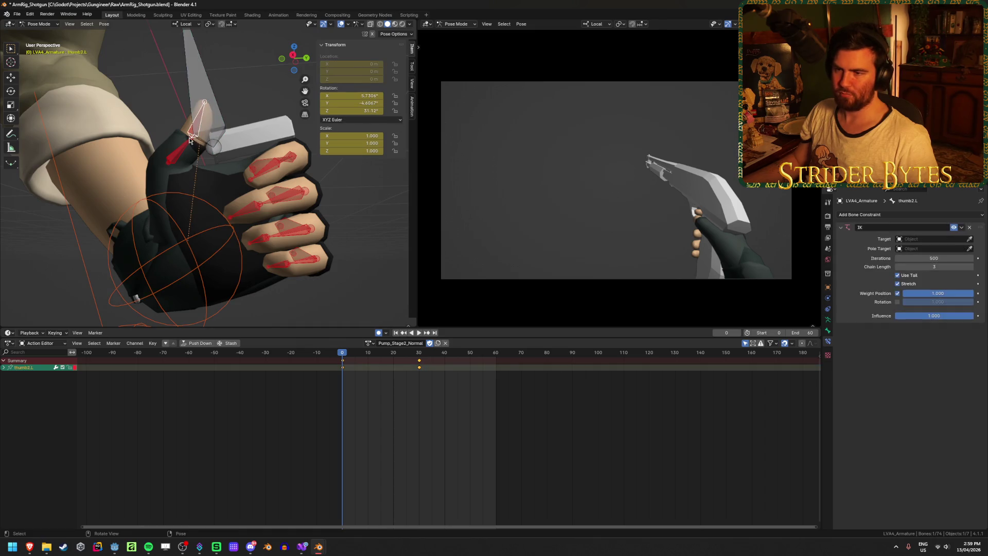
left_click(184, 152, "shift")
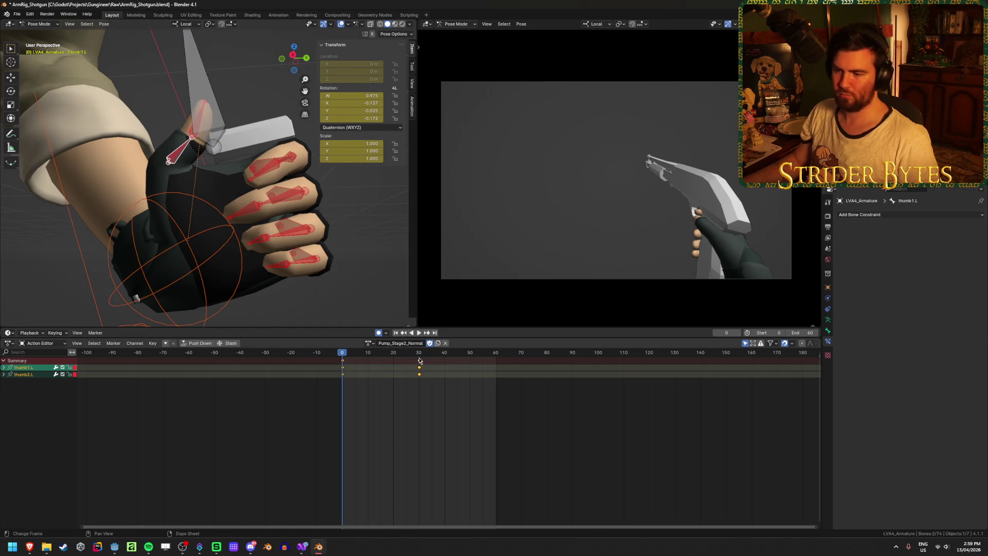
left_click_drag(420, 360, 343, 379)
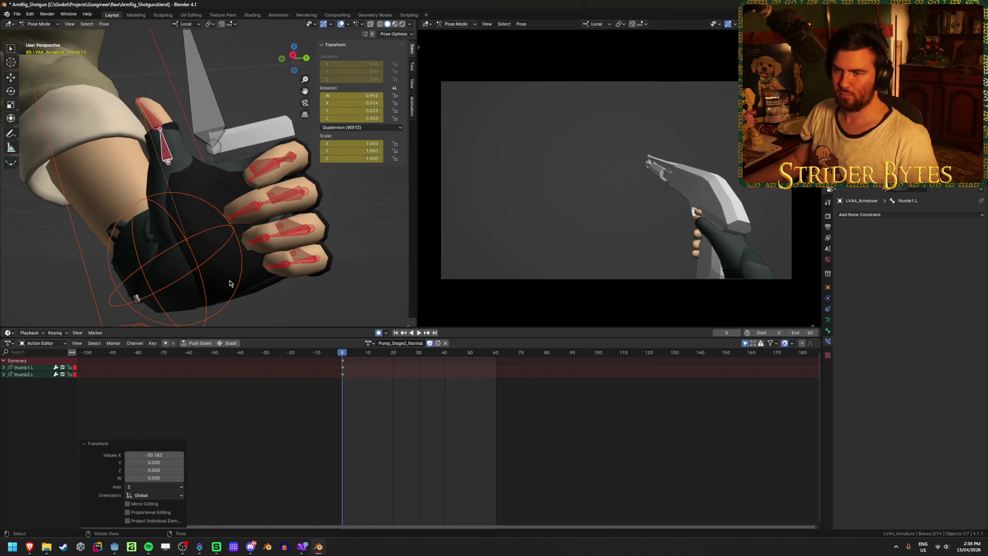
Reposition the left hand IK control handIK.L at the start frame.
left_click(197, 269)
left_click_drag(198, 269, 268, 275)
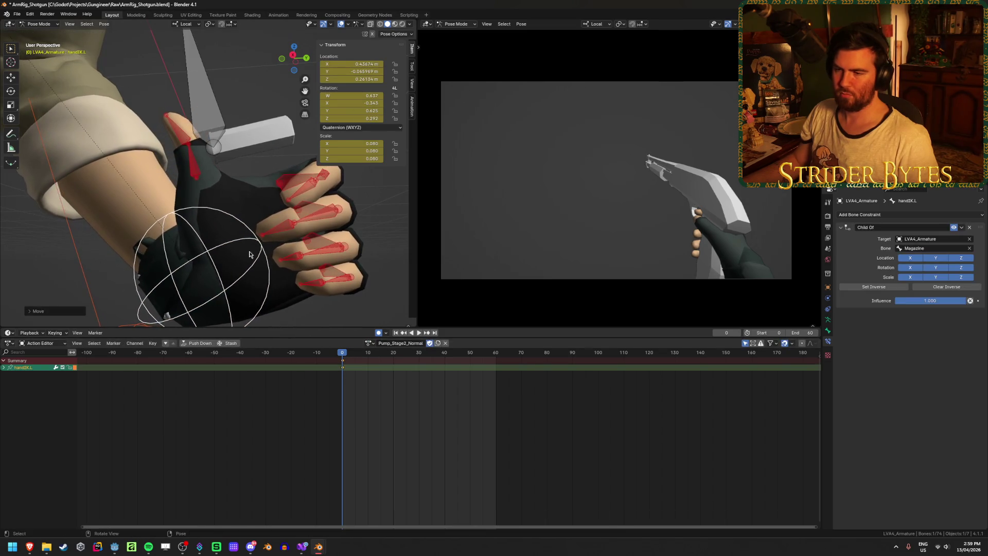
mouse_move(267, 275)
middle_mouse_down()
mouse_move(388, 287)
mouse_move(133, 442)
middle_mouse_up()
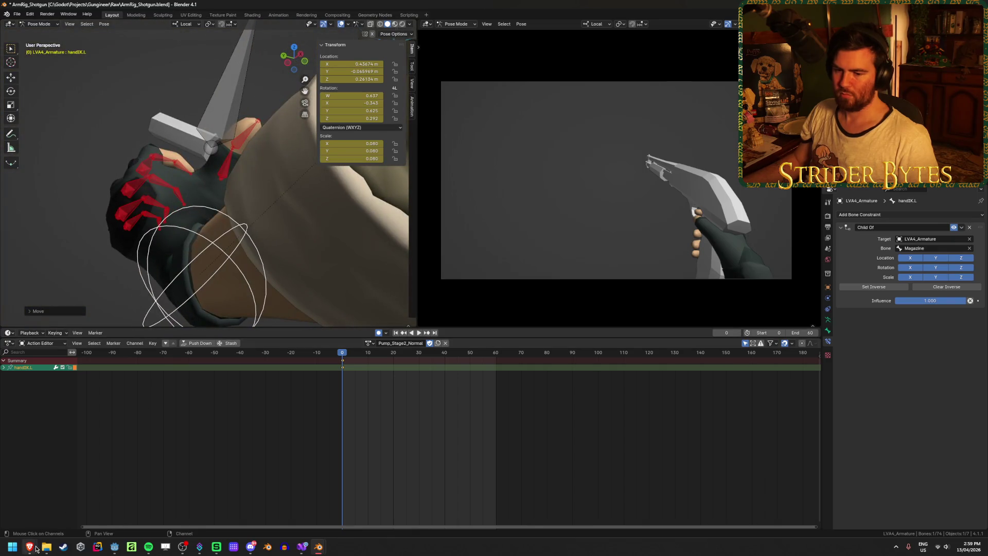
Reopen the Call of Duty reference in the browser and pause it around 0:08.
mouse_move(36, 549)
left_click(157, 511)
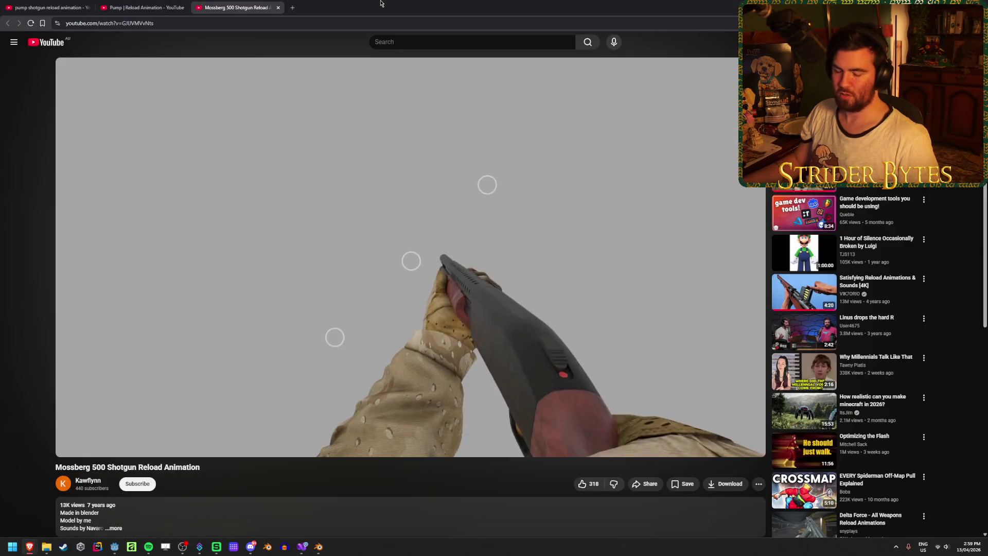
key("ctrl+shift+t")
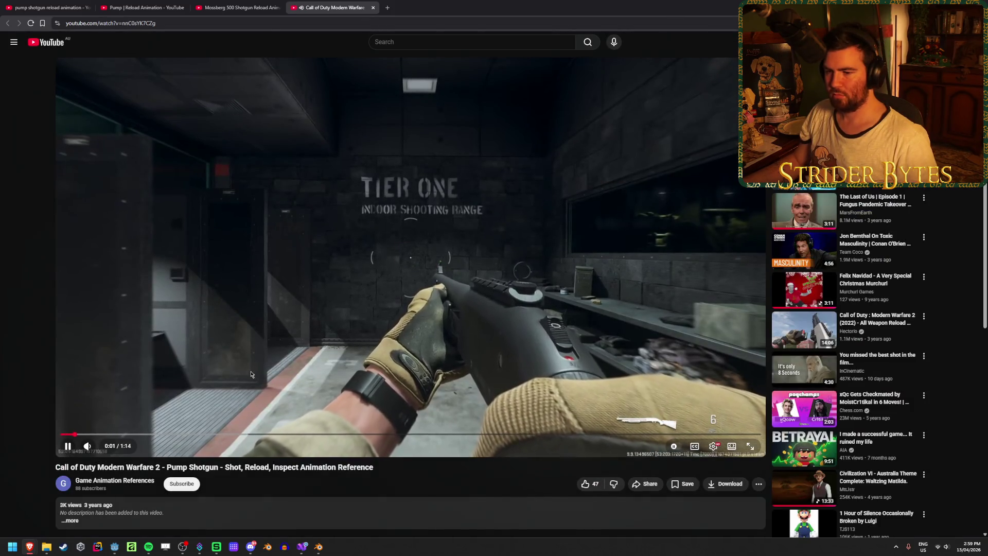
left_click(140, 436)
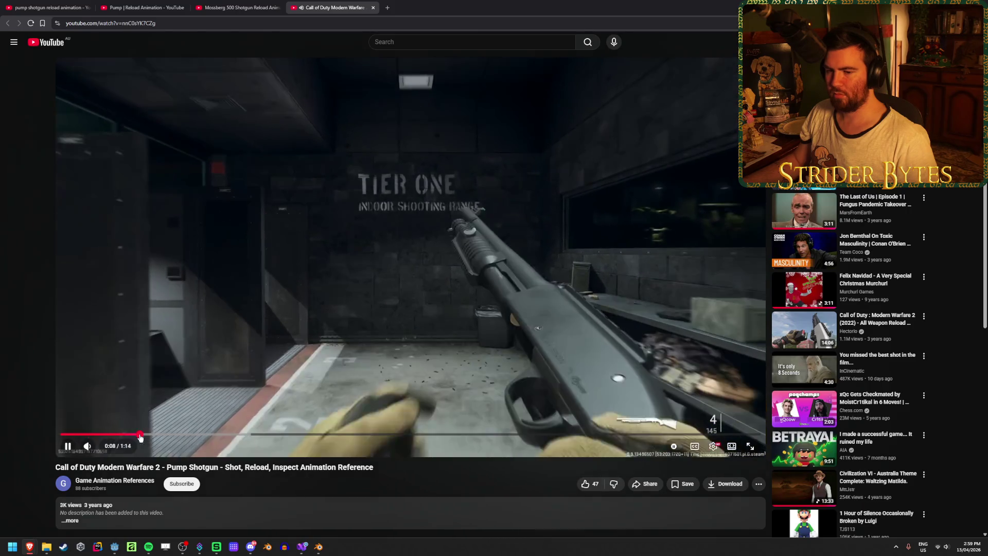
left_click(68, 447)
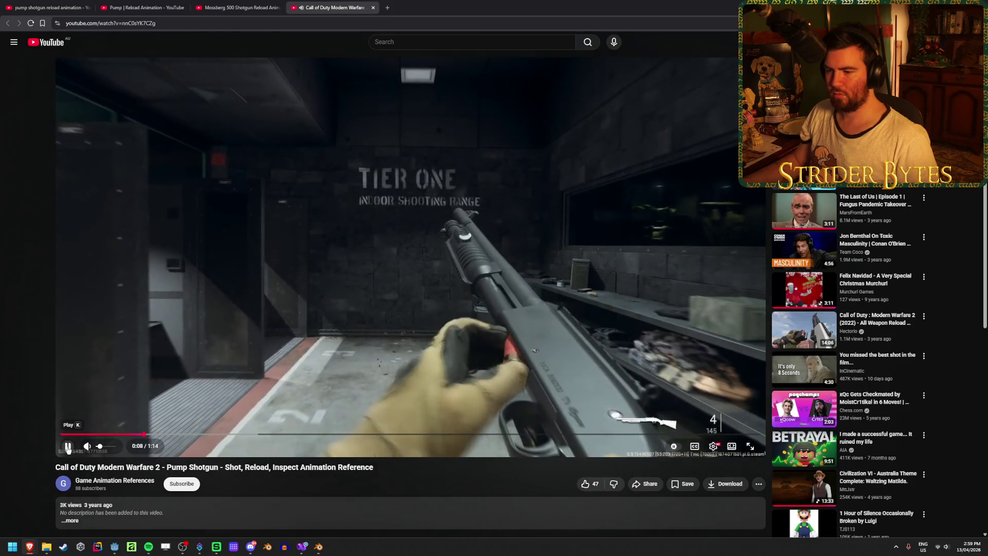
left_click(137, 435)
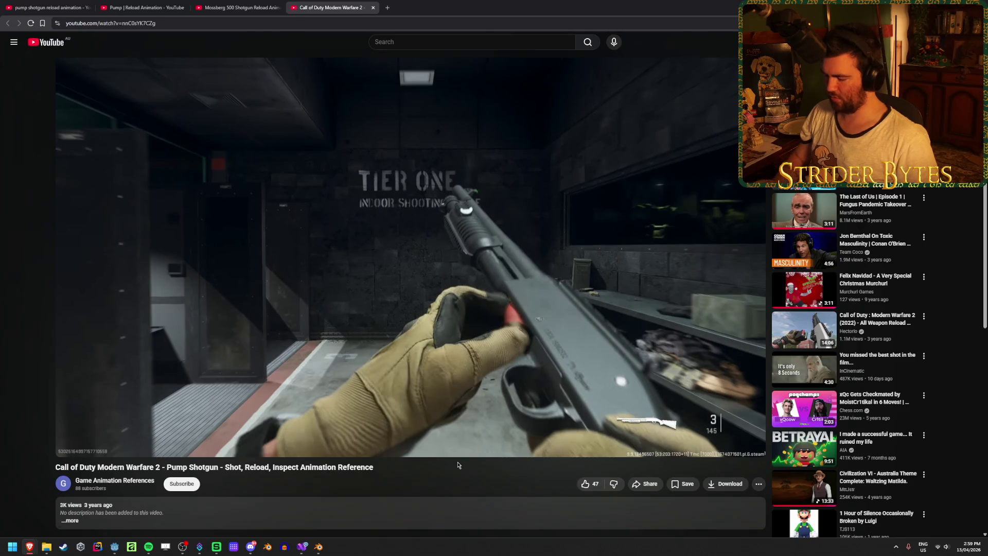
Frame-step from the red shell in hand through its push in, to the hand sliding back.
key(".")
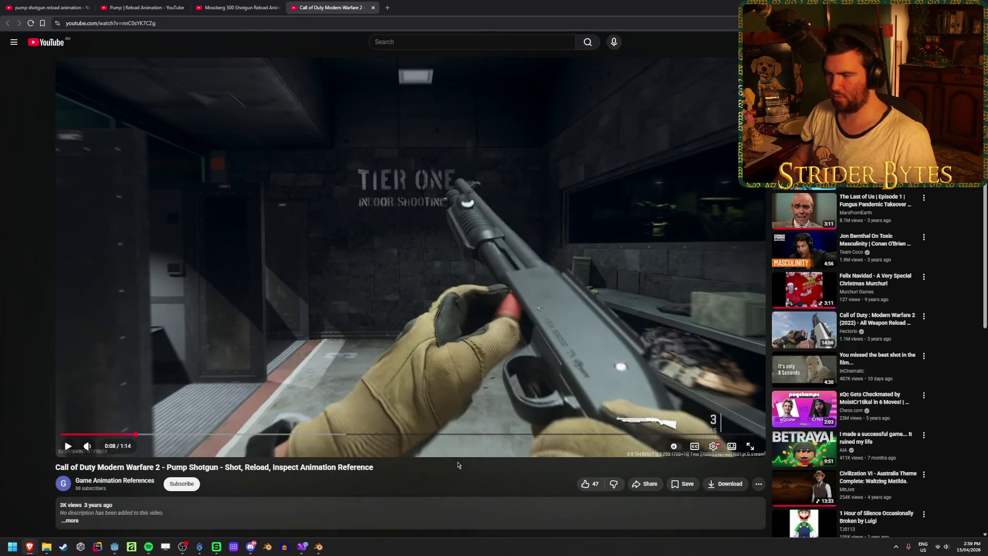
key("comma")
key("comma")
key("comma")
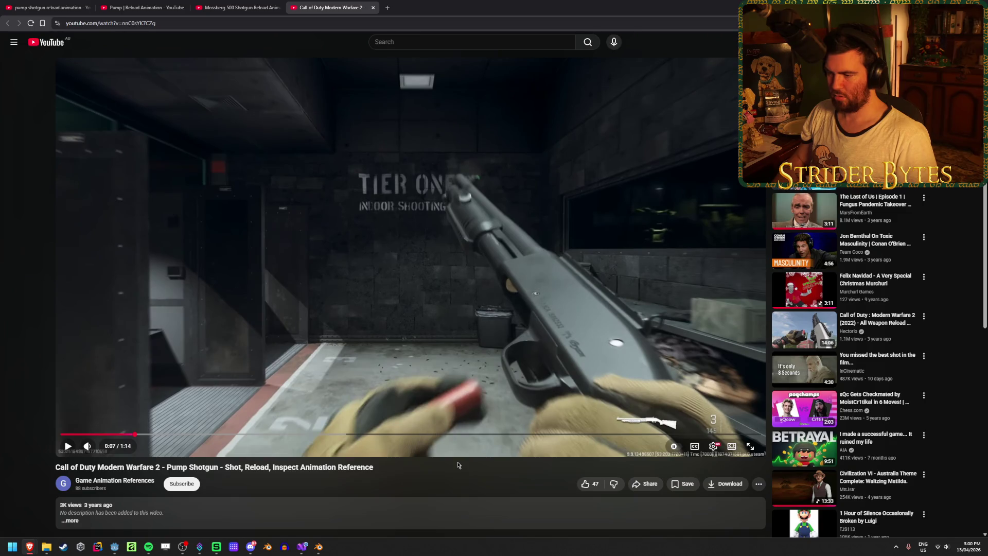
key("comma")
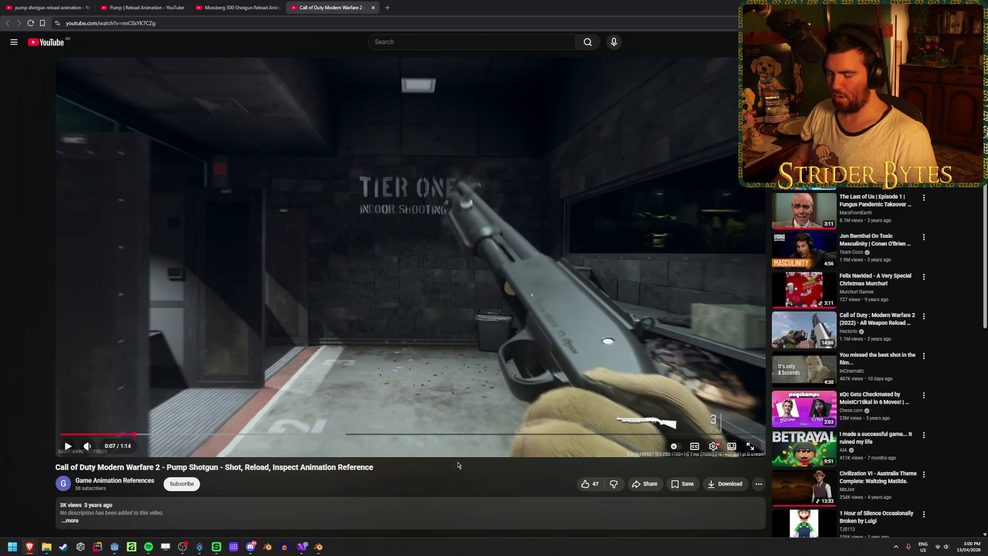
key("period")
key("period")
key("period")
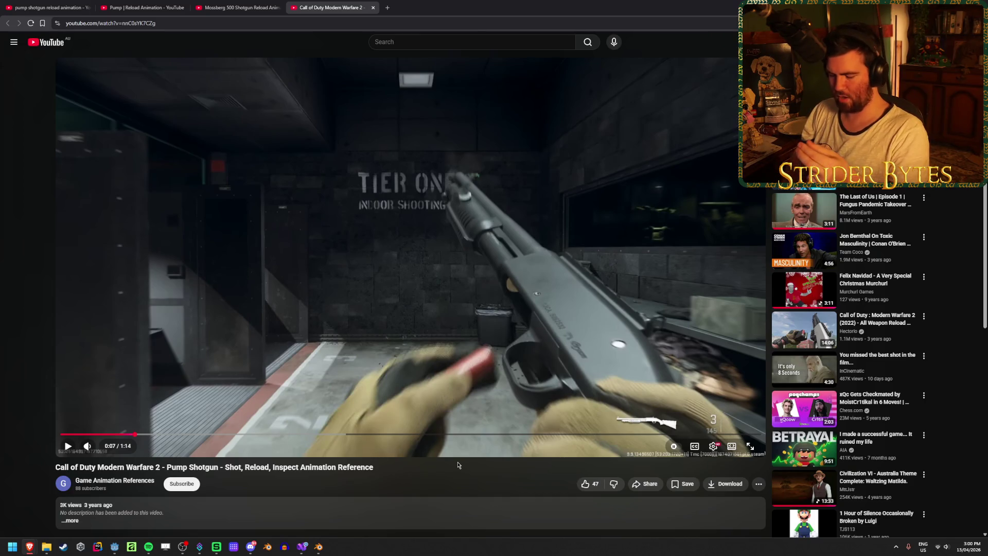
key("period")
key("period")
key("period")
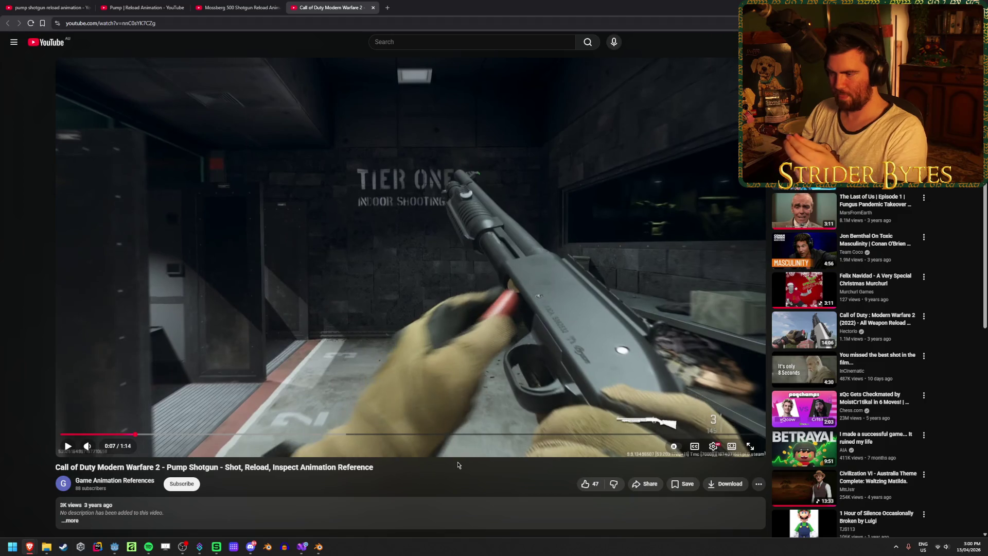
key("period")
key("period")
key("period")
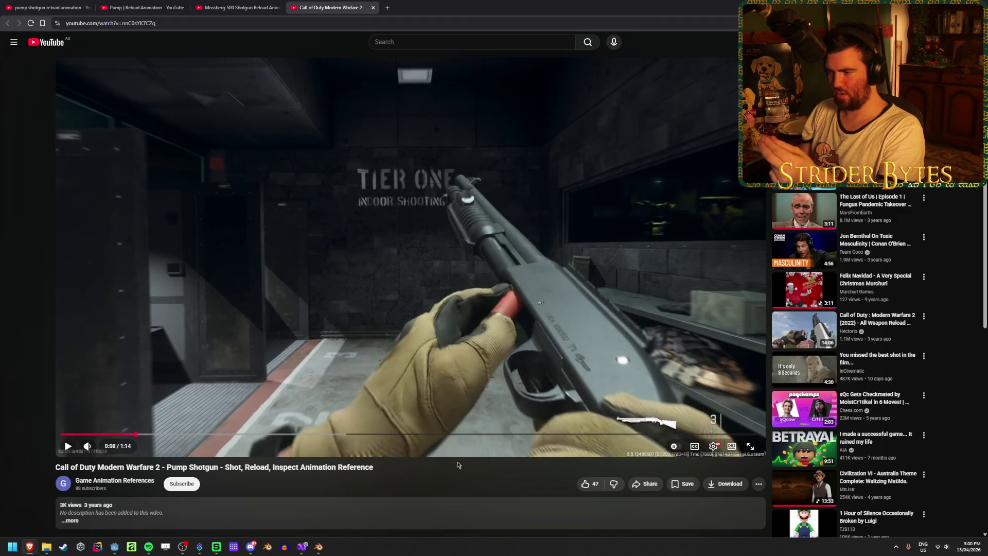
key("period")
key("period")
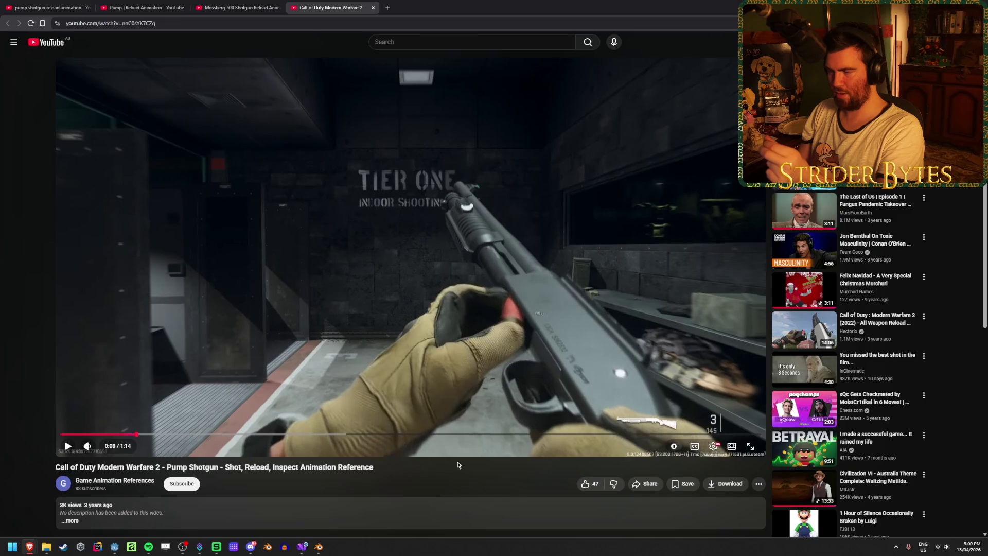
key("period")
key("period")
key("period")
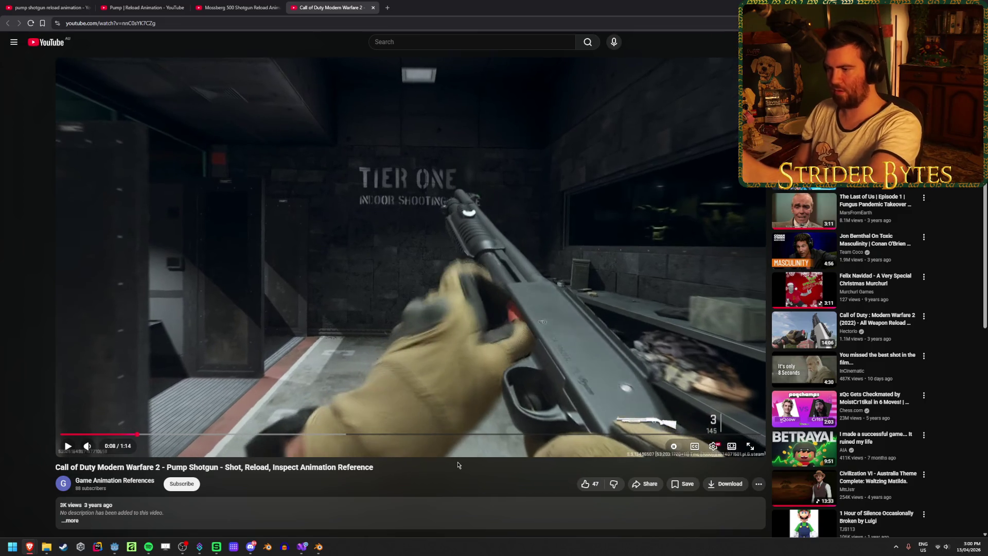
key("period")
key("period")
key("period")
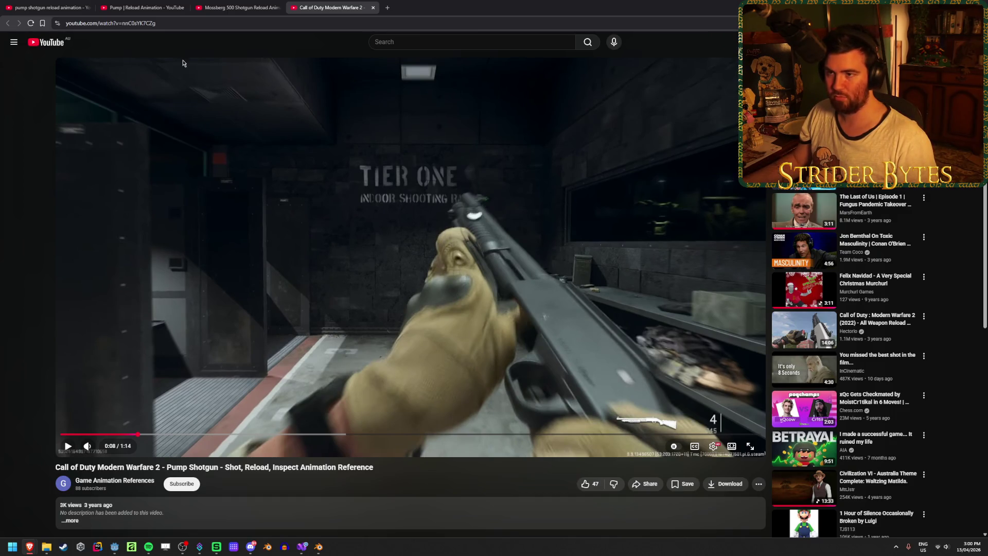
Play the Pump | Reload Animation reference, then go back to the Call of Duty video.
left_click(139, 7)
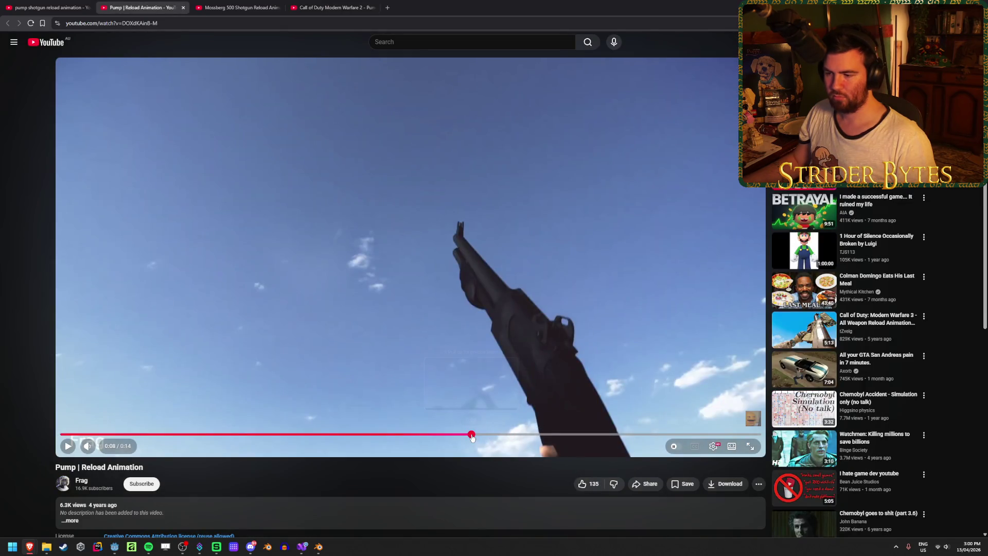
left_click(68, 447)
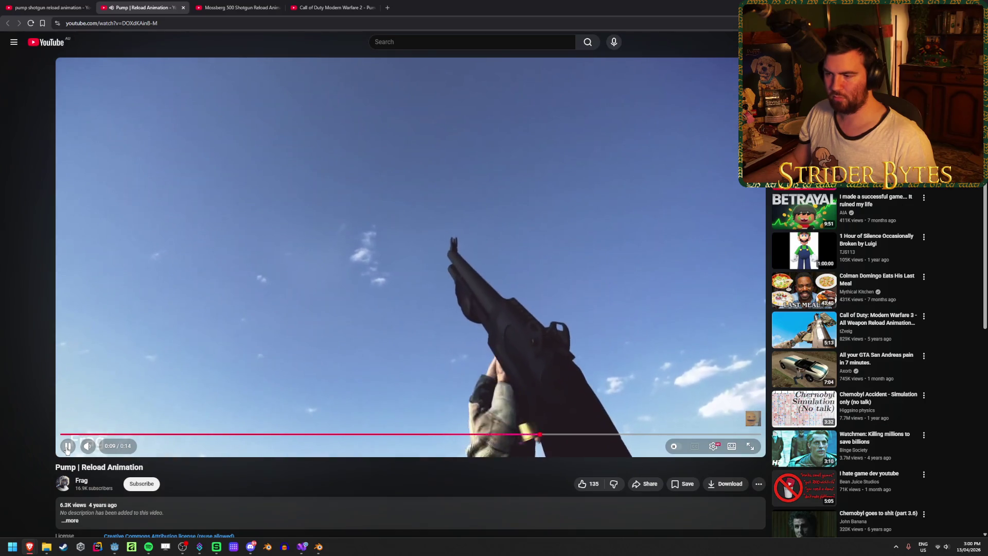
key("ctrl+Tab")
key("ctrl+Tab")
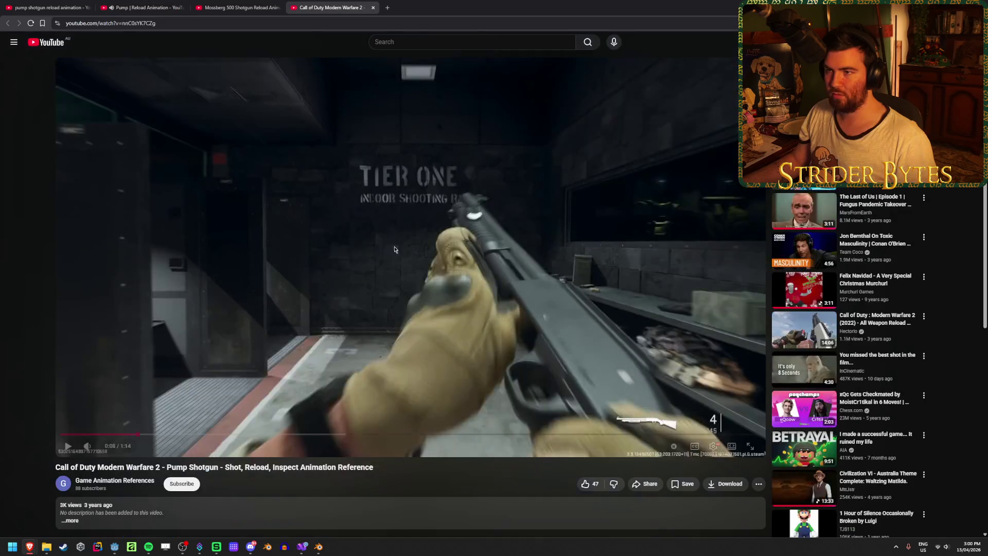
Move and rotate thumb2.L so the thumb tip rests against the shell.
mouse_move(322, 551)
left_click(354, 508)
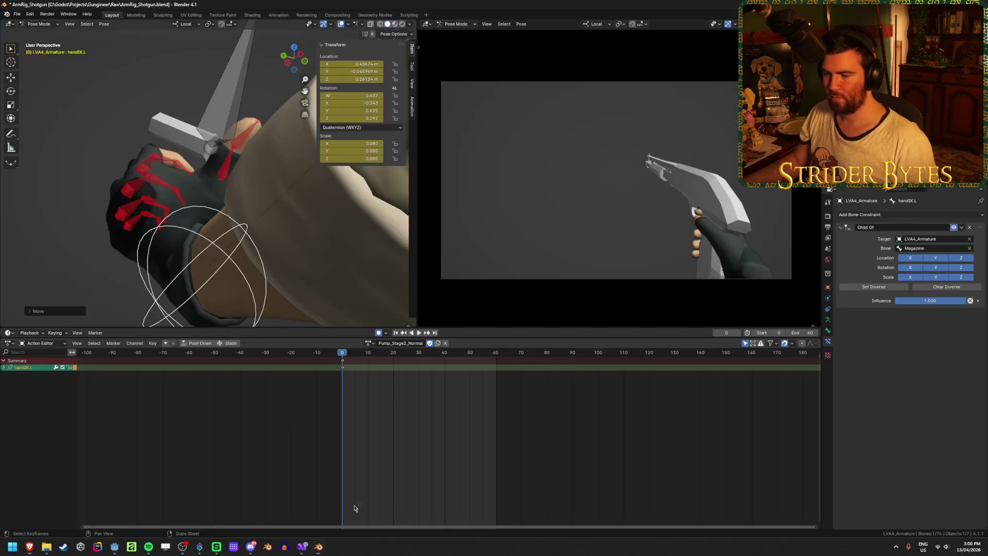
middle_click_drag(216, 219, 134, 211)
scroll(247, 256, "down", 2)
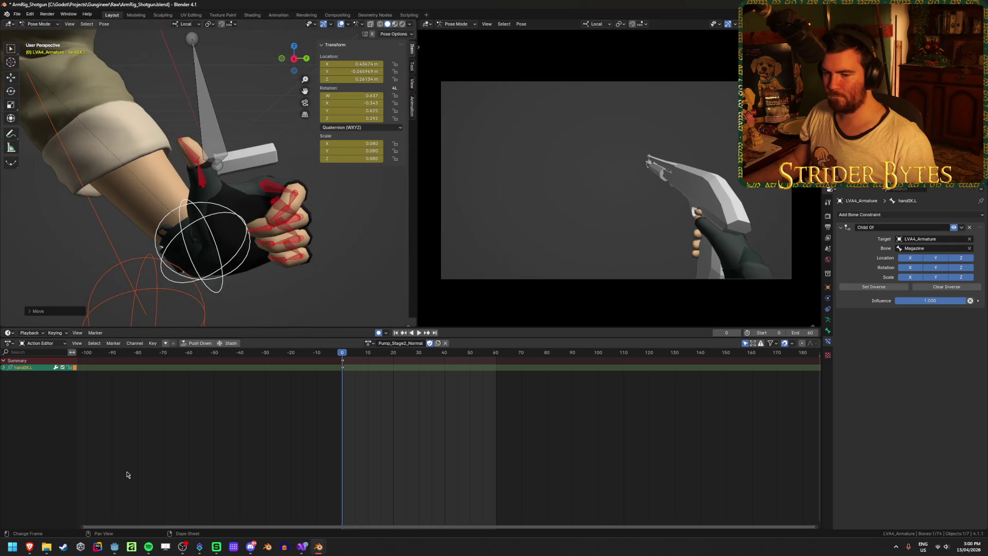
left_click(200, 184)
middle_click_drag(200, 183, 267, 134)
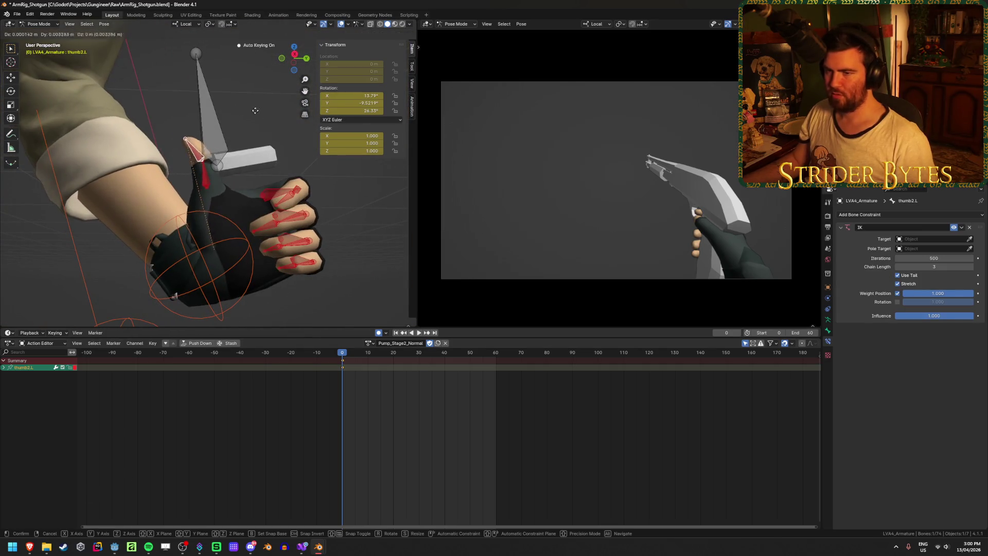
key("g")
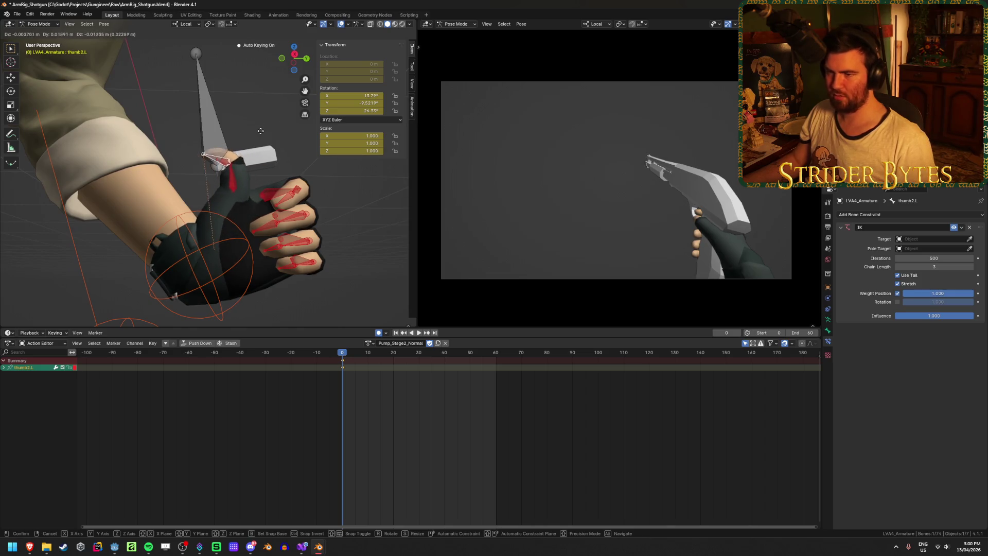
left_click(259, 164)
key("r")
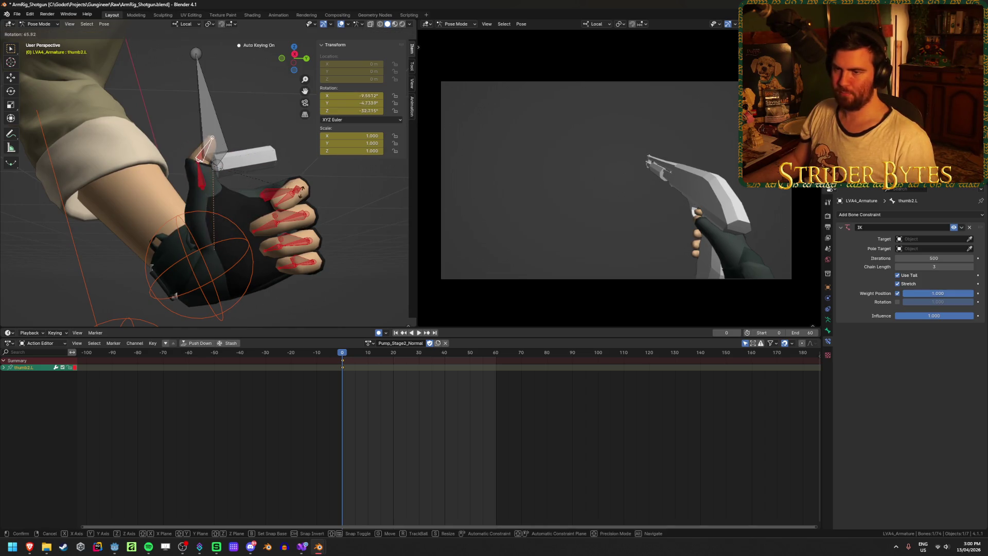
left_click(242, 118)
key("g")
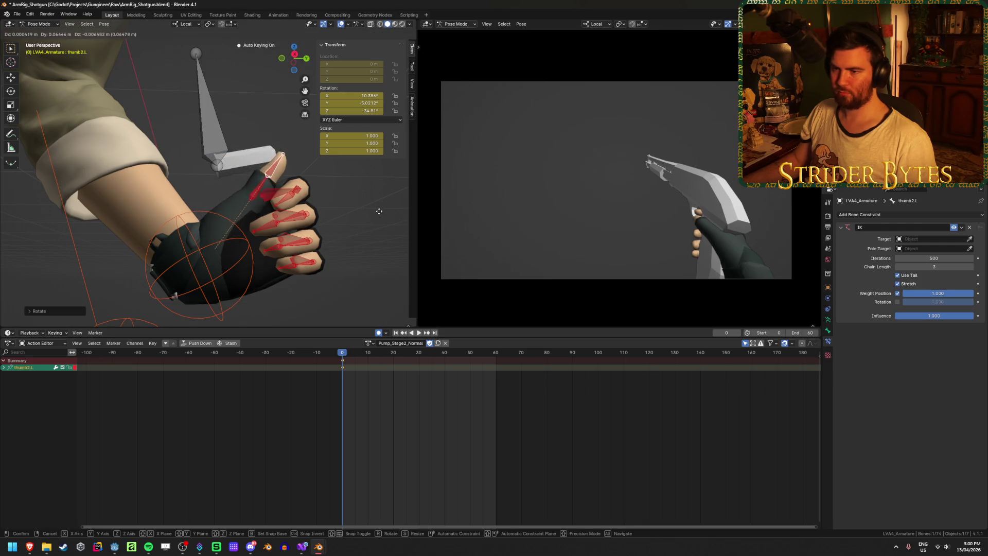
left_click(362, 231)
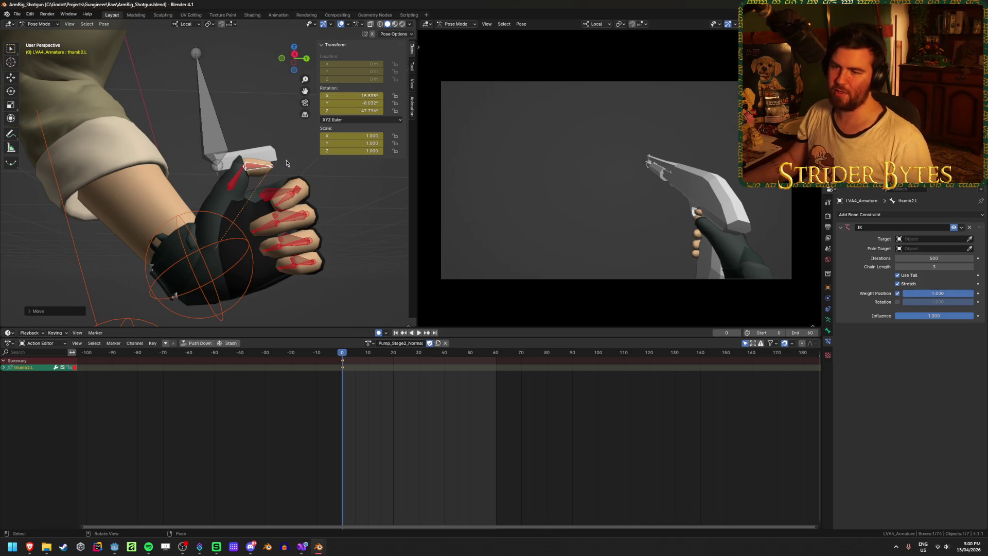
Frame thumb2.L and refine its position against the shell.
key("KP_Decimal")
scroll(275, 188, "down", 5)
middle_click_drag(275, 188, 305, 198)
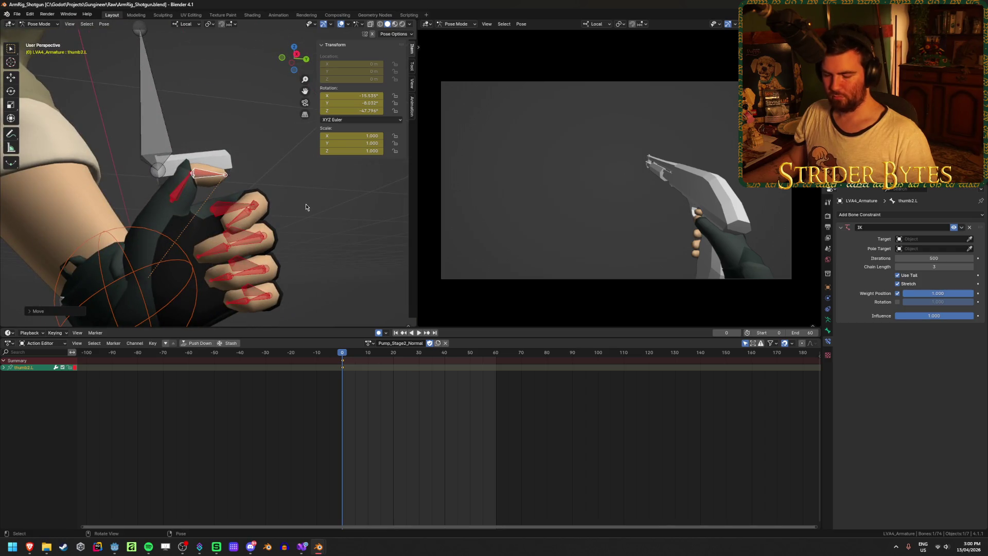
key("g")
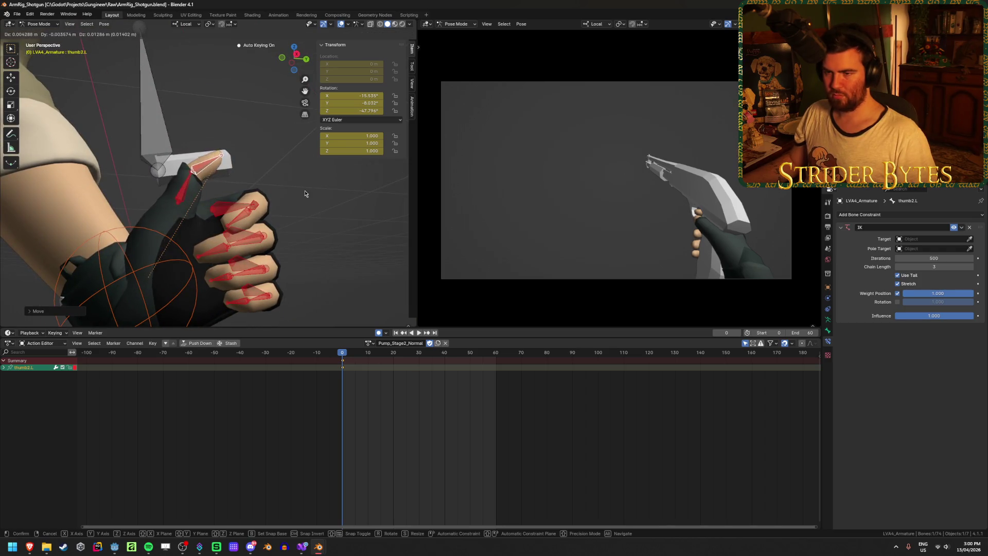
left_click(304, 194)
Clear the rotation of thumb1.L and thumb2.L, then move handIK.L to its new frame-0 spot.
left_click(175, 195, "shift")
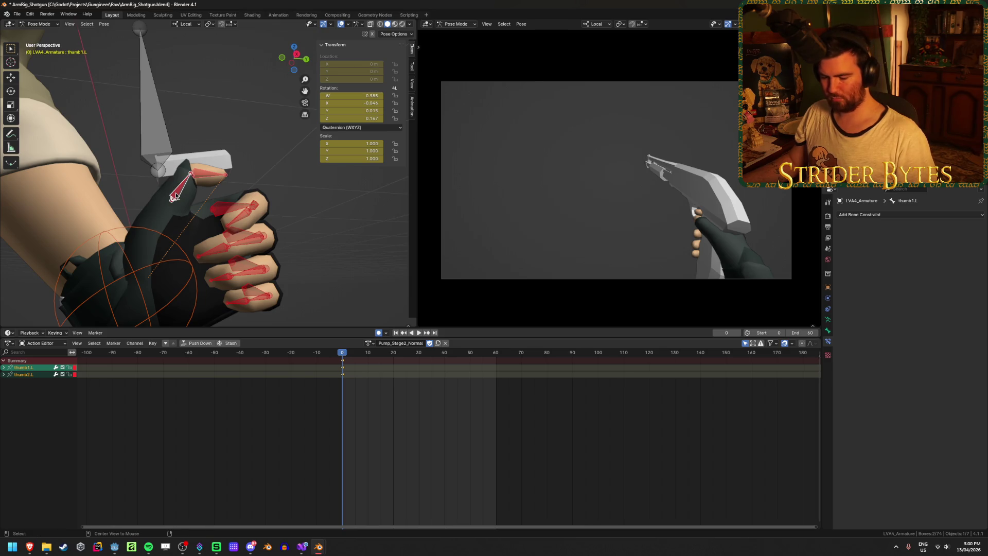
key("alt+r")
key("alt+a")
mouse_move(211, 170)
middle_mouse_down()
mouse_move(230, 149)
mouse_move(86, 185)
mouse_move(157, 188)
middle_mouse_up()
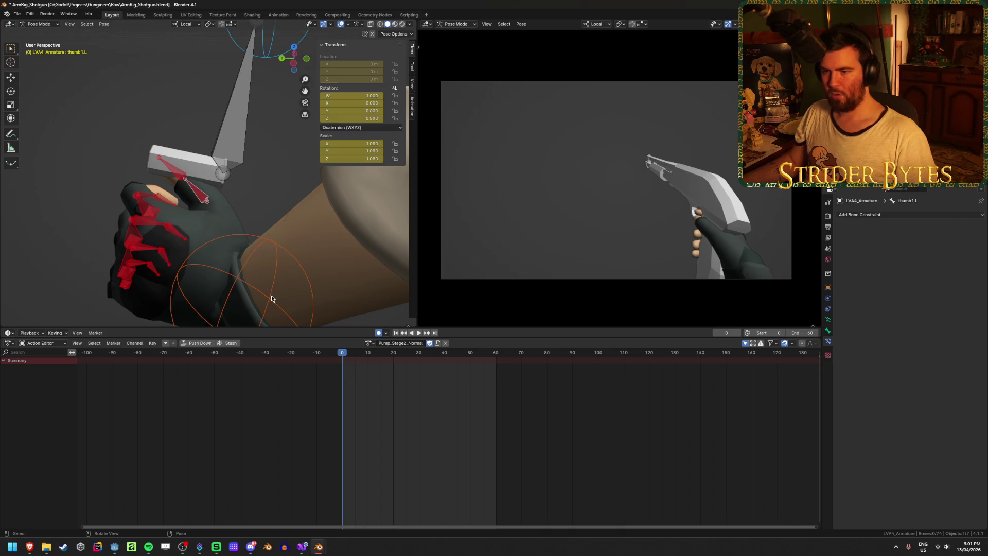
mouse_move(272, 299)
left_mouse_down()
mouse_move(278, 329)
mouse_move(327, 324)
left_mouse_up()
mouse_move(328, 324)
middle_mouse_down()
mouse_move(229, 234)
mouse_move(70, 226)
mouse_move(284, 243)
mouse_move(272, 234)
mouse_move(251, 251)
middle_mouse_up()
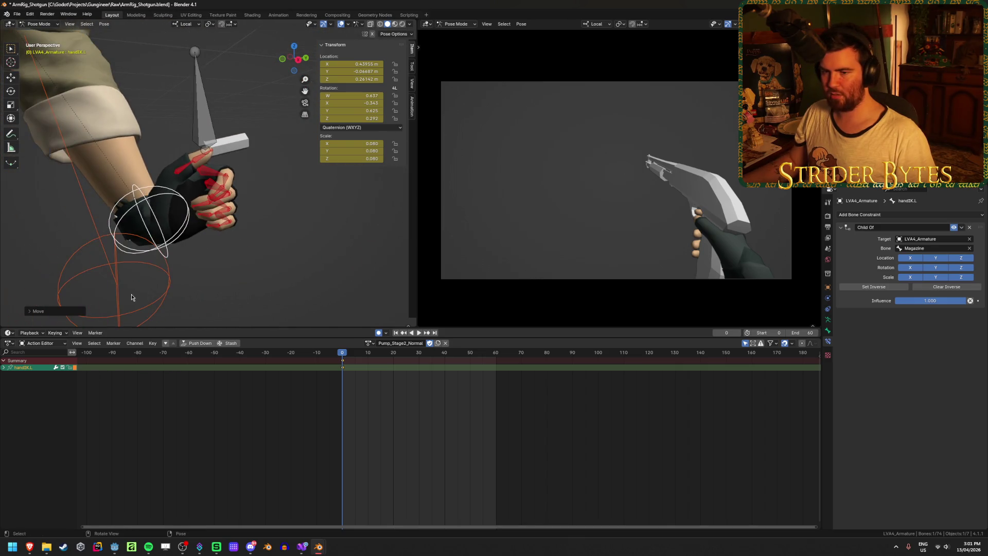
Inspect the pole.L target and frame the Magazine shell bone.
left_click(119, 304)
mouse_move(137, 242)
middle_mouse_down()
mouse_move(269, 267)
mouse_move(260, 251)
mouse_move(234, 280)
middle_mouse_up()
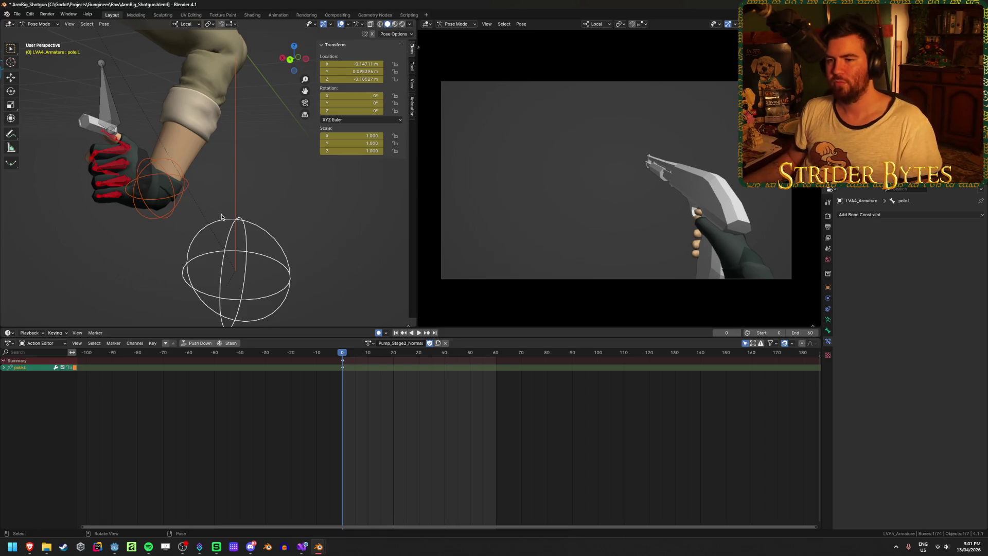
mouse_move(221, 217)
middle_mouse_down()
mouse_move(169, 228)
mouse_move(267, 185)
mouse_move(237, 201)
mouse_move(247, 219)
mouse_move(143, 165)
middle_mouse_up()
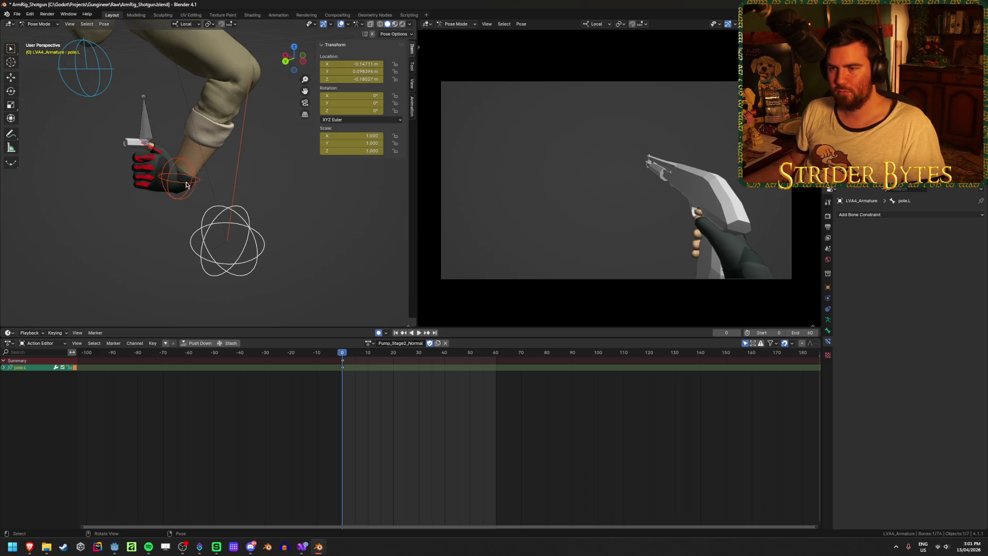
left_click(146, 134)
key("KP_Decimal")
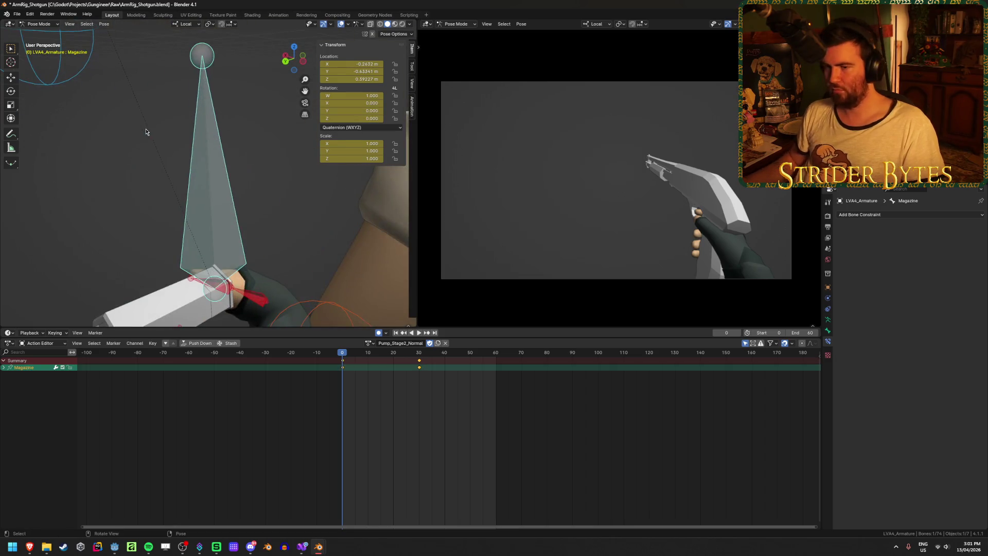
mouse_move(323, 150)
middle_mouse_down()
mouse_move(231, 217)
mouse_move(288, 258)
middle_mouse_up()
Move handIK.L so the hand sits against the Magazine shell bone.
left_click(288, 258)
mouse_move(298, 214)
middle_mouse_down()
mouse_move(283, 242)
mouse_move(285, 233)
middle_mouse_up()
key("g")
left_click(340, 217)
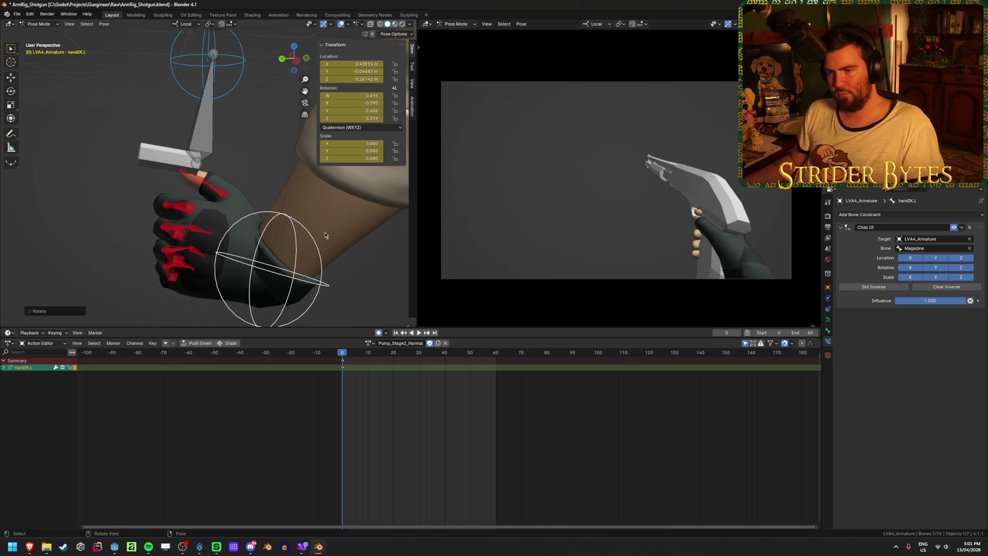
Step the YouTube reference back to 0:07, where the hand lifts the red shell.
left_click(12, 546)
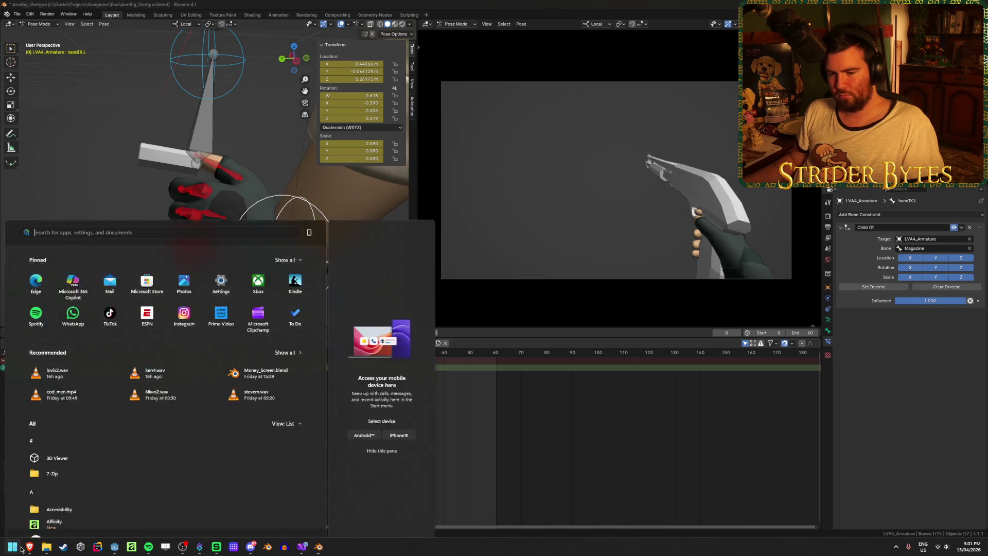
mouse_move(29, 547)
left_click(49, 517)
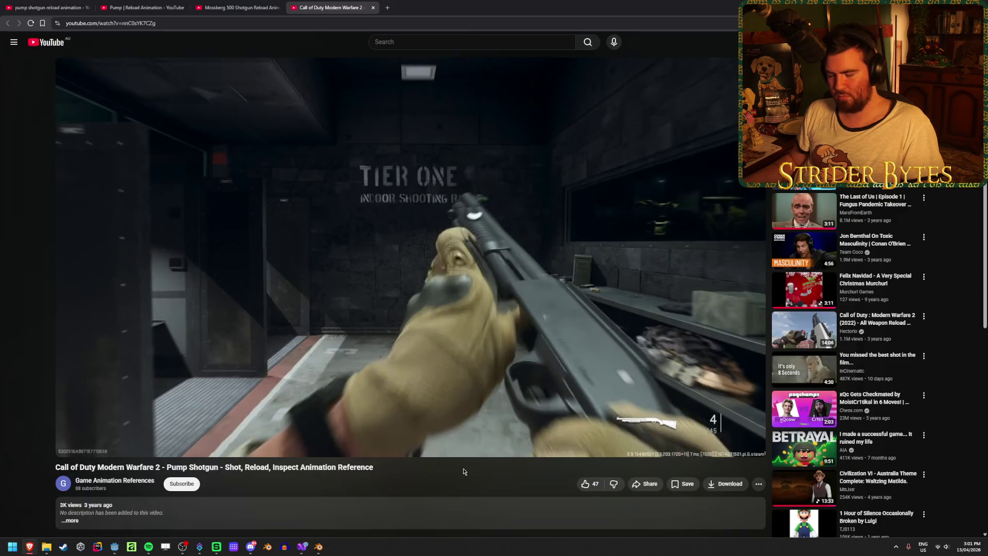
key("Left")
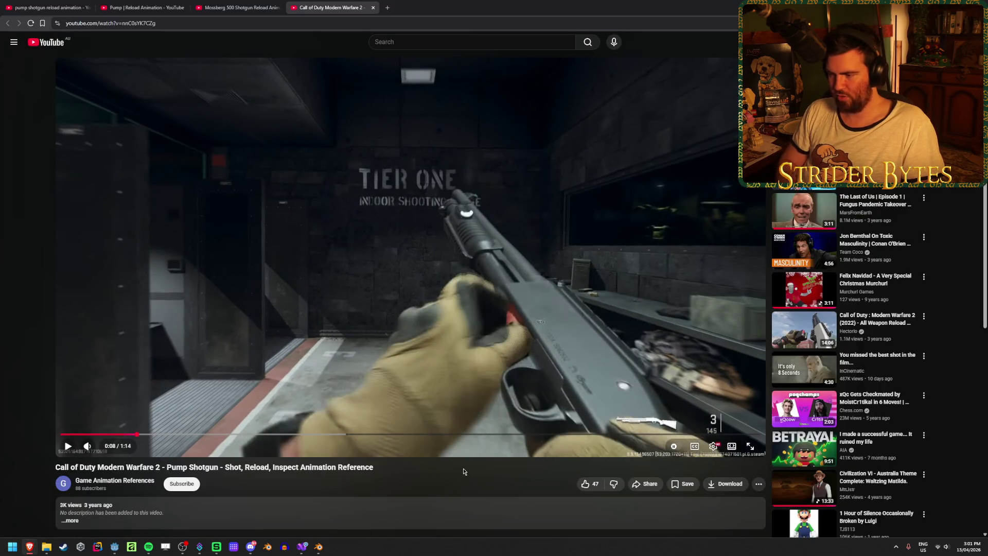
key("comma")
key("comma")
key("comma")
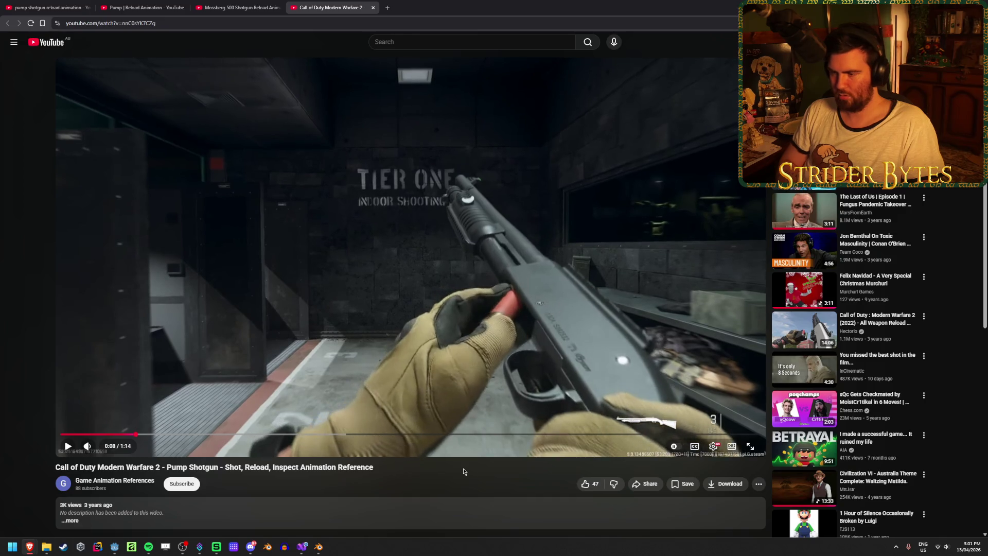
key("comma")
key("comma")
key("comma")
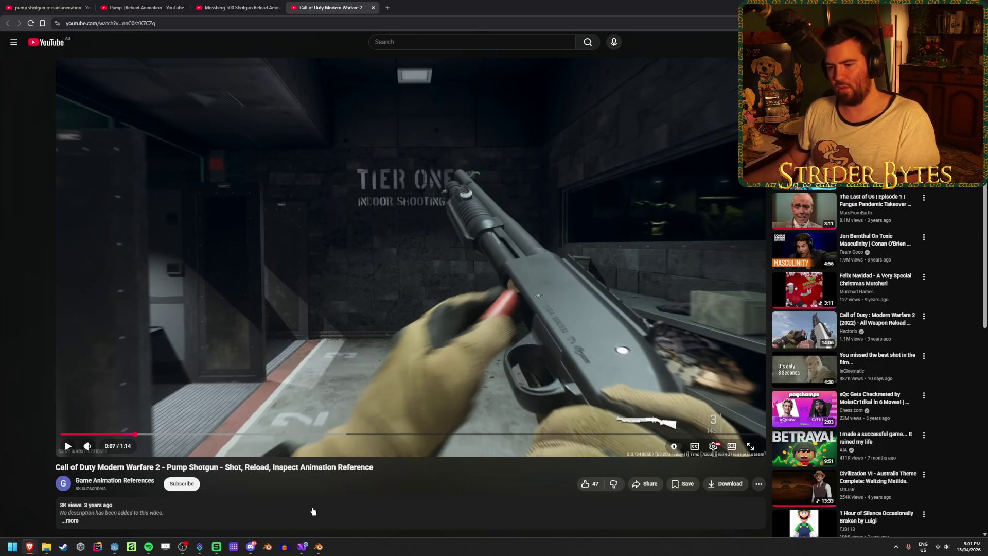
Rotate handIK.L twice and lower the left hand slightly.
mouse_move(318, 545)
left_click(376, 495)
key("r")
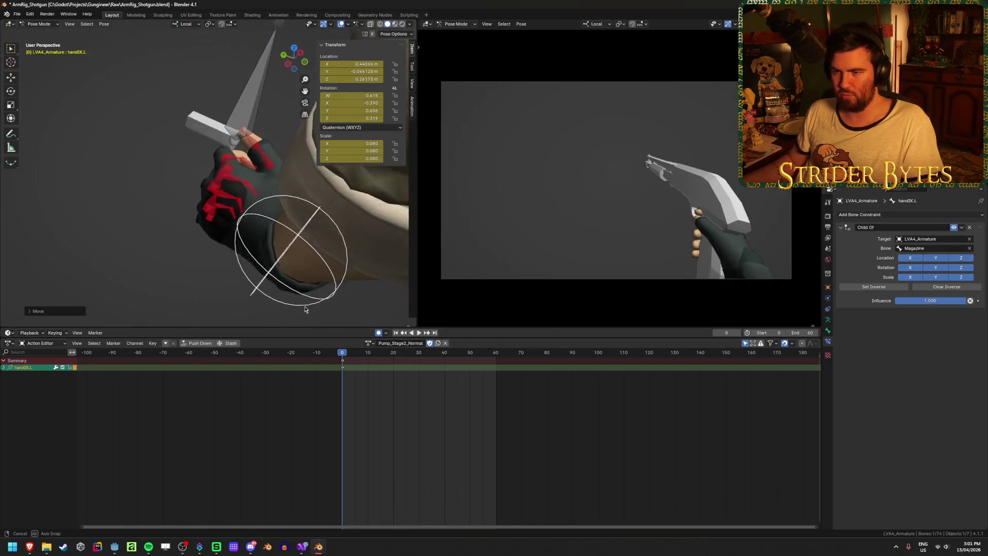
left_click(309, 117)
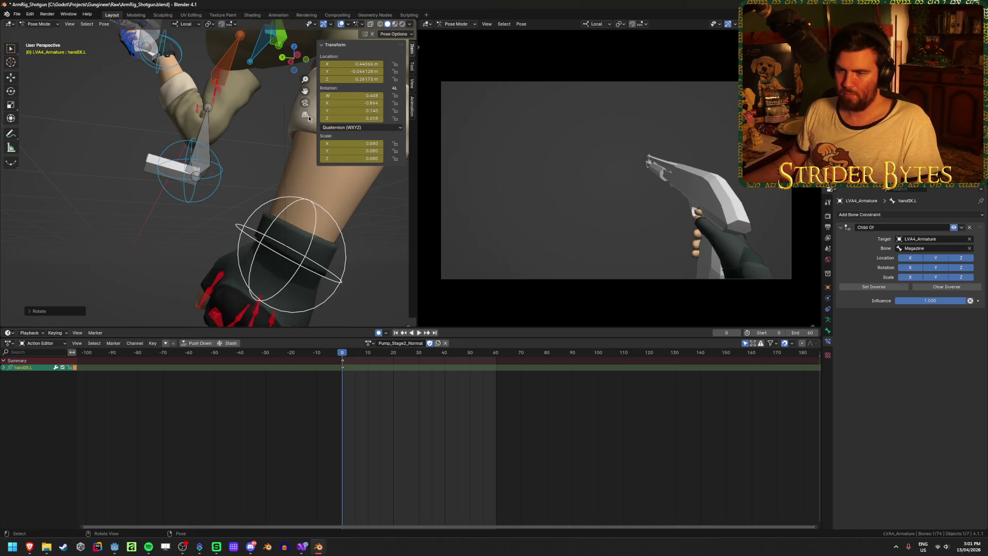
key("r")
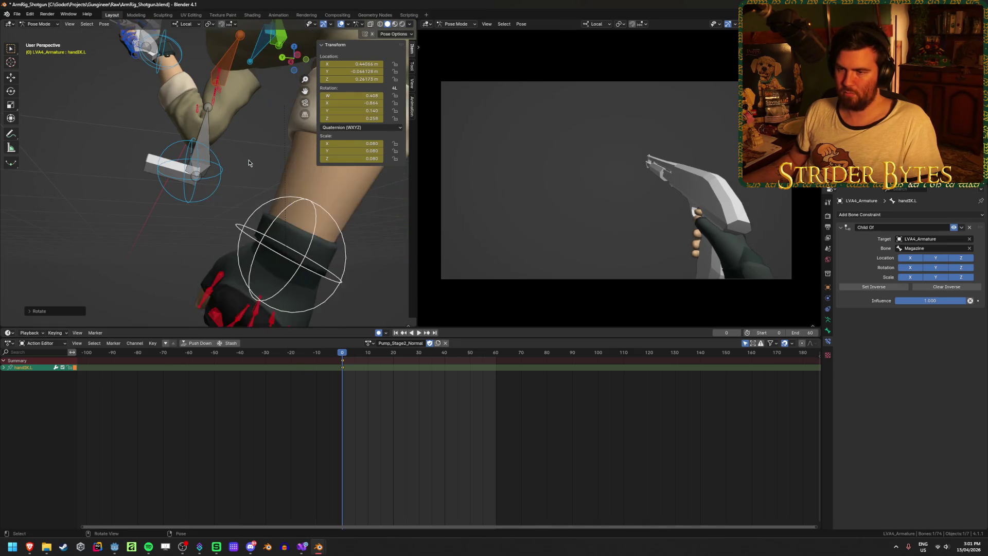
left_click(249, 162)
key("g")
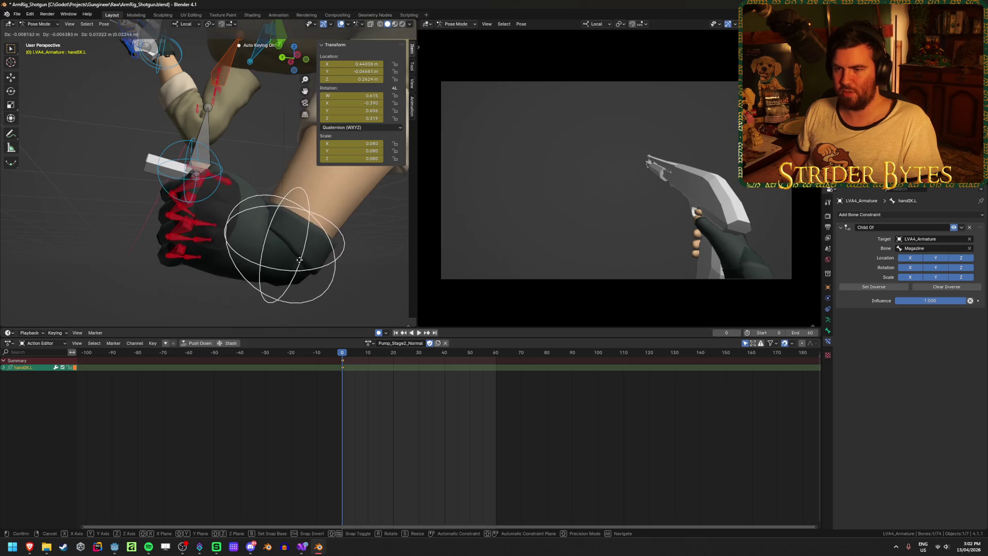
left_click(296, 258)
mouse_move(296, 257)
middle_mouse_down()
mouse_move(189, 262)
mouse_move(242, 224)
mouse_move(173, 201)
mouse_move(230, 269)
middle_mouse_up()
Move the Index3.L and middle3.L fingertips around the shell.
left_click(201, 217)
key("g")
left_click(250, 236)
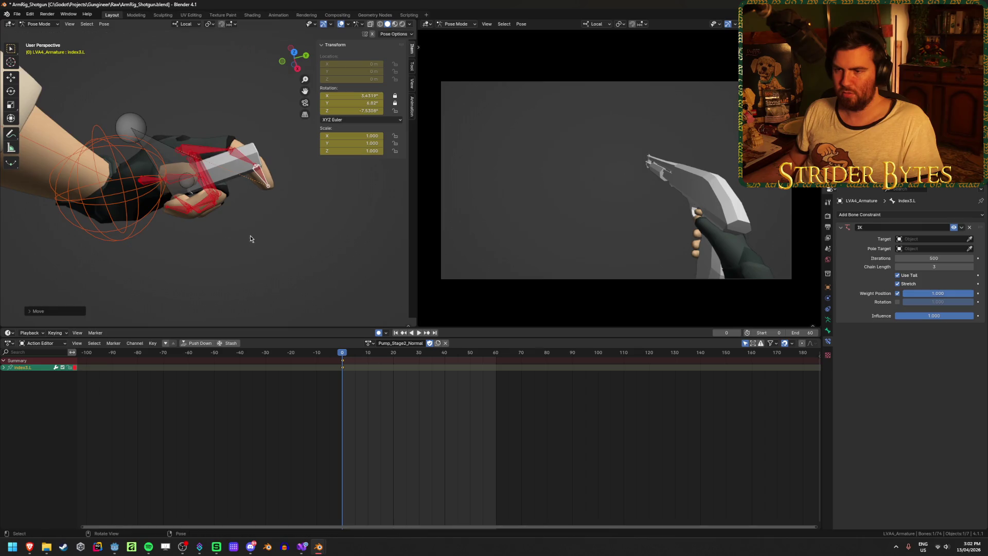
mouse_move(250, 235)
middle_mouse_down()
mouse_move(221, 184)
mouse_move(269, 227)
mouse_move(279, 212)
mouse_move(256, 154)
mouse_move(259, 183)
mouse_move(193, 215)
mouse_move(230, 222)
mouse_move(232, 196)
mouse_move(270, 178)
mouse_move(174, 320)
middle_mouse_up()
key("g")
left_click(390, 196)
Reposition handIK.L and bend the index1.L and middle1.L finger bases.
left_click(233, 225)
key("g")
left_click(254, 186)
left_click(193, 214)
key("r")
left_click(246, 207)
key("r")
left_click(252, 186)
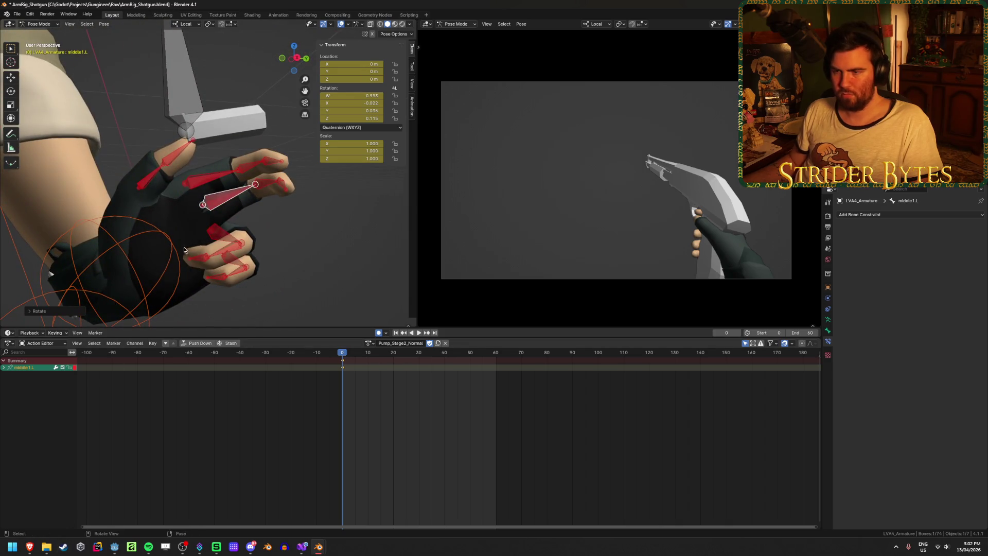
Move and rotate the left hand further toward the shell.
left_click_drag(114, 295, 175, 234)
mouse_move(175, 234)
middle_mouse_down()
mouse_move(197, 219)
mouse_move(230, 267)
mouse_move(280, 260)
mouse_move(134, 319)
middle_mouse_up()
key("r")
left_click(293, 241)
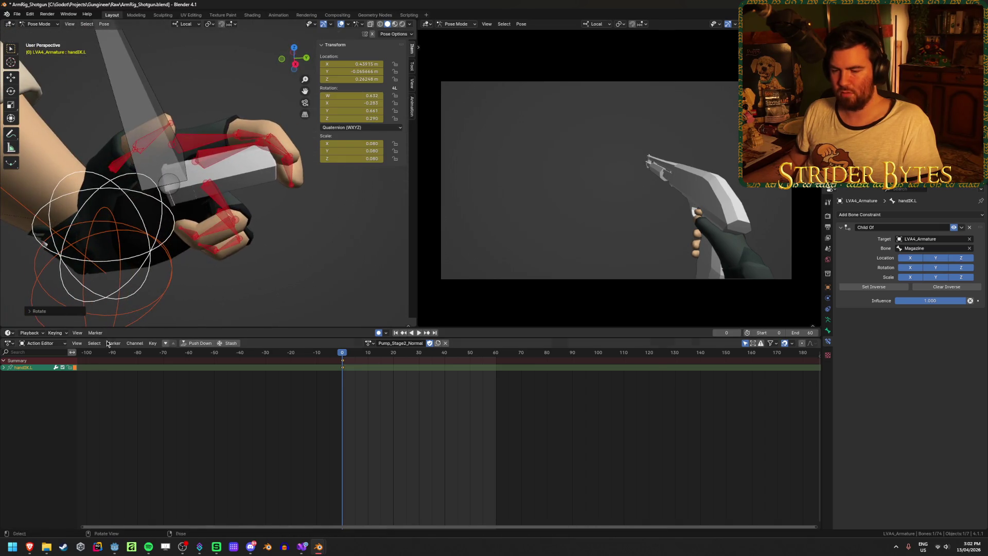
mouse_move(28, 548)
left_click(178, 504)
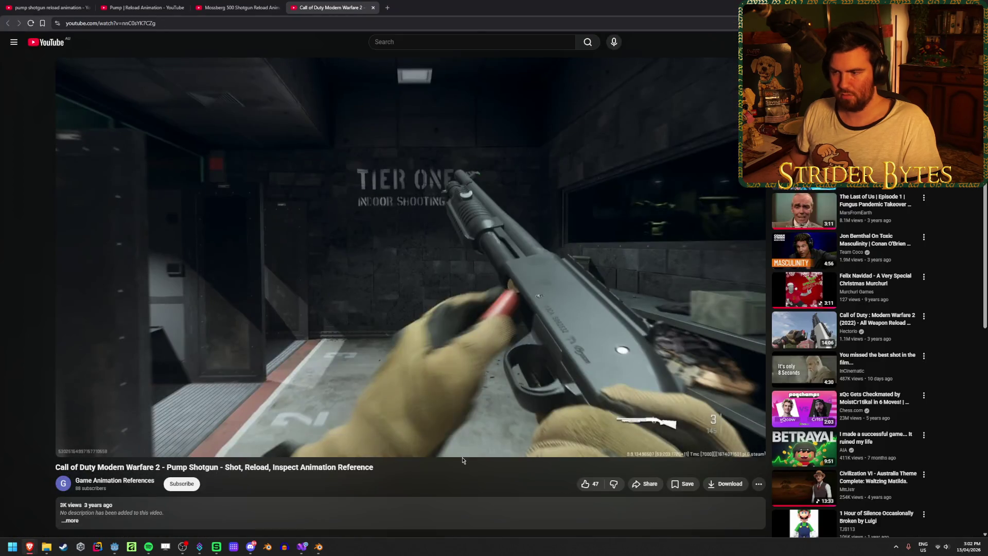
mouse_move(460, 453)
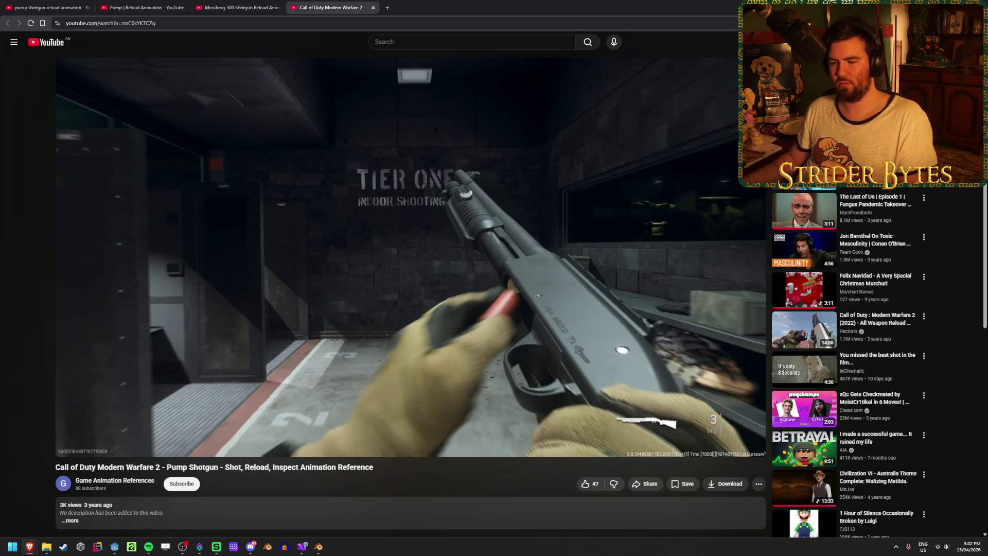
Nudge handIK.L and rotate it so the hand tilts around the shell.
left_click(322, 549)
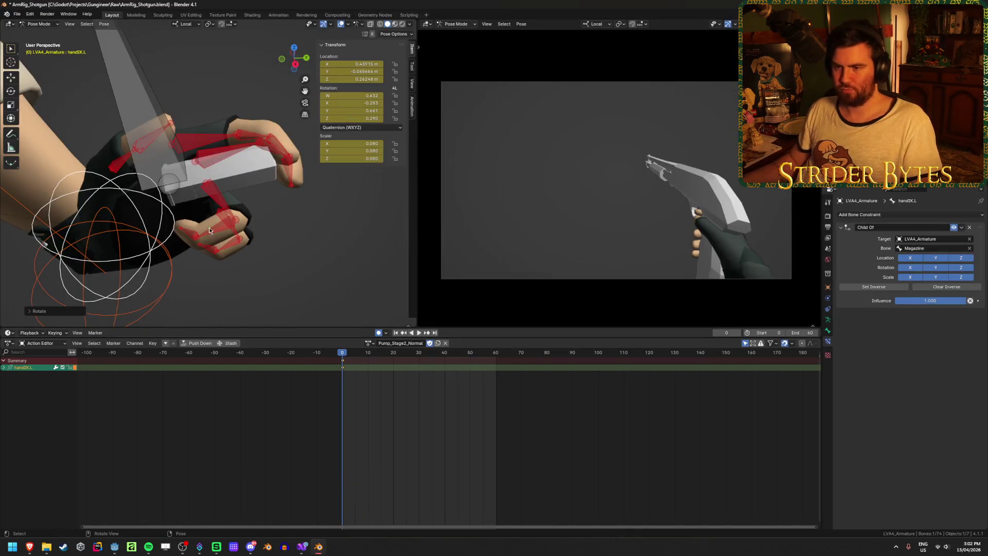
middle_click_drag(209, 230, 289, 249)
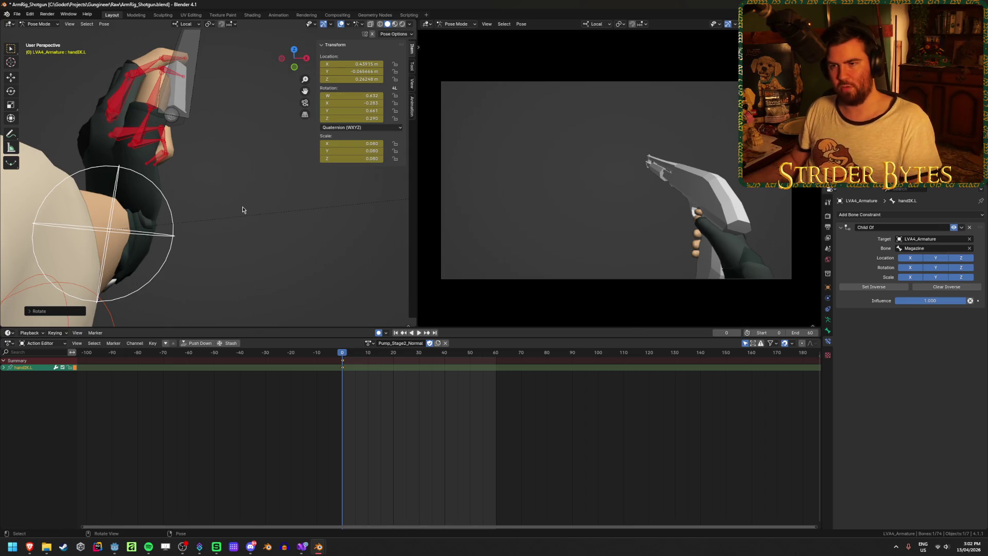
key("g")
left_click(247, 186)
mouse_move(247, 185)
middle_mouse_down()
mouse_move(279, 199)
mouse_move(192, 150)
mouse_move(198, 209)
mouse_move(238, 257)
mouse_move(297, 190)
mouse_move(305, 197)
mouse_move(261, 200)
mouse_move(270, 181)
middle_mouse_up()
key("r")
left_click(278, 201)
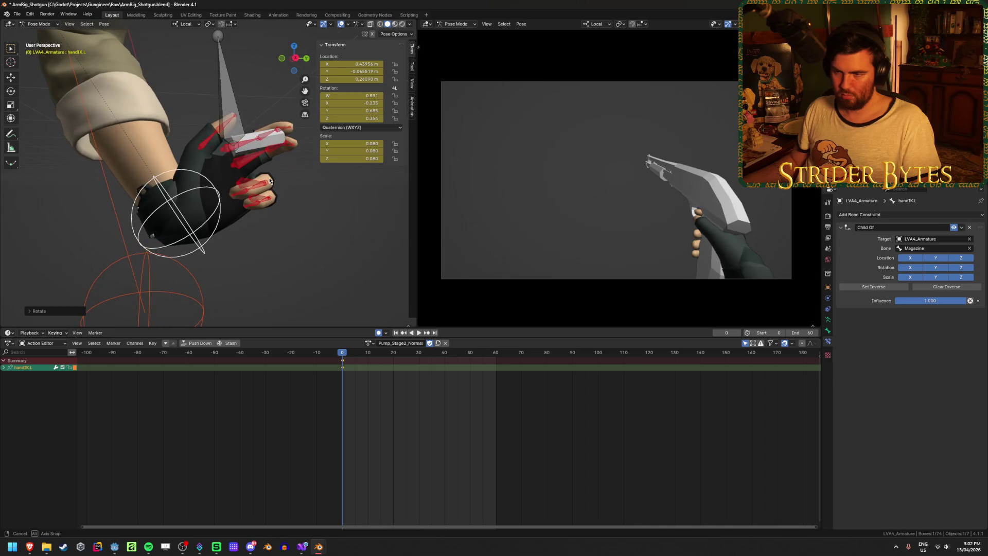
Replay the YouTube reference and step it frame by frame to the 0:08 shell load.
mouse_move(32, 548)
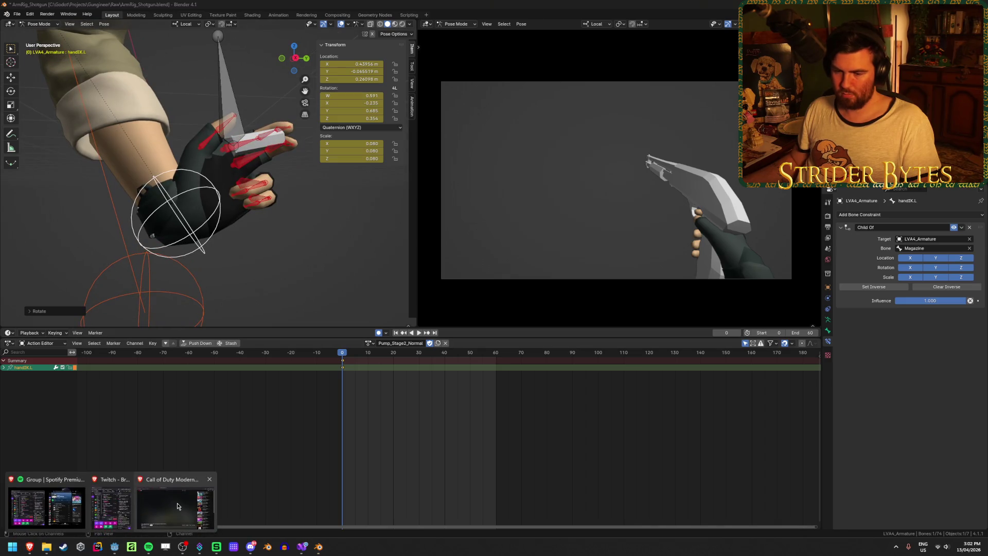
left_click(175, 510)
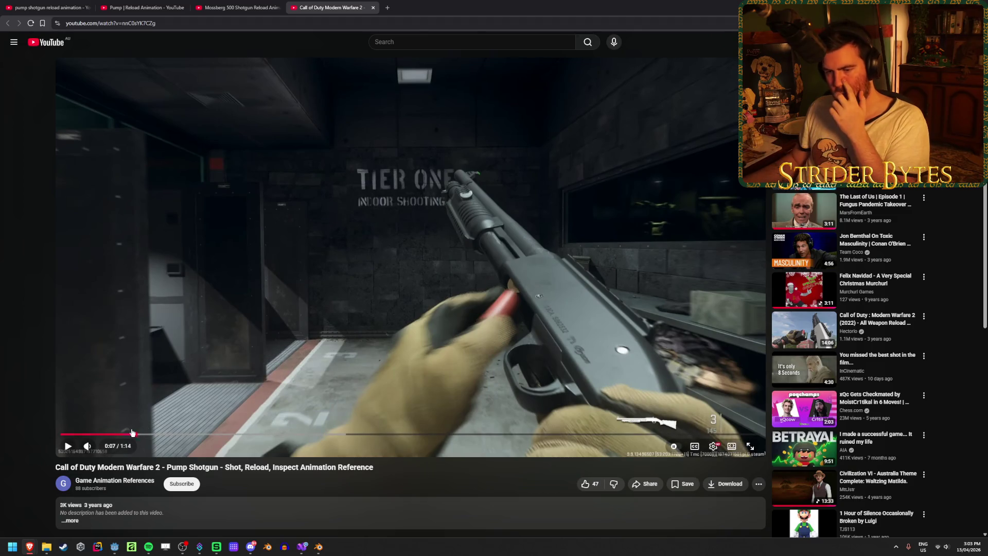
left_click(127, 437)
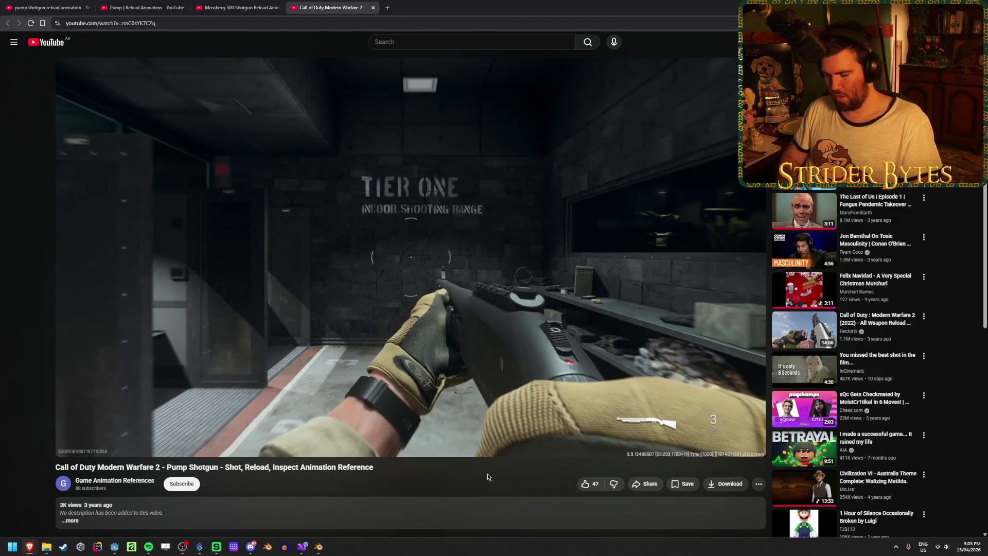
key("space")
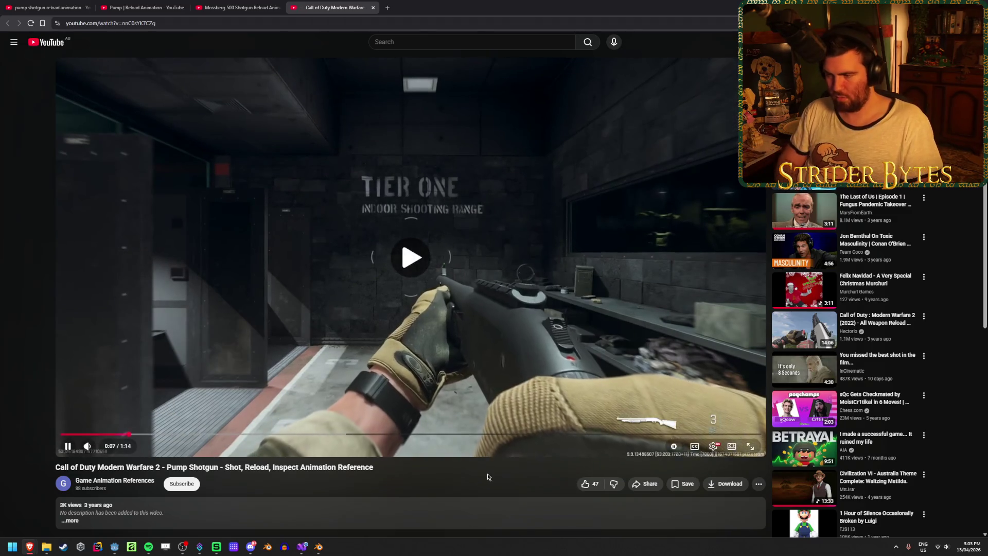
key("space")
key("period")
key("period")
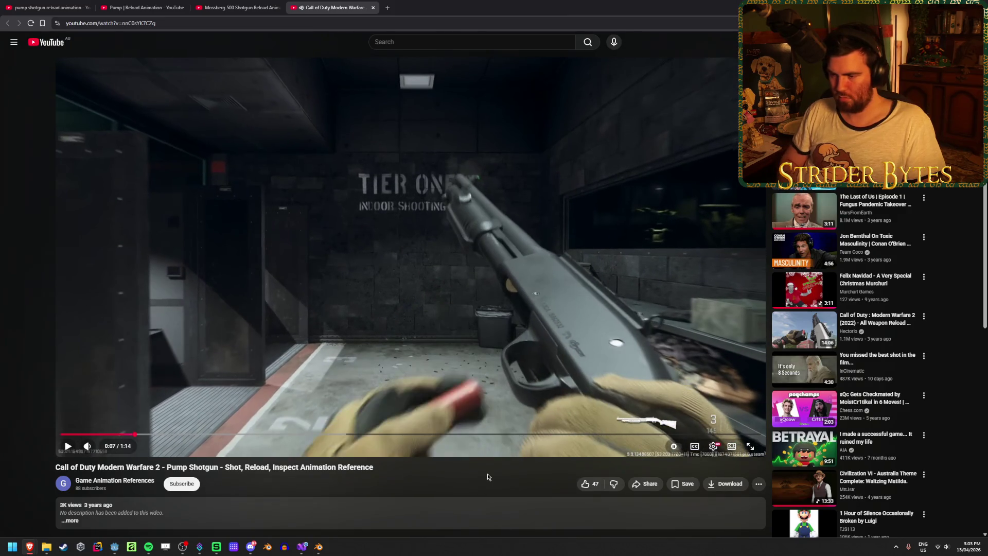
key("period")
key("period")
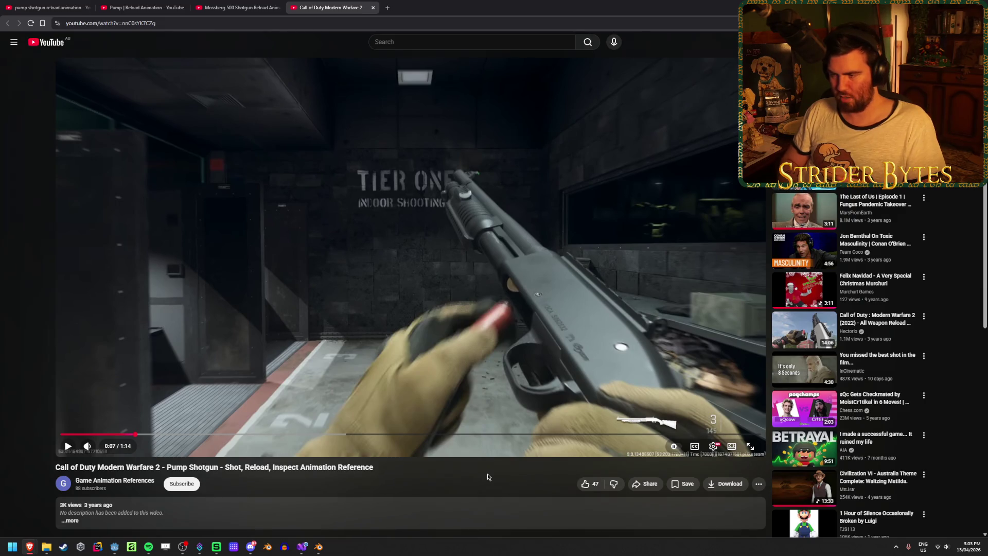
key("period")
key("period")
key("period")
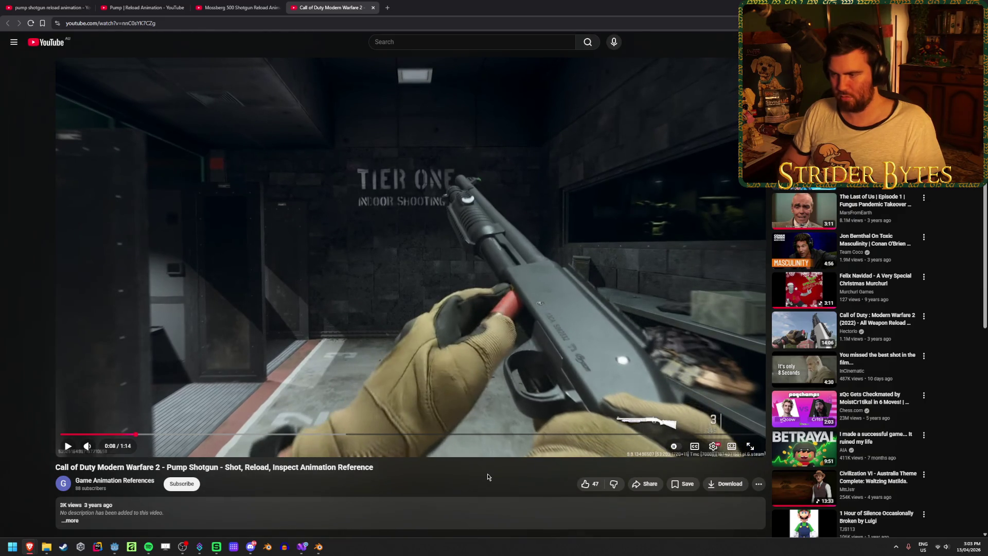
key("period")
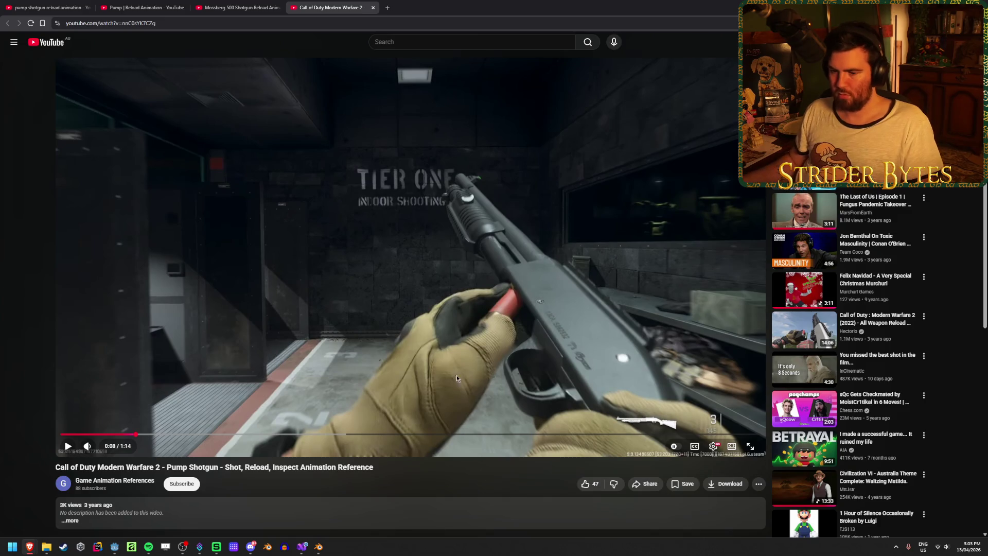
left_click(319, 547)
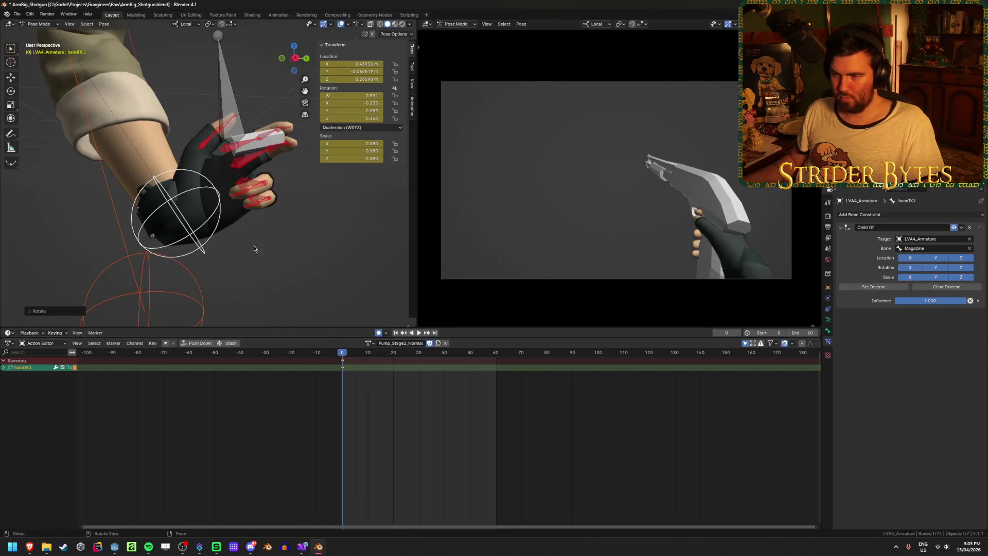
Move the thumb2.L tip up against the shell.
left_click(223, 125)
mouse_move(224, 125)
middle_mouse_down()
mouse_move(274, 223)
mouse_move(237, 98)
mouse_move(208, 118)
middle_mouse_up()
left_click(236, 96)
key("g")
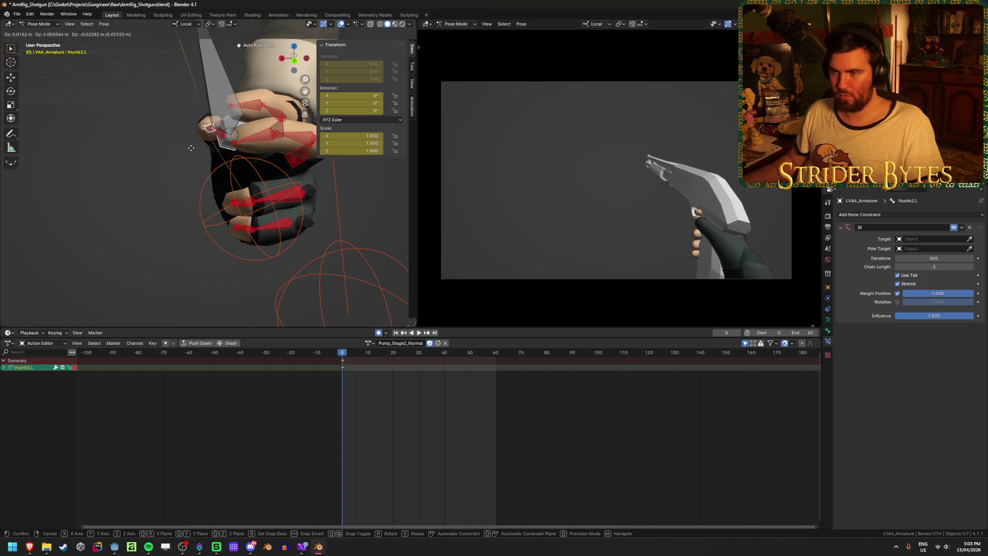
mouse_move(195, 157)
middle_mouse_down()
mouse_move(317, 165)
mouse_move(236, 135)
mouse_move(161, 185)
mouse_move(150, 212)
mouse_move(187, 261)
mouse_move(331, 224)
mouse_move(331, 236)
mouse_move(245, 206)
mouse_move(256, 202)
mouse_move(267, 294)
mouse_move(277, 245)
mouse_move(238, 276)
mouse_move(216, 242)
mouse_move(196, 196)
mouse_move(226, 62)
middle_mouse_up()
left_click(328, 176)
Bend the middle3.L finger onto the shell.
mouse_move(230, 4)
middle_mouse_down()
mouse_move(185, 166)
mouse_move(132, 167)
mouse_move(201, 175)
mouse_move(208, 125)
middle_mouse_up()
left_click_drag(208, 125, 245, 100)
left_click(225, 122)
mouse_move(225, 122)
middle_mouse_down()
mouse_move(347, 83)
mouse_move(397, 103)
mouse_move(228, 152)
mouse_move(136, 154)
mouse_move(224, 197)
mouse_move(420, 434)
middle_mouse_up()
Scrub to frame 27, select the Magazine bone, and play the animation from frame one.
left_click_drag(344, 354, 420, 353)
middle_click_drag(280, 199, 288, 175)
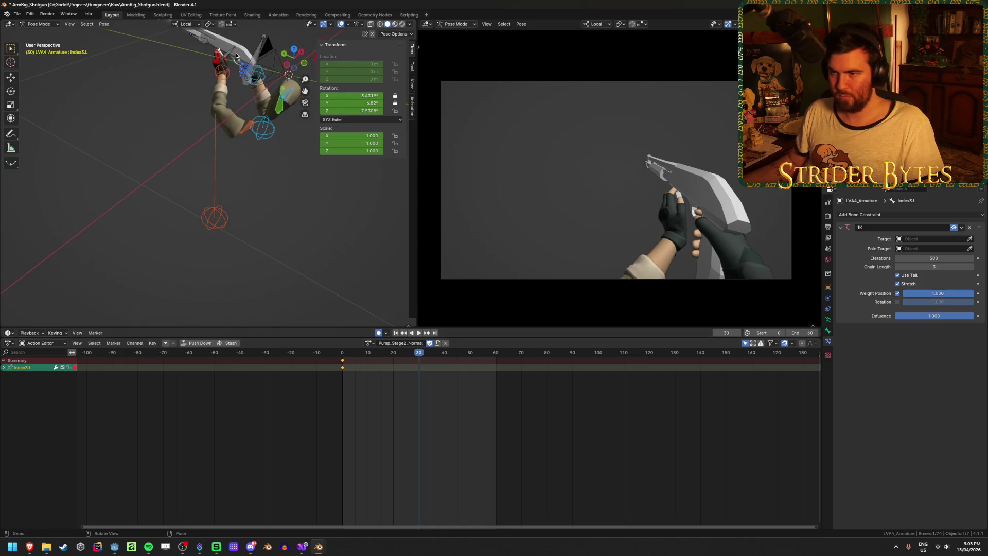
left_click(229, 57)
scroll(228, 54, "up", 6)
mouse_move(227, 53)
middle_mouse_down()
mouse_move(244, 206)
mouse_move(355, 155)
mouse_move(412, 157)
mouse_move(12, 179)
middle_mouse_up()
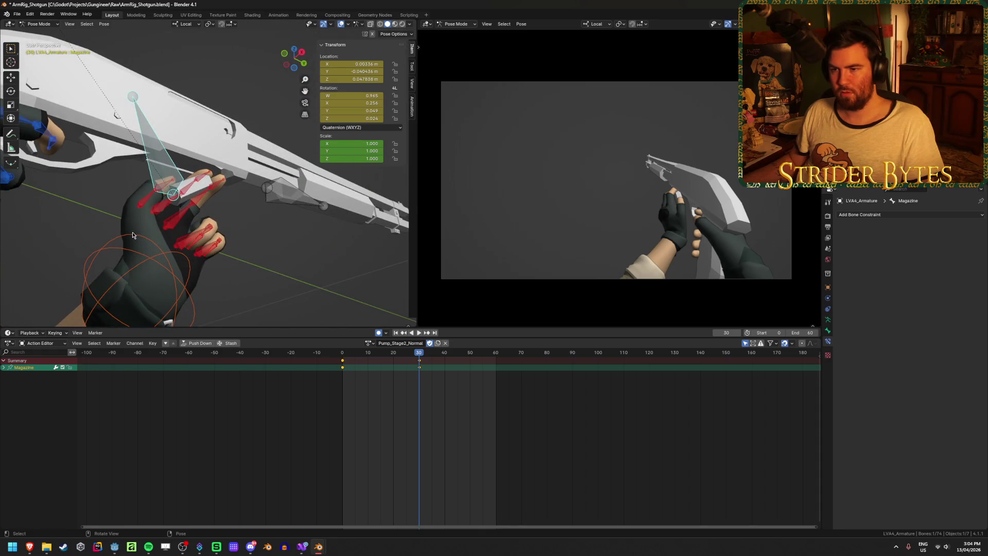
mouse_move(243, 220)
middle_mouse_down()
mouse_move(190, 194)
mouse_move(288, 228)
mouse_move(225, 232)
mouse_move(220, 248)
middle_mouse_up()
left_click(396, 333)
left_click(419, 333)
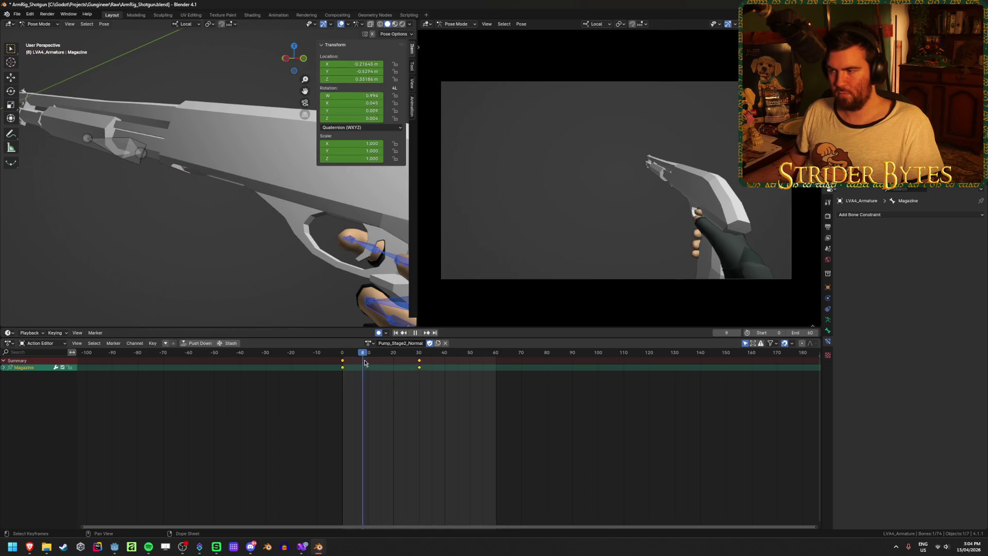
Stop at frame 10 and move the Magazine shell bone, keying its new position.
left_click_drag(392, 361, 374, 362)
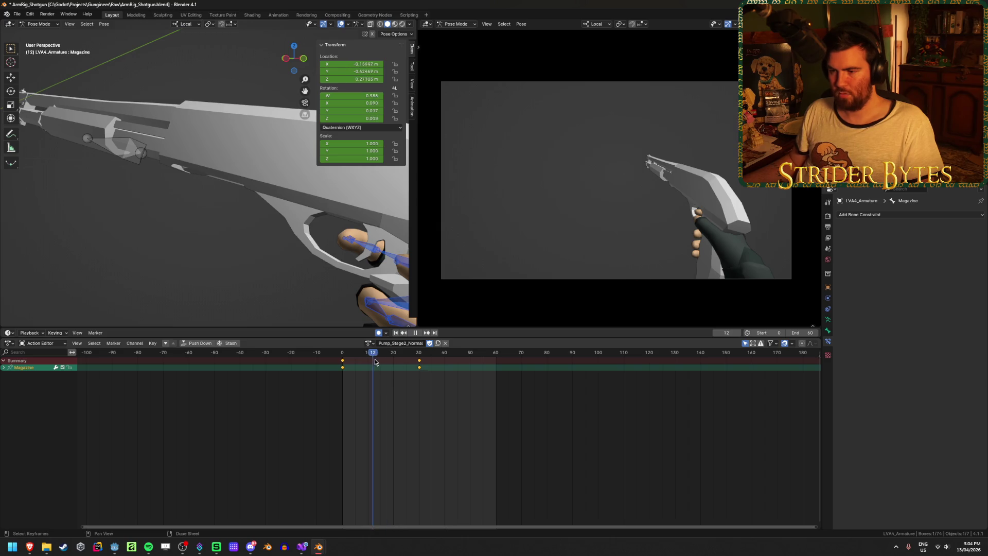
key("space")
scroll(278, 222, "down", 10)
middle_click_drag(278, 221, 294, 219)
key("g")
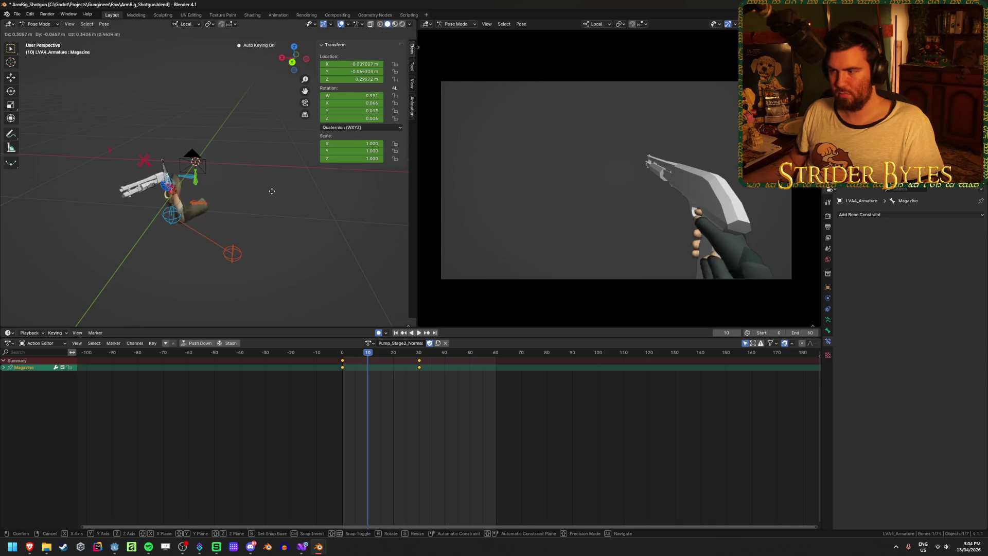
left_click(280, 216)
middle_click_drag(280, 216, 209, 214)
key("g")
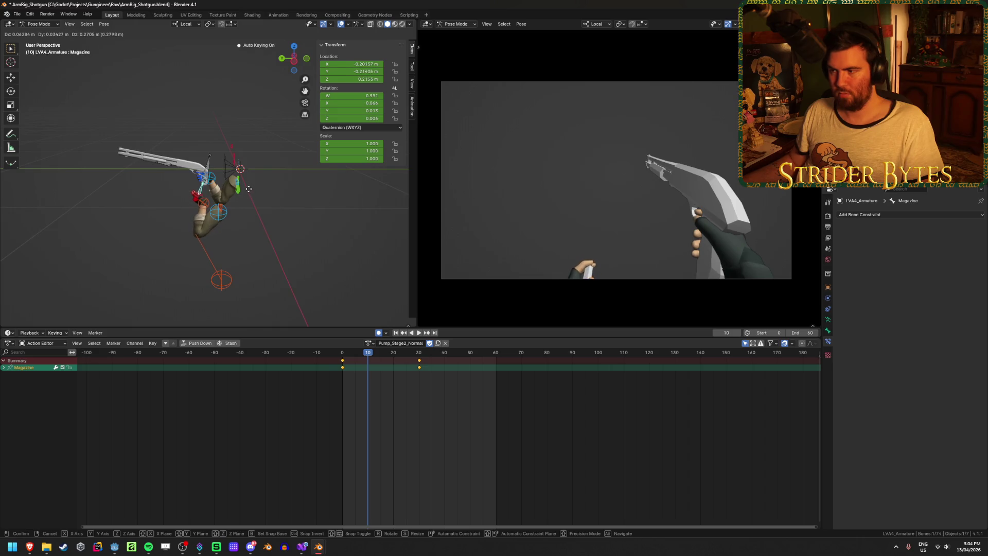
left_click(256, 196)
middle_click_drag(256, 196, 312, 196)
key("g")
left_click(305, 192)
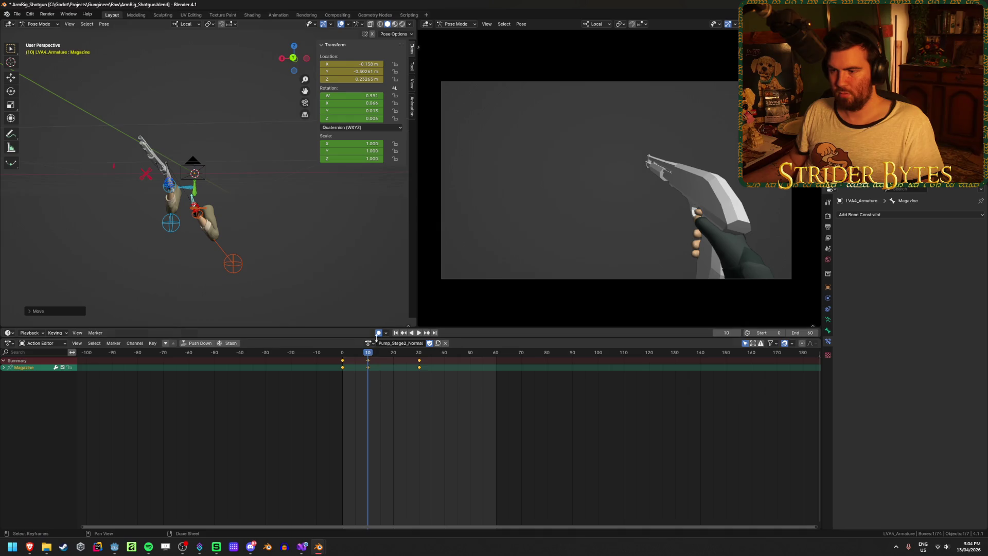
Play the animation from the start to check the shell, then go to frame 20.
left_click(398, 332)
key("space")
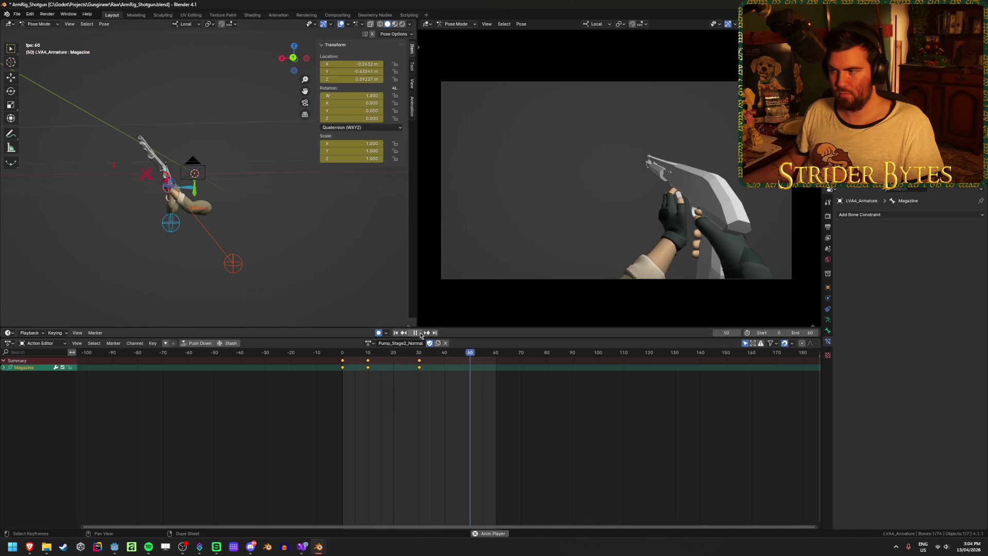
mouse_move(280, 201)
middle_mouse_down()
mouse_move(121, 208)
mouse_move(203, 205)
middle_mouse_up()
scroll(203, 205, "up", 6)
left_click(395, 364)
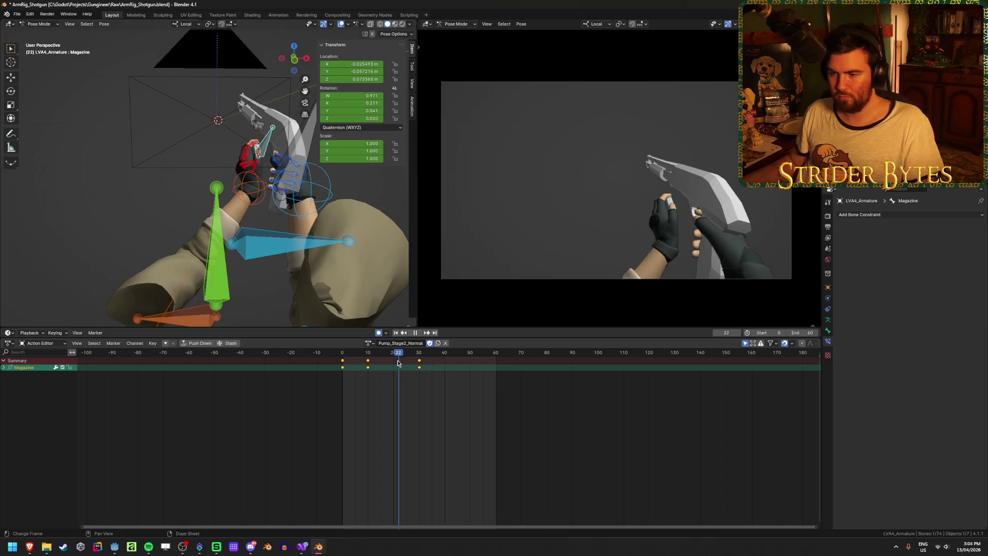
key("space")
key("Escape")
Move the Magazine bone at frame 20 and play through to frame 30 to check it.
mouse_move(289, 201)
middle_mouse_down()
mouse_move(237, 201)
mouse_move(330, 200)
middle_mouse_up()
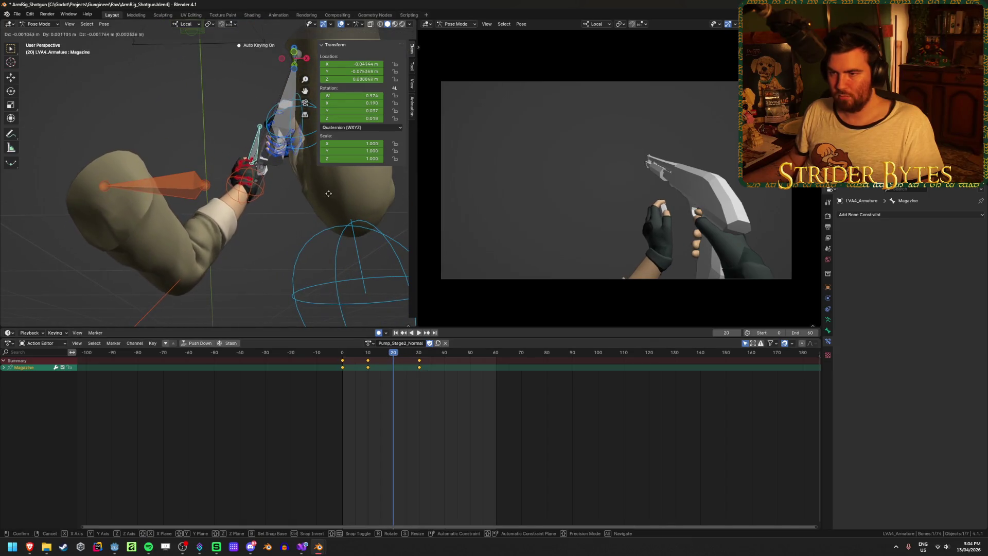
key("g")
left_click(341, 202)
key("space")
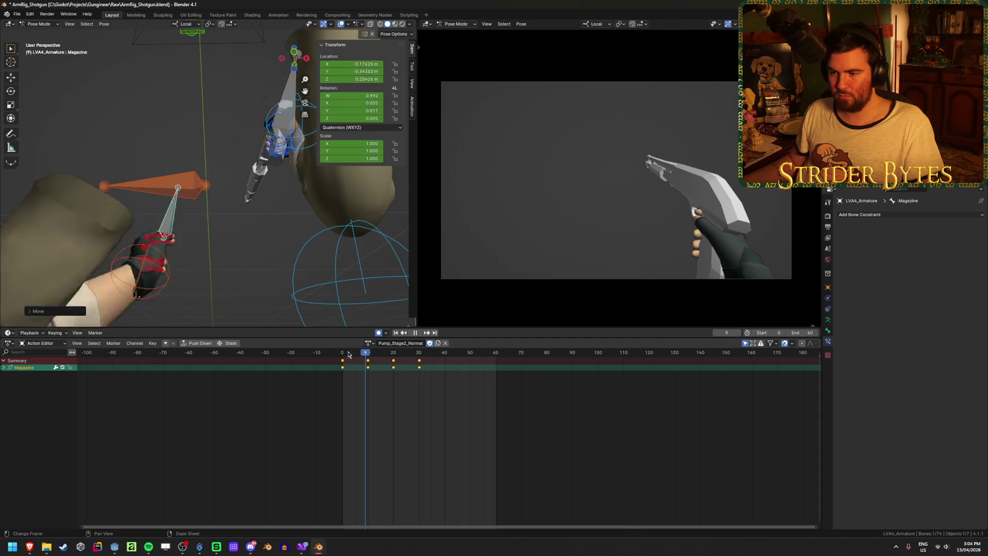
mouse_move(397, 360)
left_mouse_down()
mouse_move(441, 360)
mouse_move(419, 360)
left_mouse_up()
key("space")
scroll(249, 142, "up", 5)
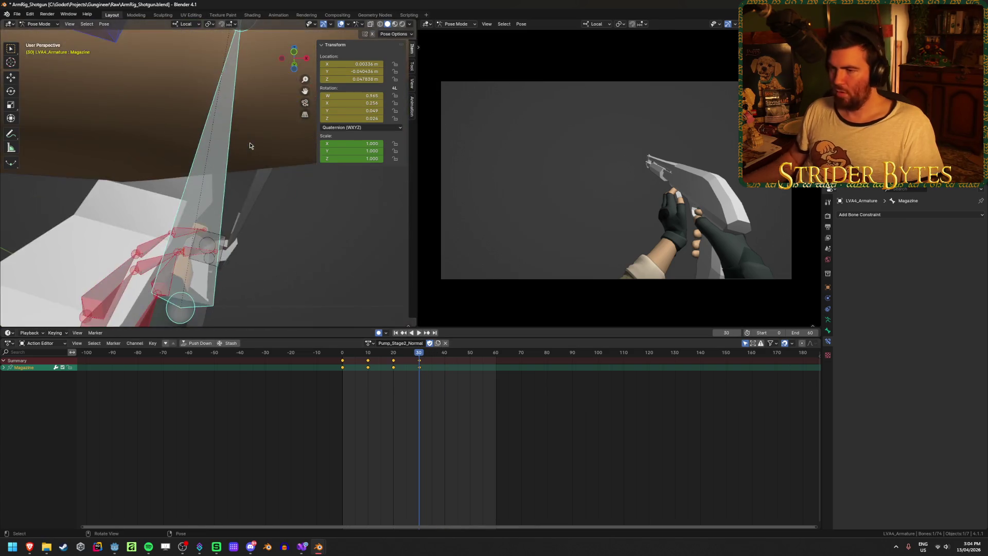
mouse_move(249, 142)
middle_mouse_down()
mouse_move(152, 159)
mouse_move(202, 191)
middle_mouse_up()
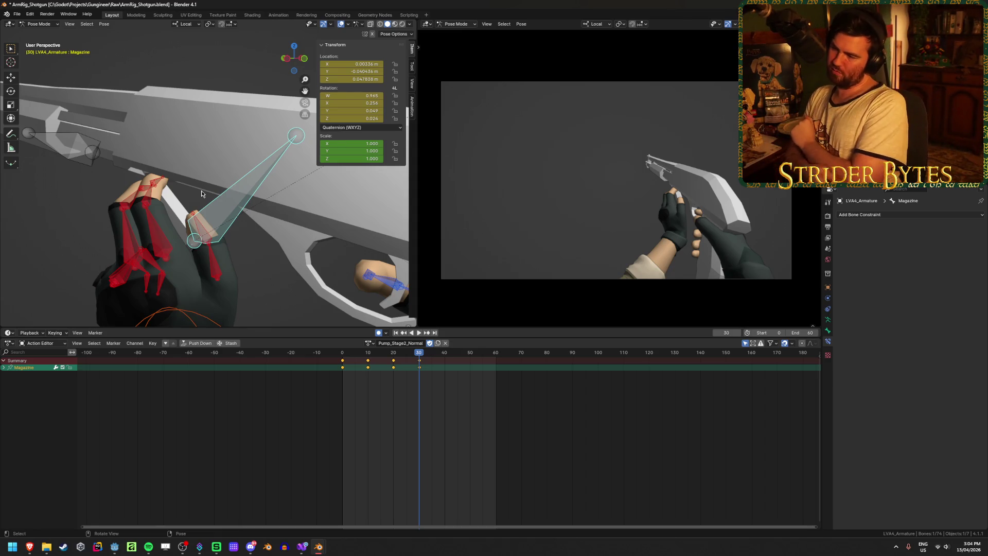
scroll(214, 218, "down", 8)
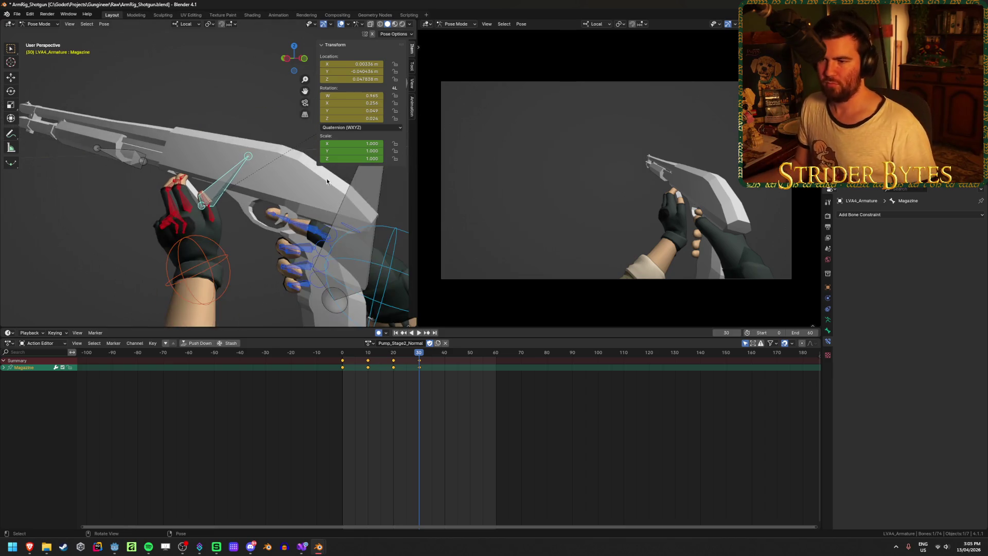
Cancel the GunBase bone move and reselect the Magazine bone, framing the barrel and both hands.
left_click(285, 158)
key("g")
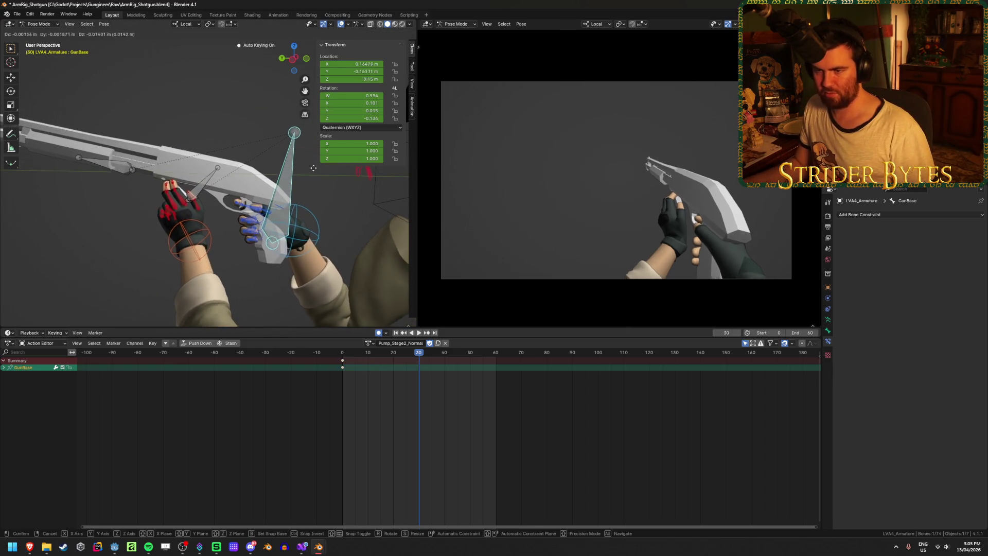
right_click(339, 199)
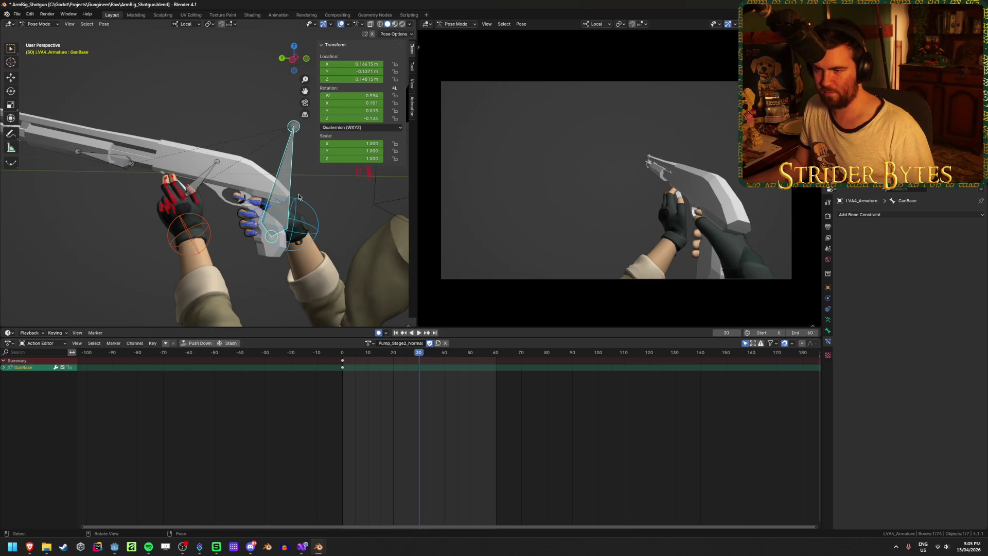
left_click(206, 183)
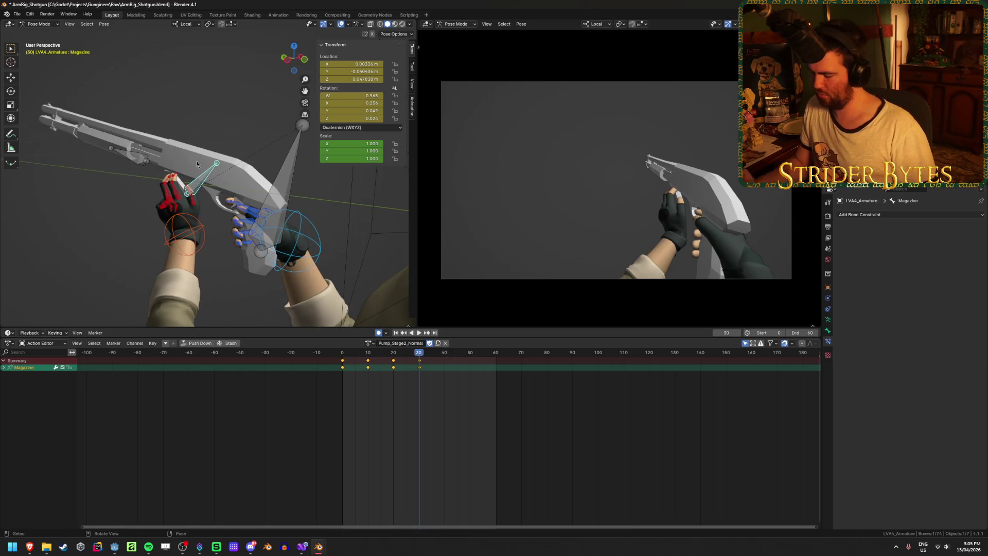
scroll(197, 164, "up", 6)
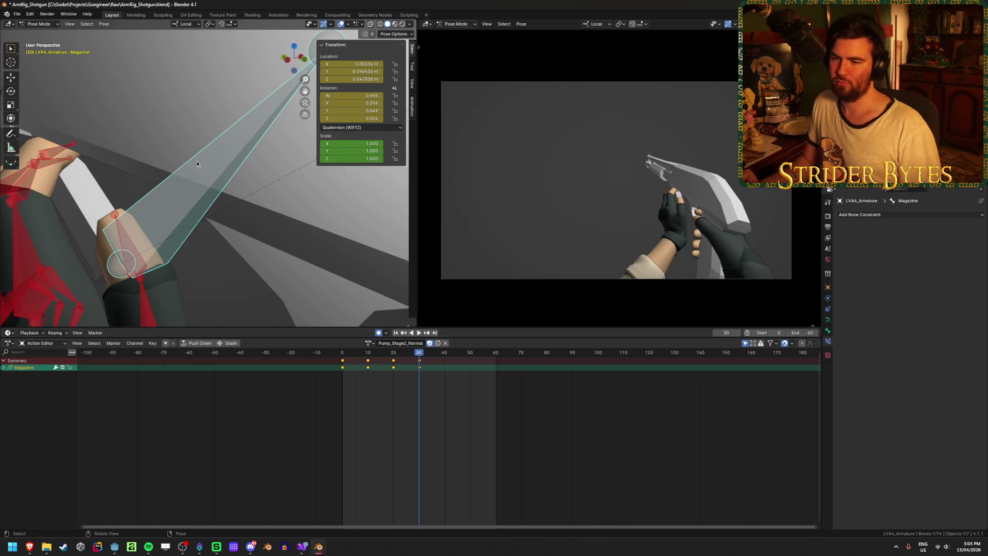
mouse_move(227, 170)
middle_mouse_down()
mouse_move(209, 122)
mouse_move(249, 120)
middle_mouse_up()
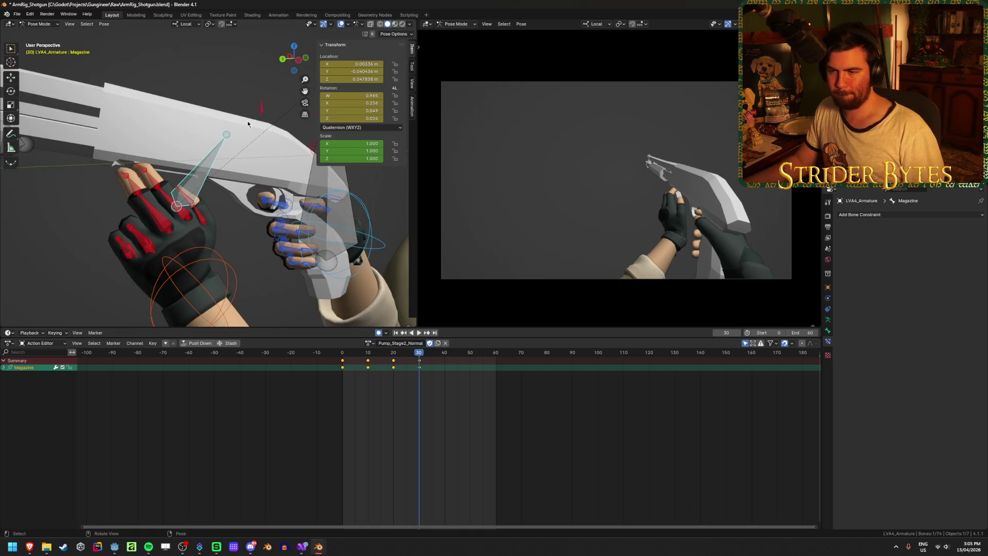
Play and scrub the pump animation between frames 0 and 20 to review the hand.
key("space")
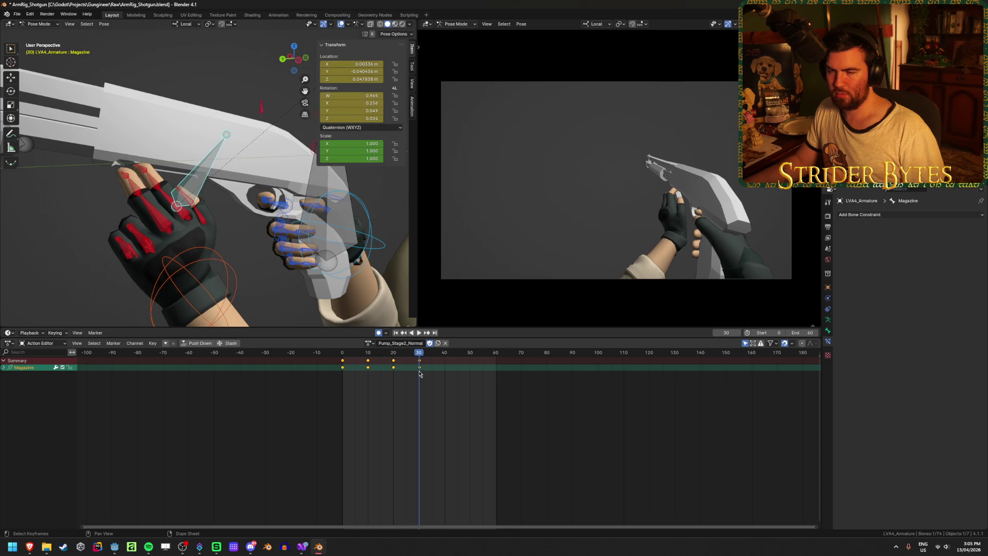
scroll(227, 239, "up", 2)
middle_click_drag(228, 239, 294, 260)
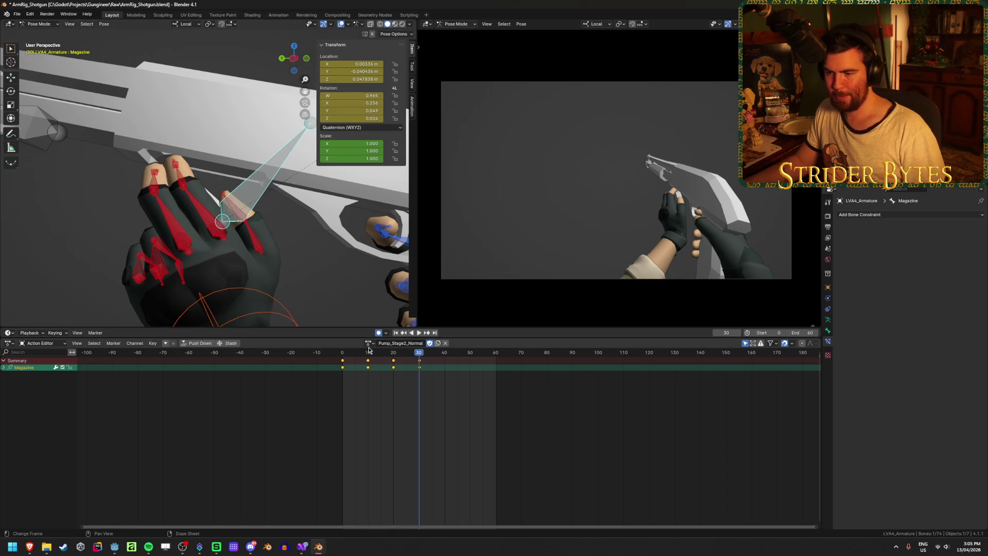
mouse_move(369, 350)
left_mouse_down()
mouse_move(342, 353)
mouse_move(376, 360)
left_mouse_up()
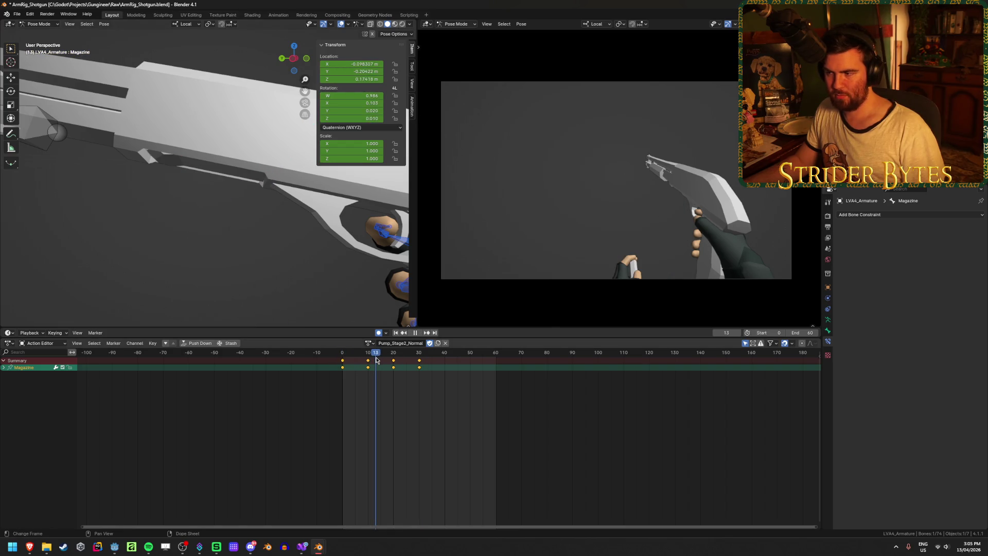
left_click(405, 333)
left_click(405, 334)
left_click(421, 333)
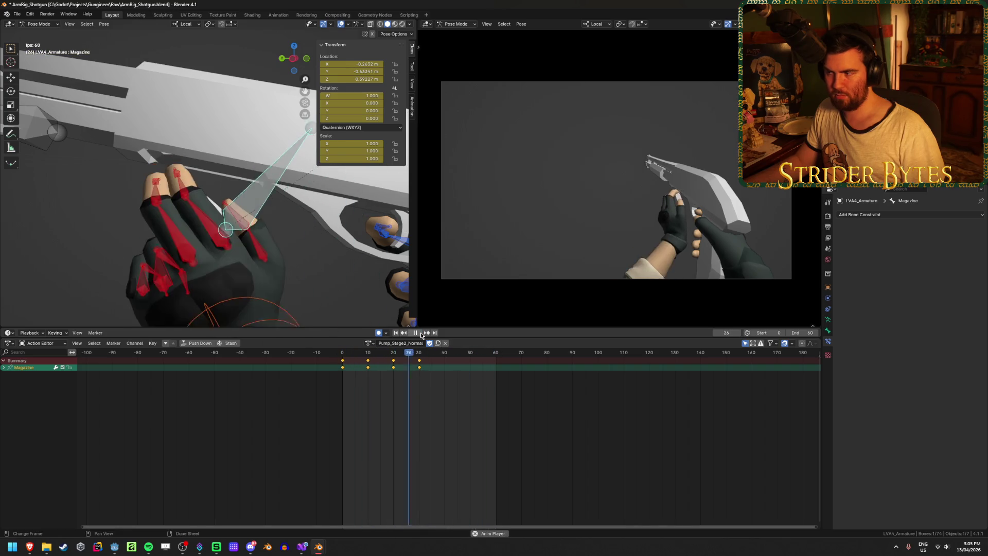
left_click(420, 334)
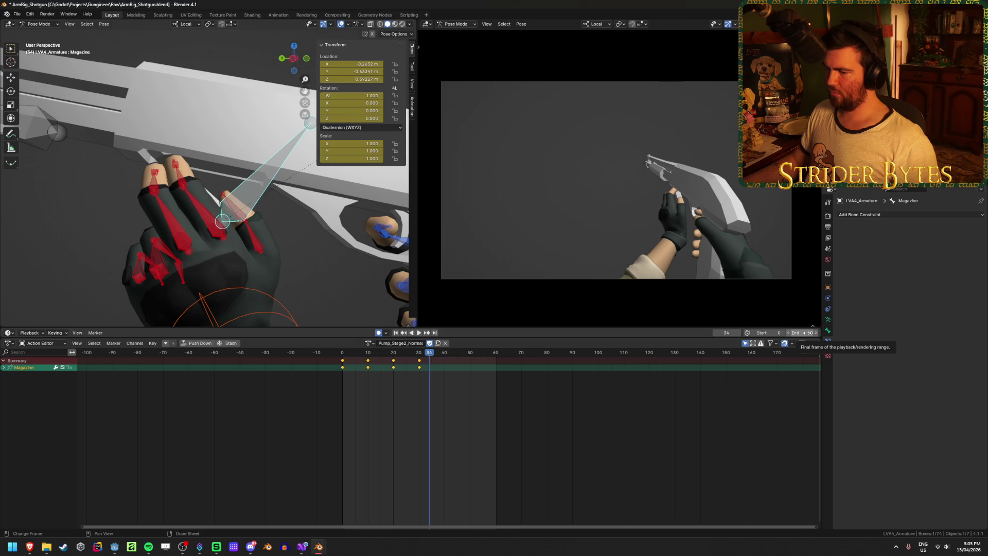
key("space")
left_click(394, 354)
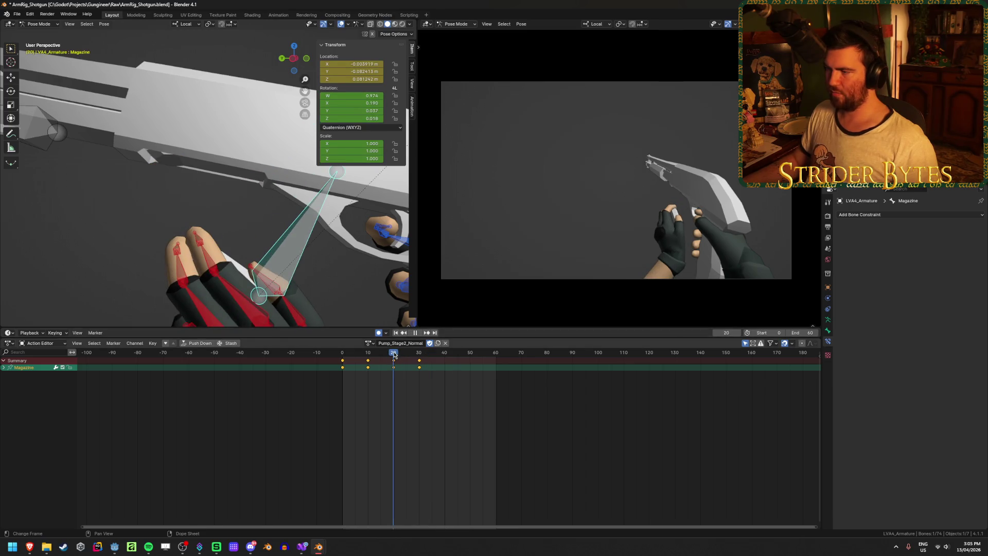
mouse_move(380, 355)
left_mouse_down()
mouse_move(372, 361)
mouse_move(394, 362)
left_mouse_up()
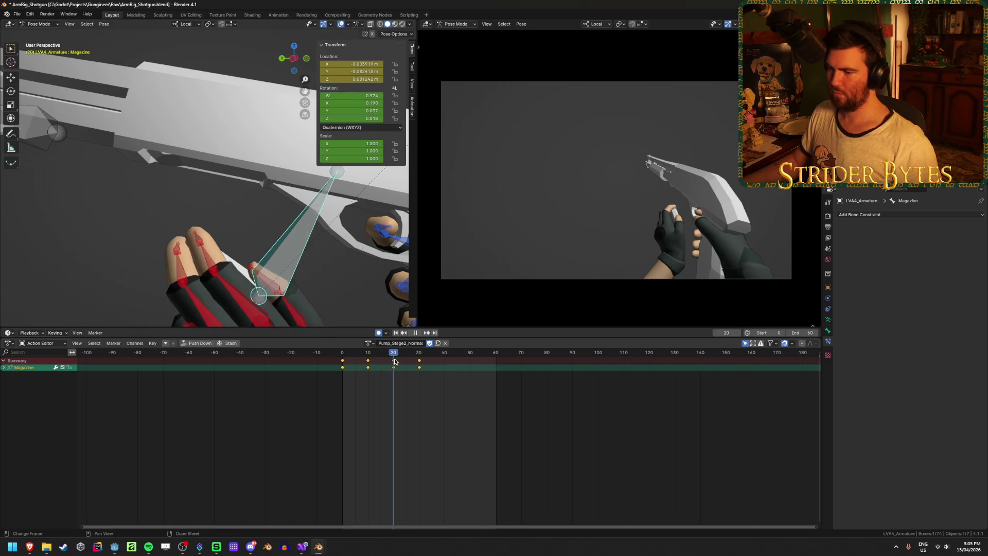
middle_click_drag(247, 231, 314, 257)
Move the Magazine bone vertically along Z at frame 20, then shift it right.
key("g")
key("z")
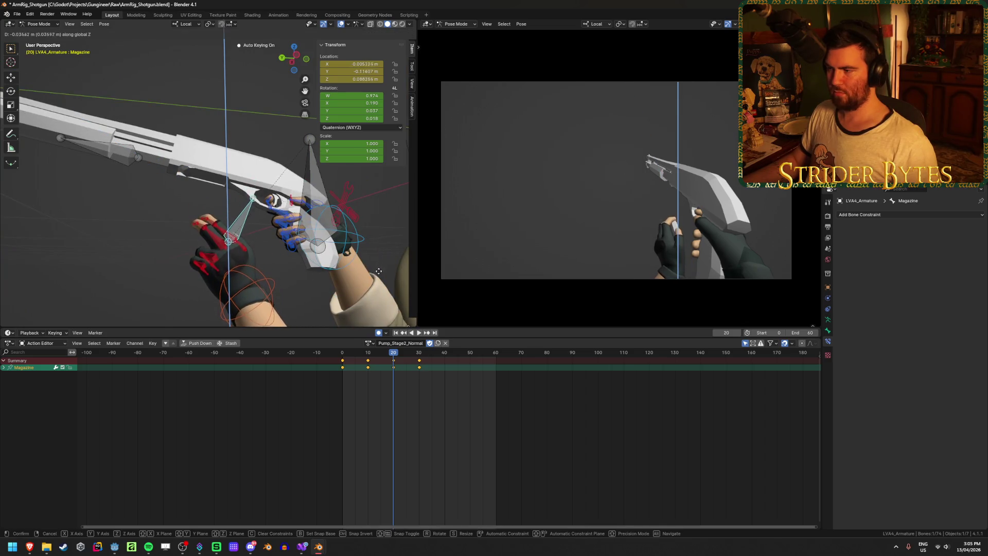
left_click(378, 271)
middle_click_drag(378, 271, 425, 296)
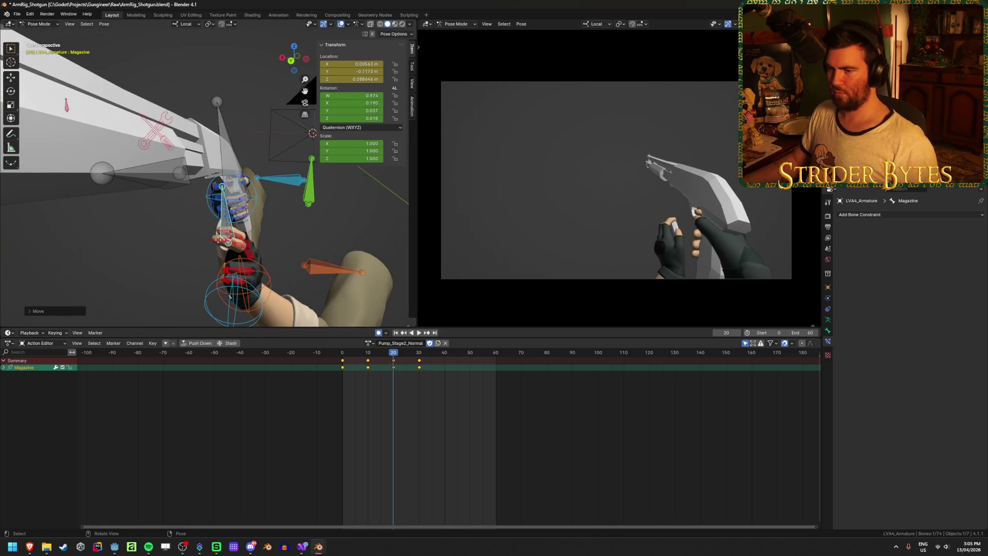
left_click_drag(218, 238, 236, 239)
Loop the pump animation from frame 0 and scrub frames 20–29 to check the result.
left_click_drag(366, 355, 420, 358)
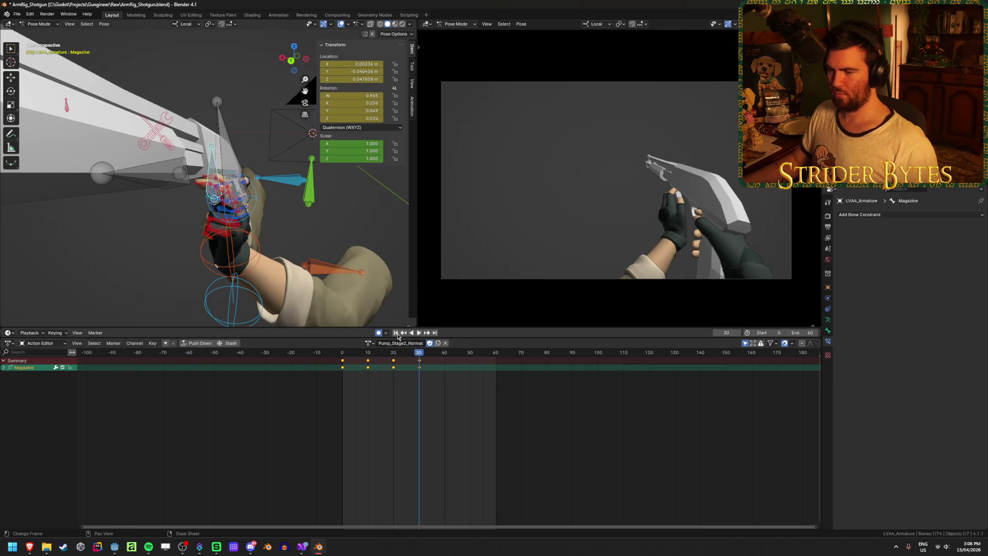
left_click(397, 334)
left_click(417, 335)
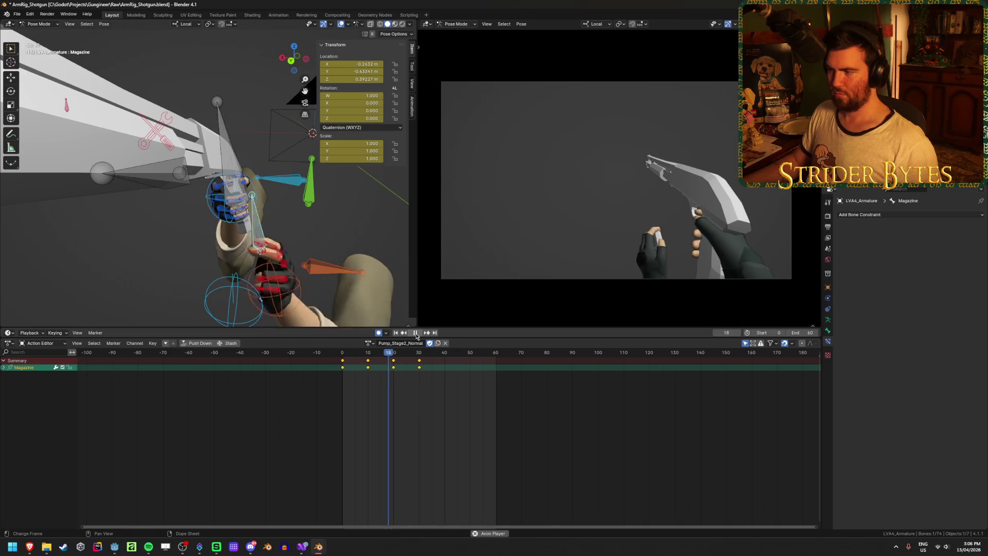
left_click(417, 333)
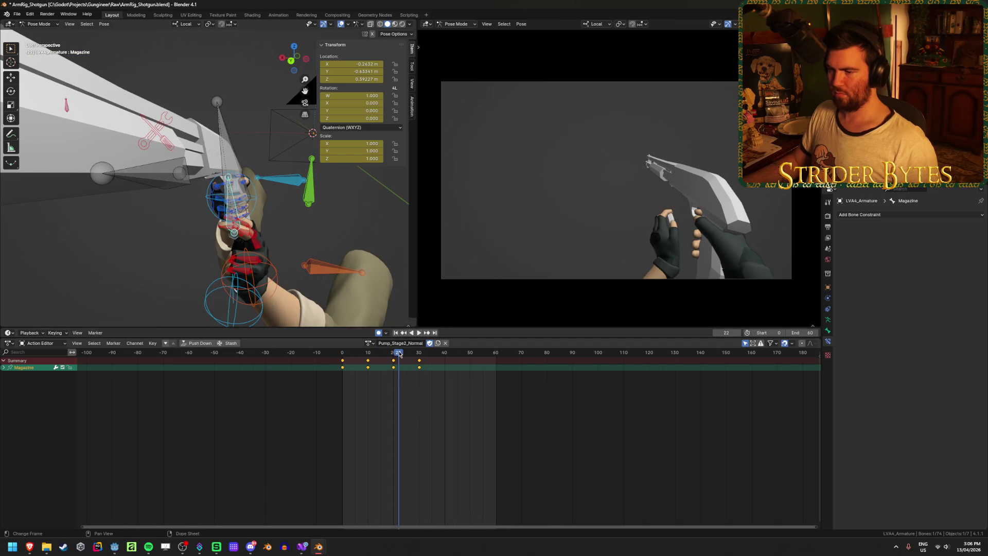
mouse_move(400, 355)
left_mouse_down()
mouse_move(419, 355)
mouse_move(370, 358)
mouse_move(419, 363)
mouse_move(354, 368)
mouse_move(415, 372)
mouse_move(355, 375)
mouse_move(435, 383)
left_mouse_up()
mouse_move(231, 216)
middle_mouse_down()
mouse_move(264, 236)
mouse_move(329, 228)
middle_mouse_up()
scroll(264, 235, "up", 3)
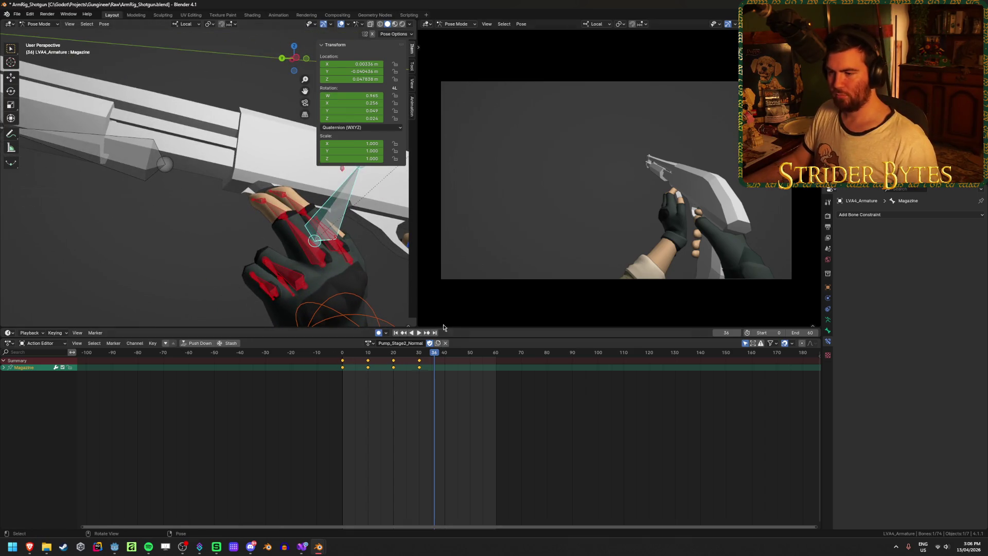
left_click_drag(435, 355, 446, 356)
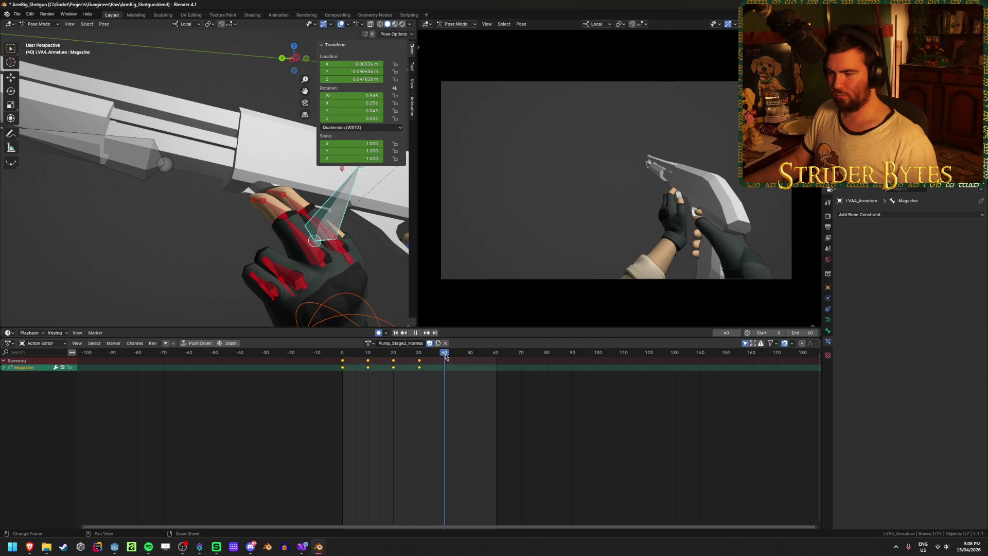
mouse_move(446, 356)
left_mouse_down()
mouse_move(403, 355)
mouse_move(445, 359)
left_mouse_up()
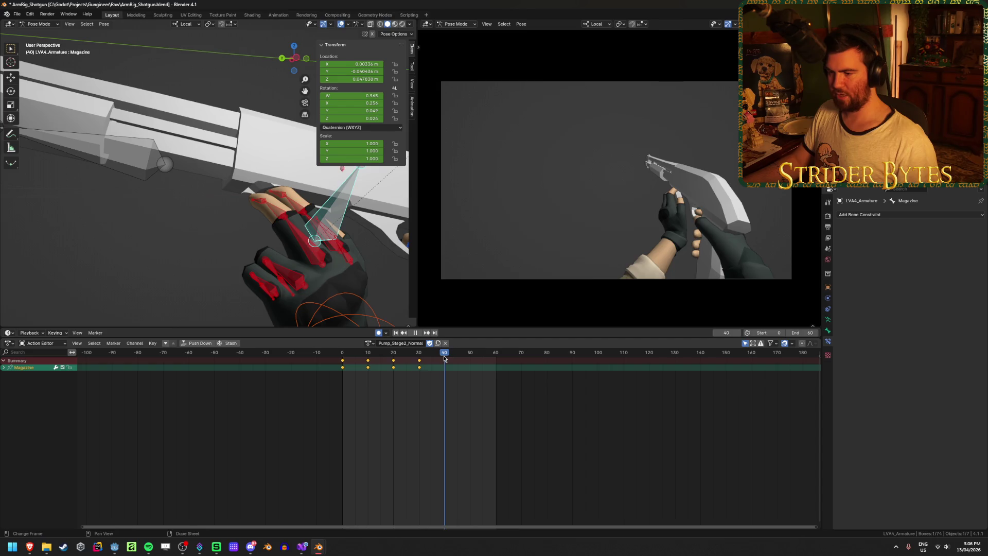
scroll(447, 368, "up", 3)
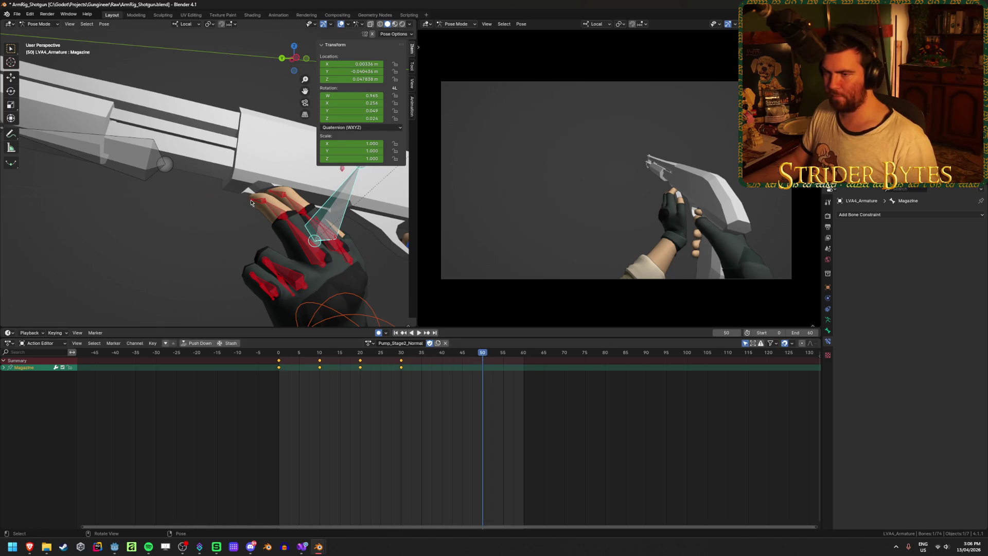
Set the animation End frame to 90.
middle_click_drag(253, 202, 255, 227)
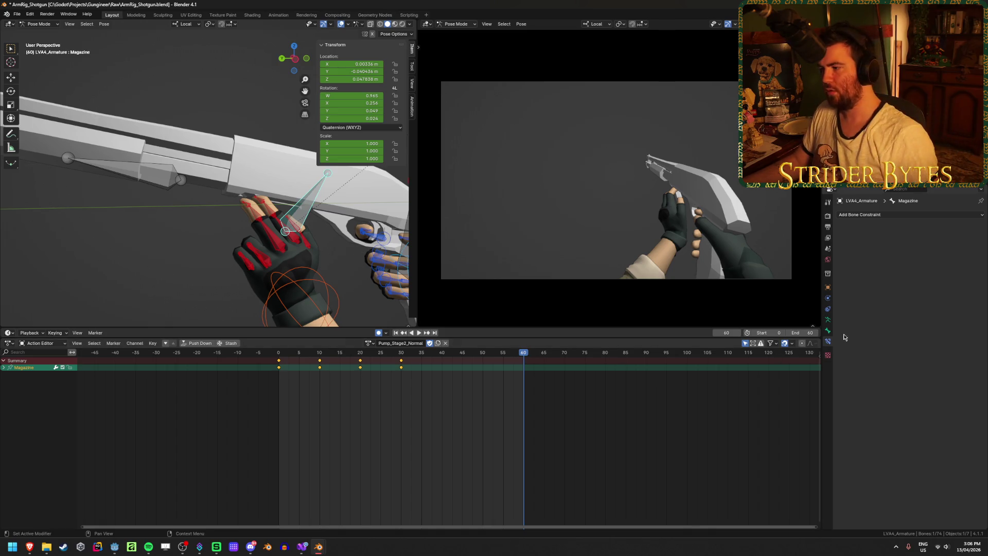
type("90")
key("Return")
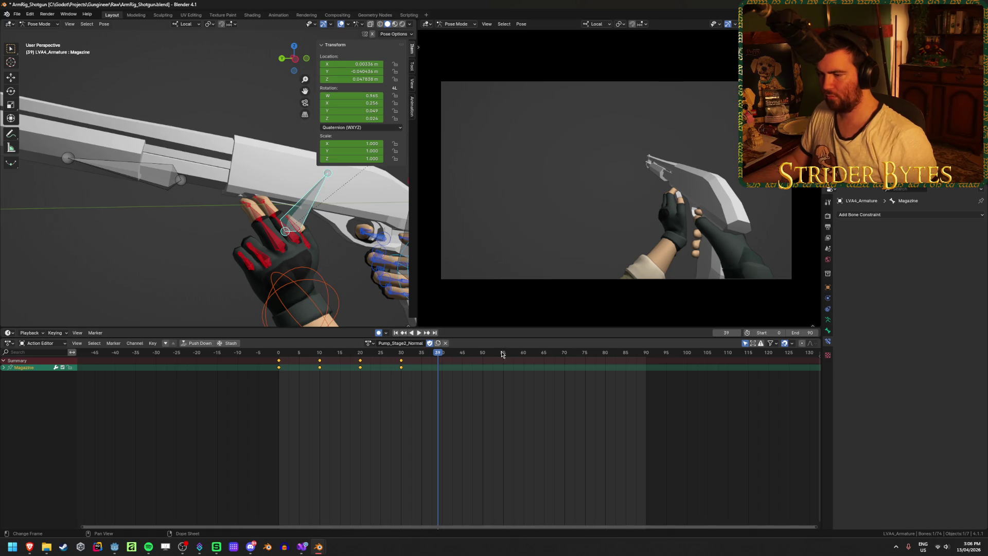
Play and scrub the timeline past frame 60, ending on frame 60.
mouse_move(503, 354)
left_mouse_down()
mouse_move(447, 356)
mouse_move(564, 357)
mouse_move(490, 362)
mouse_move(525, 363)
left_mouse_up()
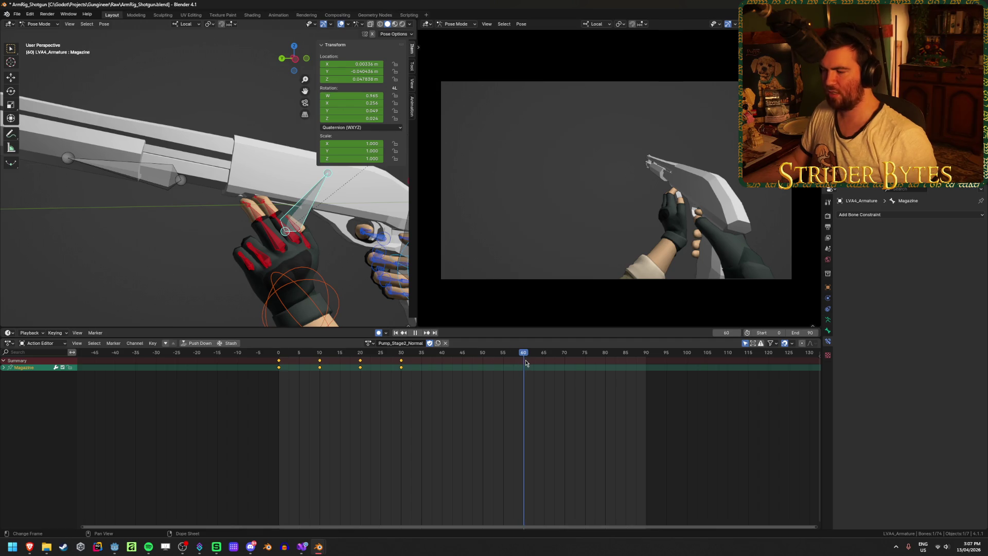
key("space")
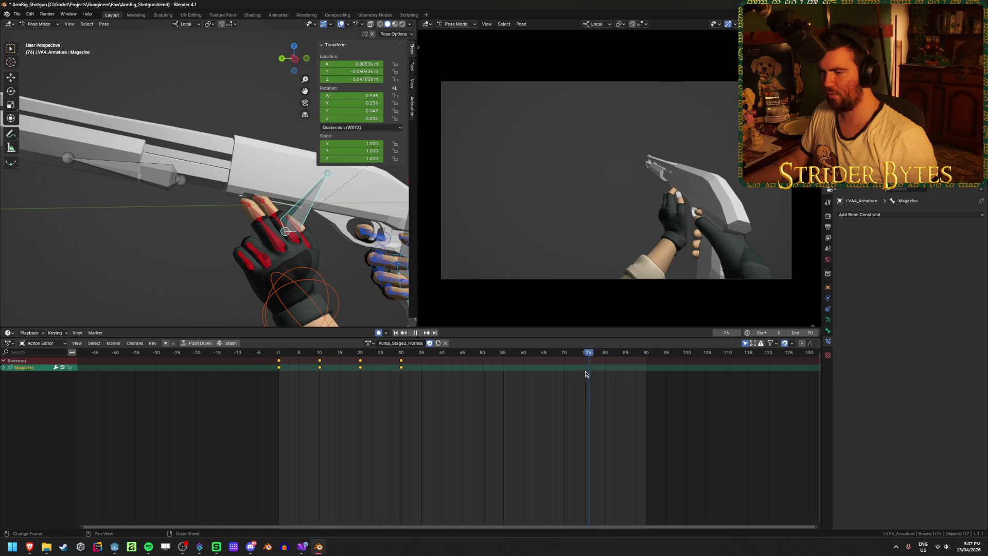
left_click_drag(586, 374, 550, 375)
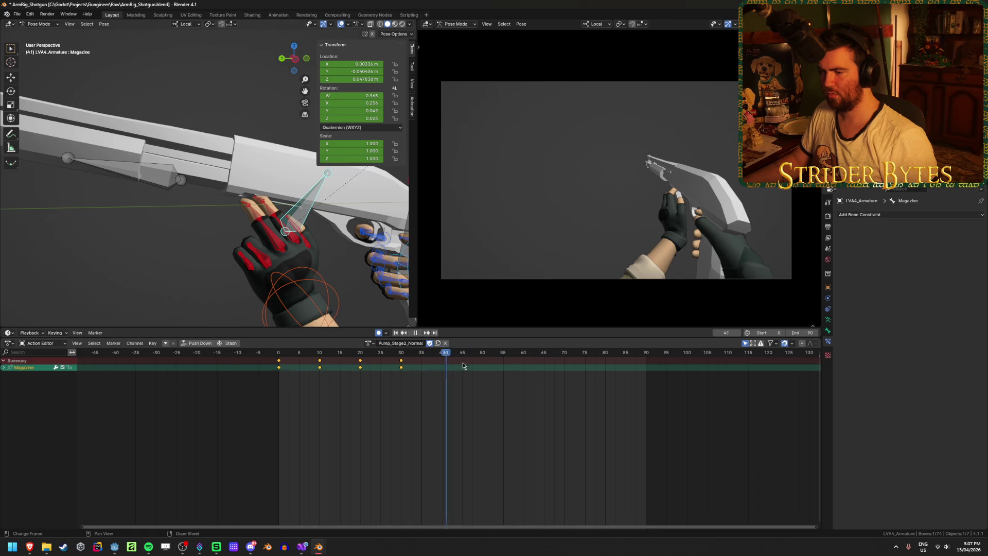
left_click_drag(517, 367, 525, 367)
mouse_move(288, 222)
middle_mouse_down()
mouse_move(266, 245)
mouse_move(315, 260)
middle_mouse_up()
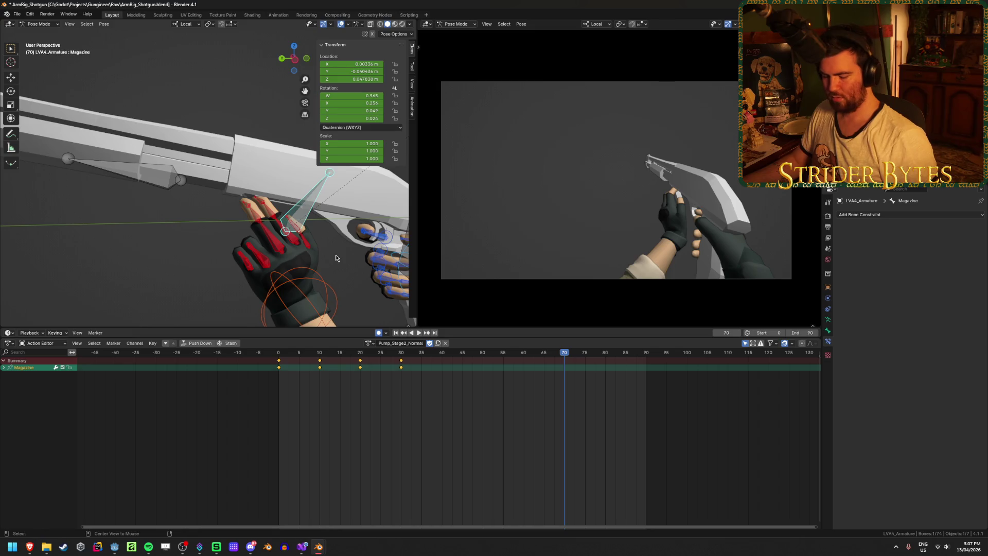
Clear the Magazine bone's location and rotation and go to frame 70.
key("alt+g")
key("alt+r")
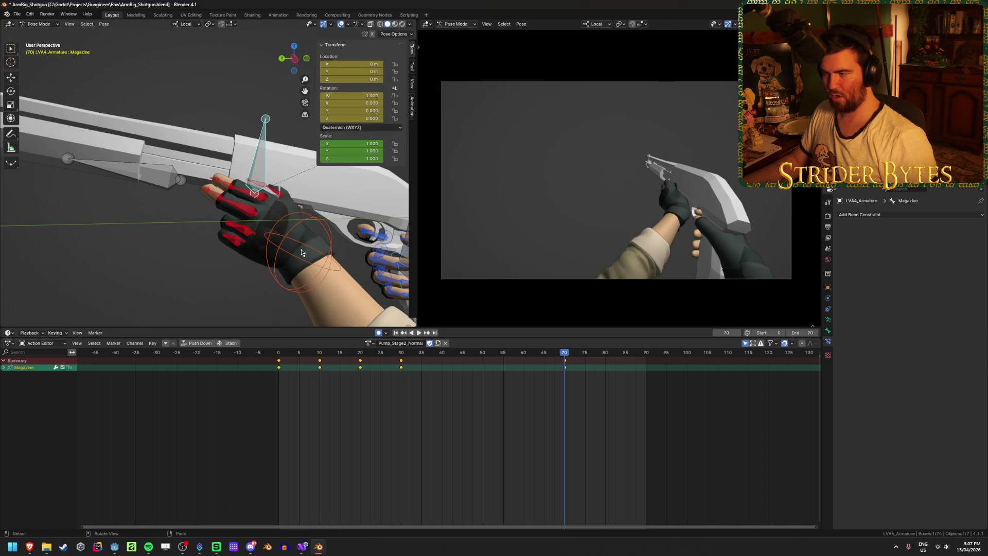
mouse_move(301, 253)
middle_mouse_down()
mouse_move(9, 210)
mouse_move(247, 247)
mouse_move(222, 259)
middle_mouse_up()
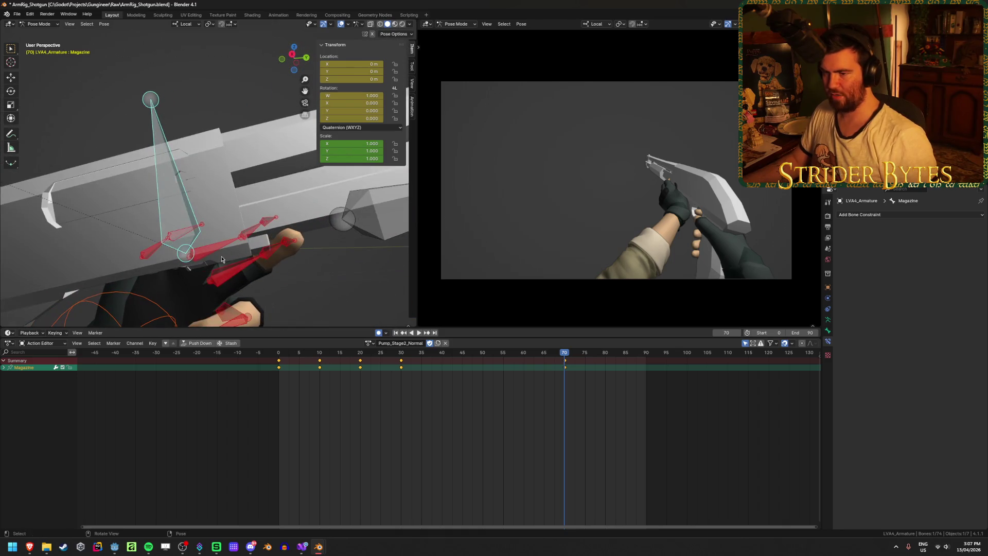
left_click_drag(280, 359, 565, 361)
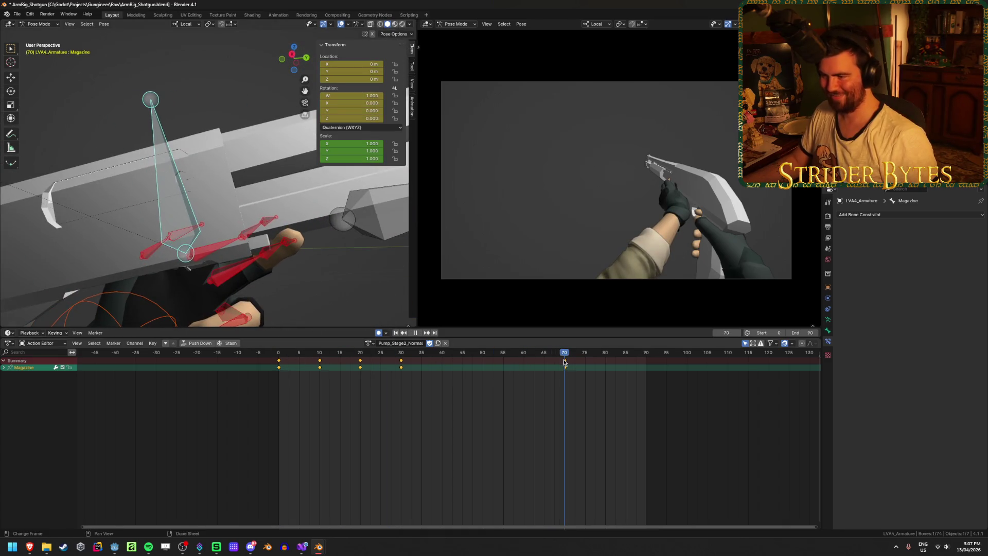
middle_click_drag(173, 253, 259, 234)
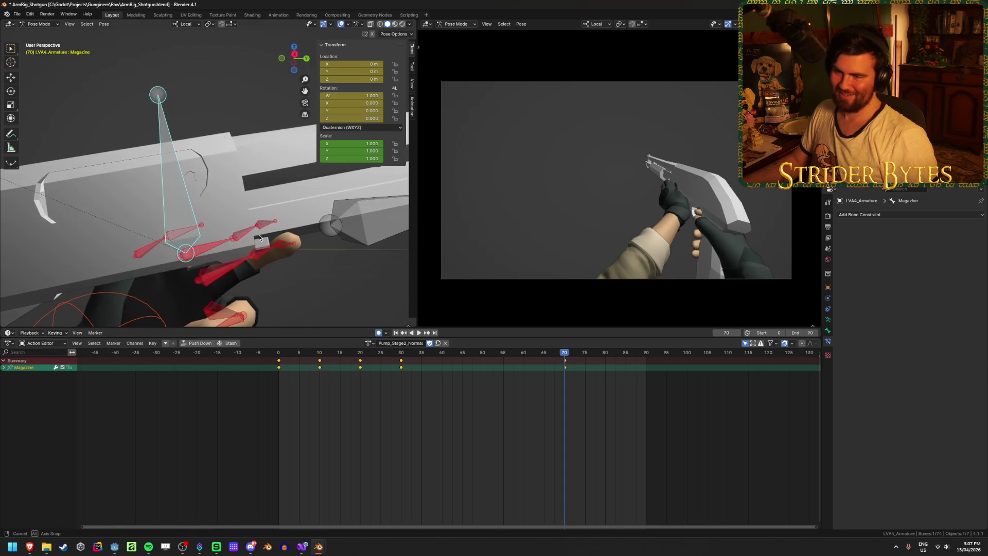
Seat the Magazine shell bone in the hand at frame 70 by moving it along local Y and Z.
key("g")
key("z")
key("z")
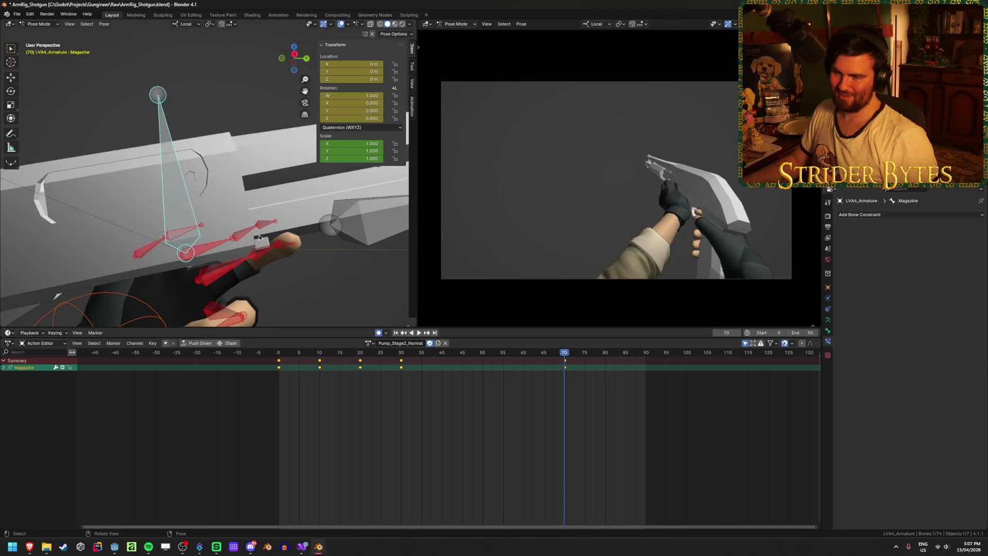
key("y")
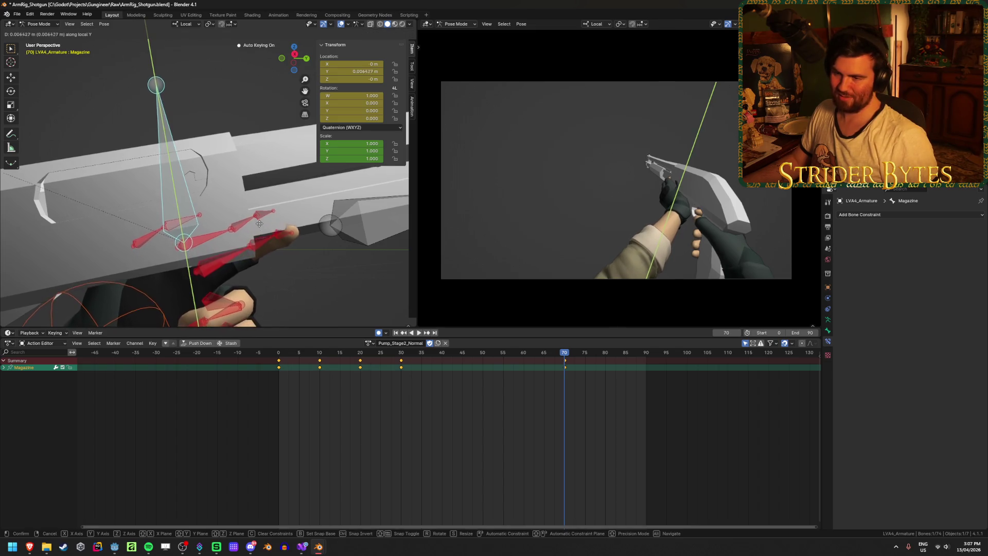
left_click(259, 222)
key("g")
key("y")
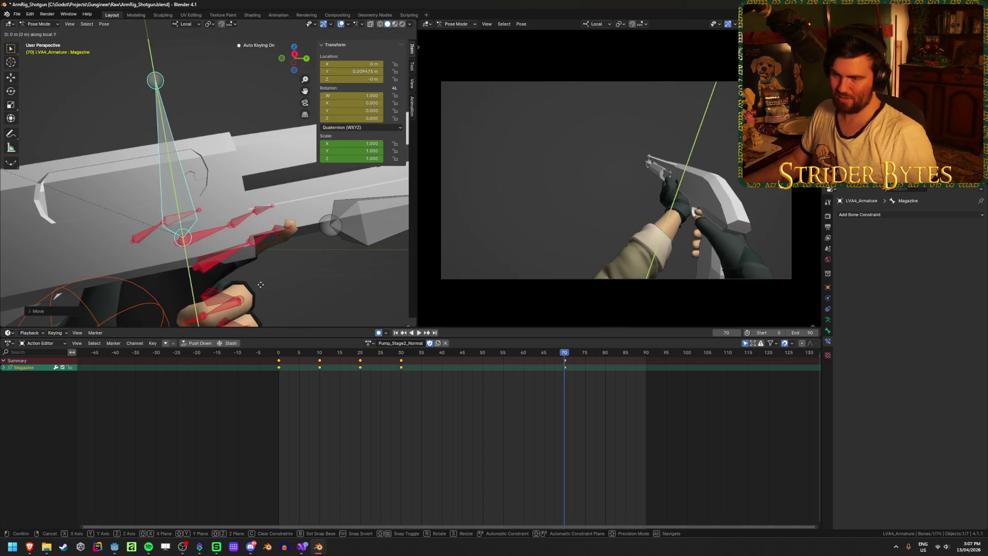
key("y")
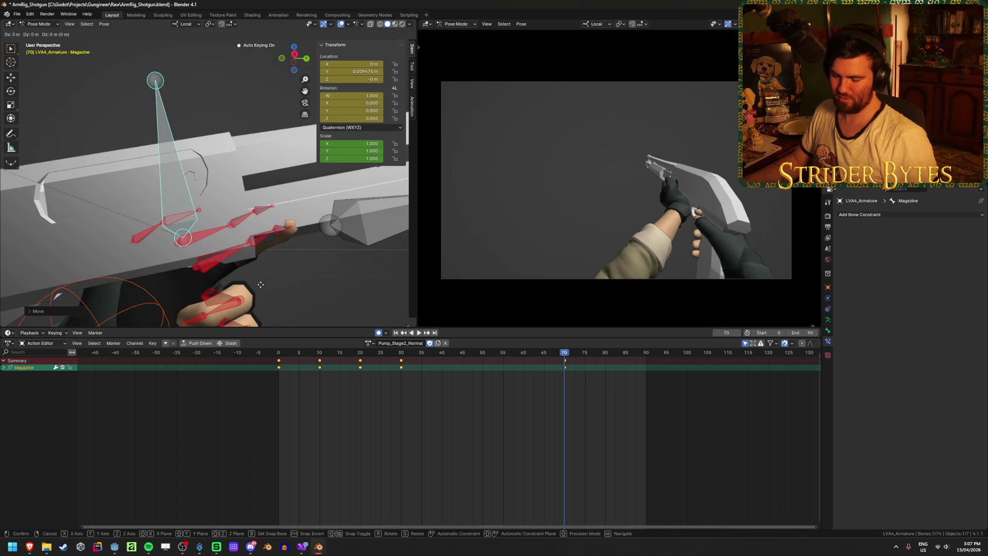
key("z")
left_click(293, 278)
mouse_move(293, 278)
middle_mouse_down()
mouse_move(312, 232)
mouse_move(360, 221)
mouse_move(348, 209)
mouse_move(296, 225)
middle_mouse_up()
middle_click_drag(282, 237, 276, 242)
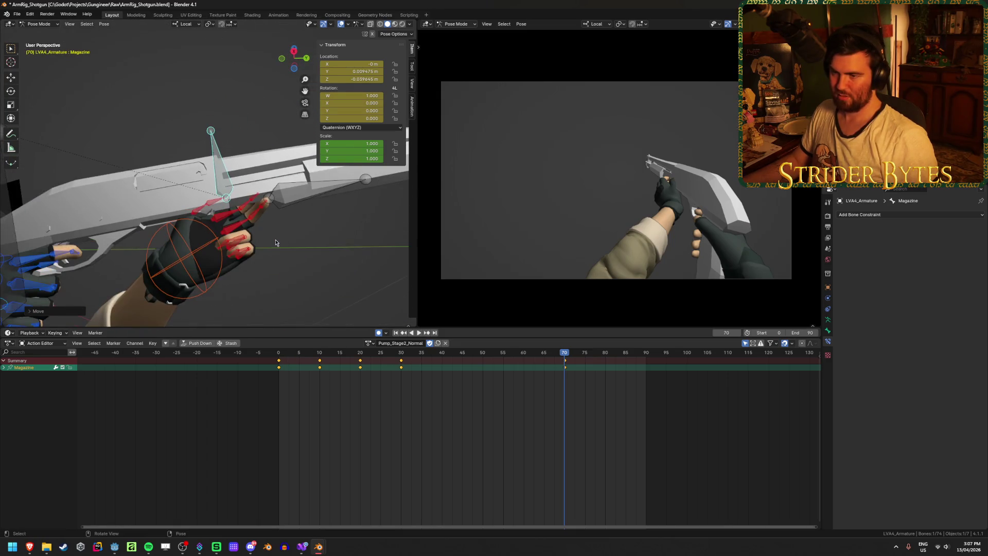
Preview the shell motion from frame 36 and deselect the Magazine keyframes.
mouse_move(567, 360)
left_mouse_down()
mouse_move(413, 364)
mouse_move(565, 384)
left_mouse_up()
key("space")
left_click(565, 363)
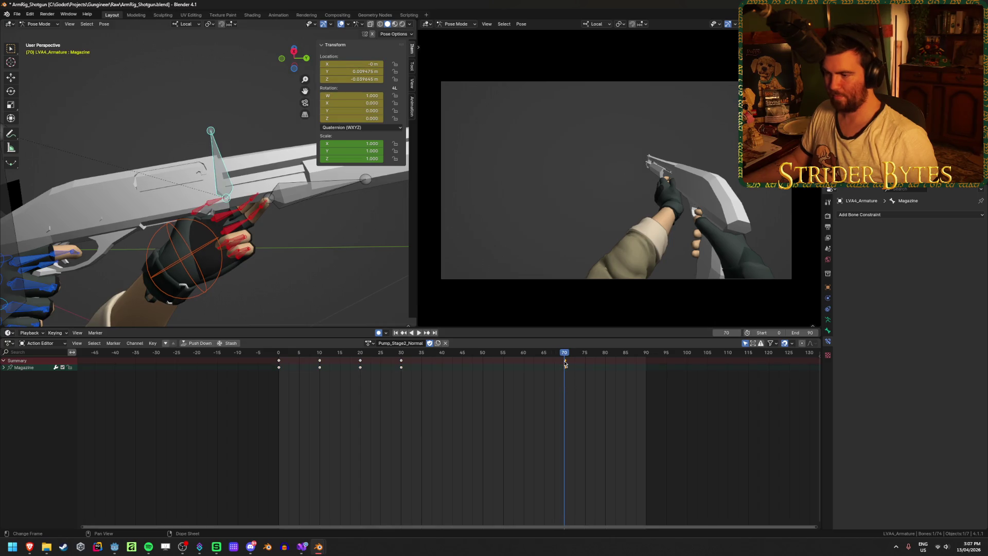
scroll(562, 404, "up", 2)
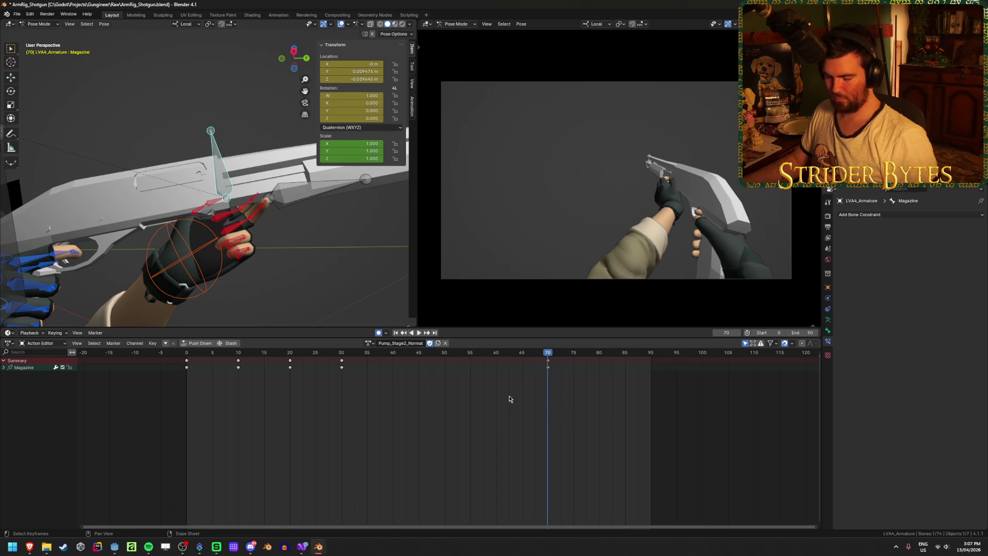
Duplicate the frame-70 Magazine key to frame 65 and adjust the shell along local Z.
key("g")
left_click(519, 383)
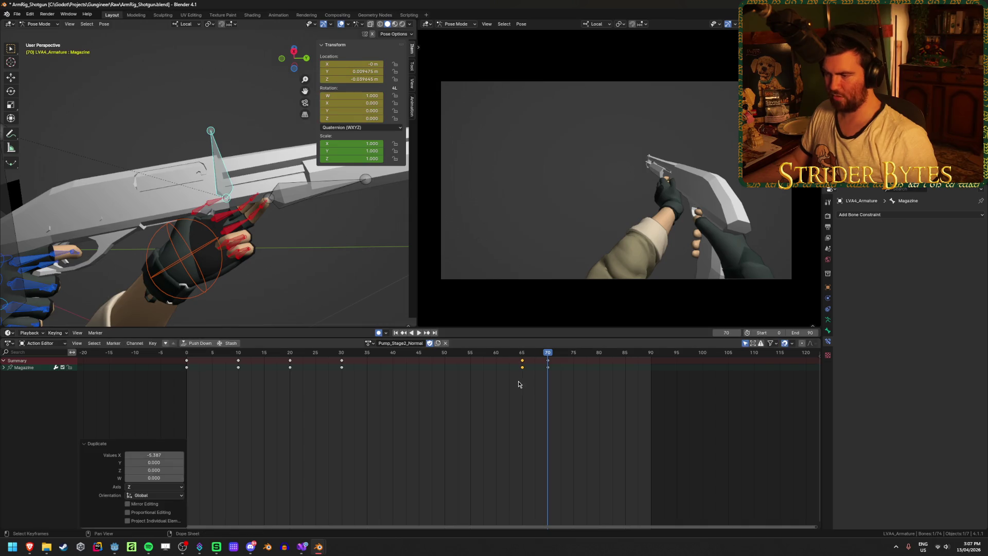
key("g")
key("z")
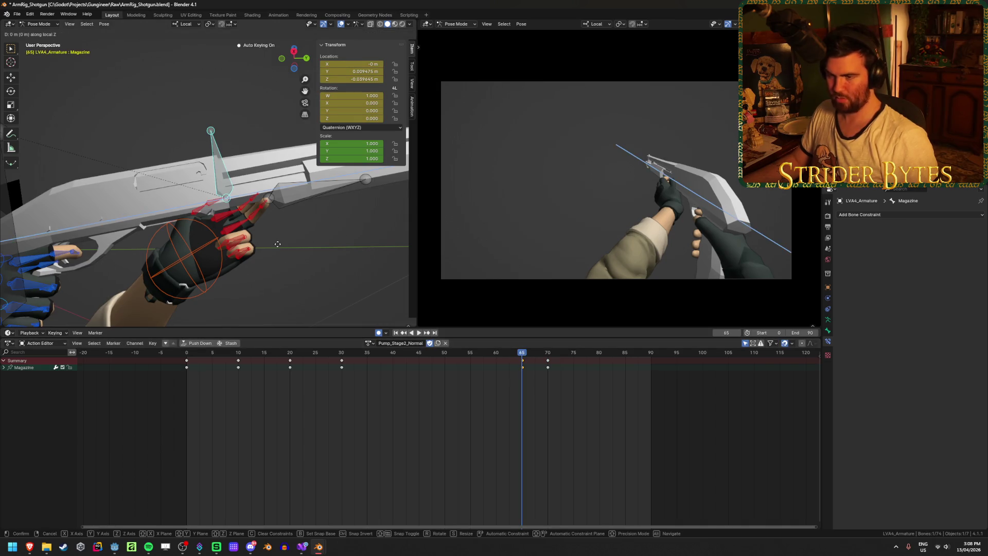
left_click(237, 265)
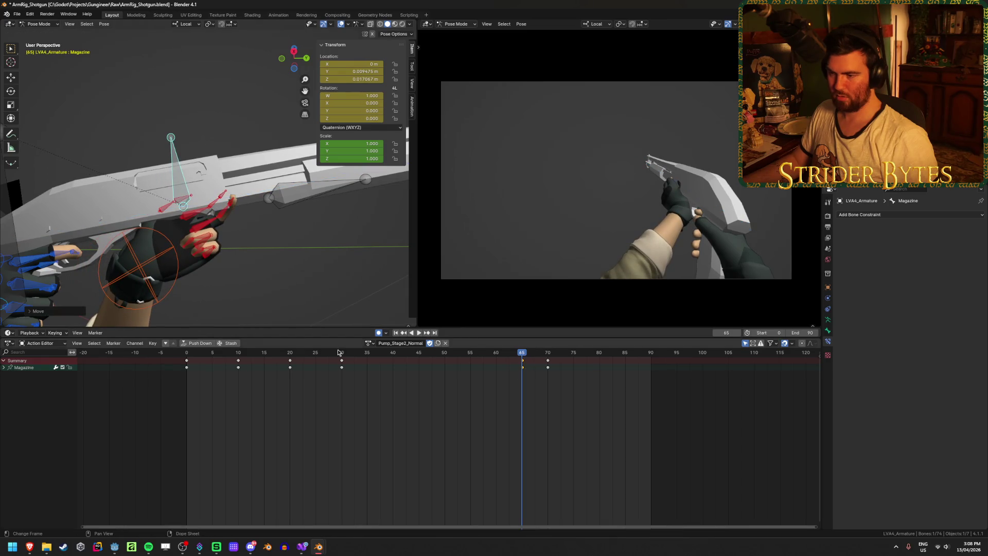
left_click(396, 333)
left_click(418, 333)
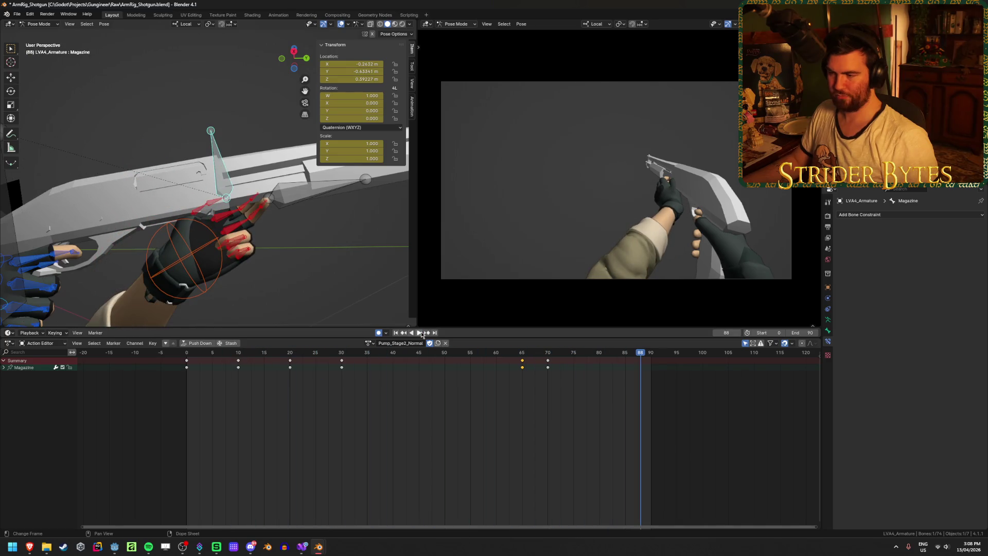
Select handIK.L and copy its frame-0 key to frame 70.
left_click(185, 259)
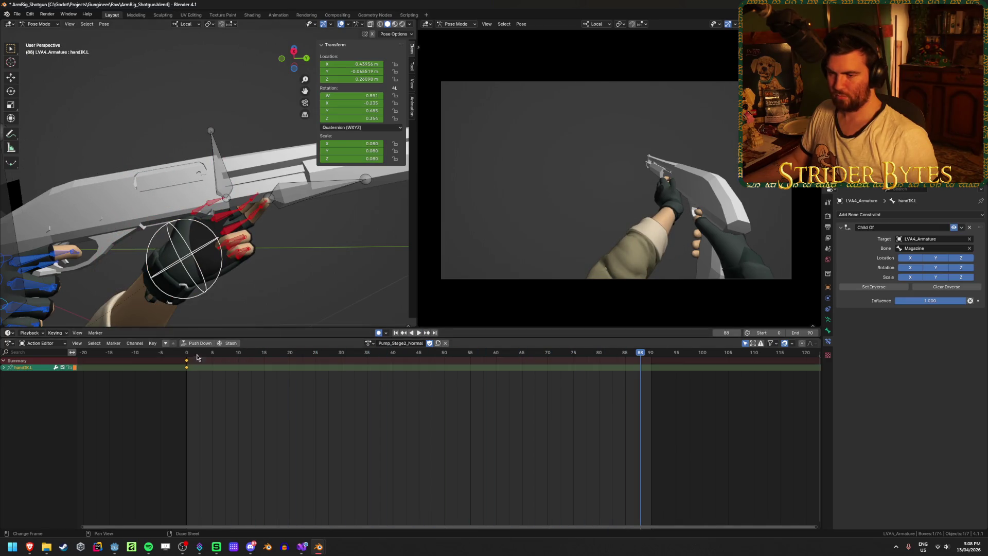
mouse_move(198, 358)
left_mouse_down()
mouse_move(188, 360)
mouse_move(558, 381)
left_mouse_up()
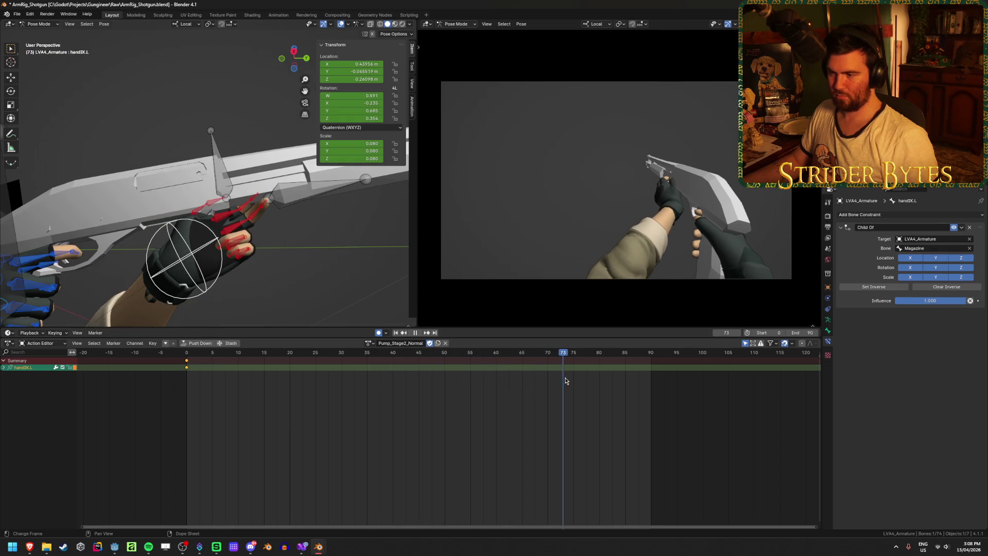
left_click(188, 364)
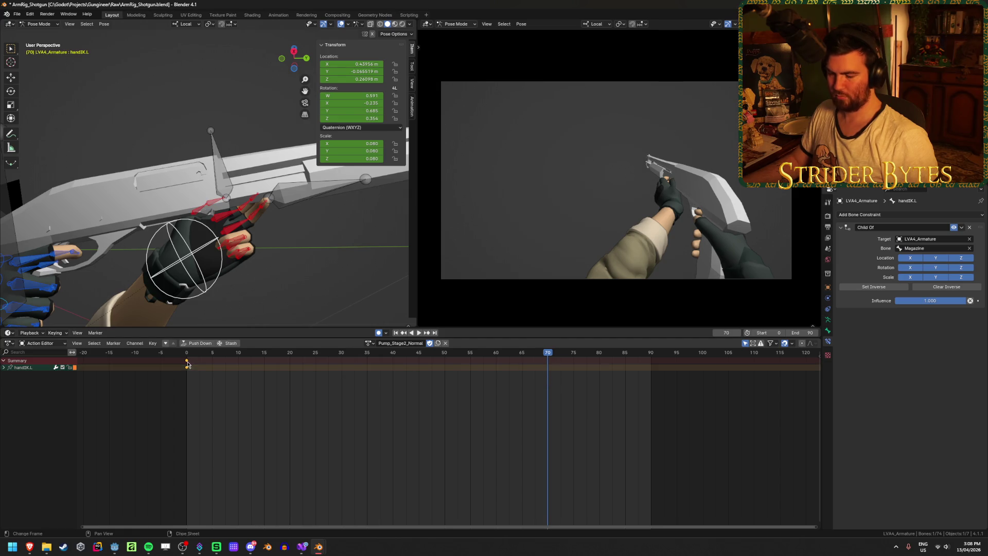
key("shift+d")
left_click(589, 391)
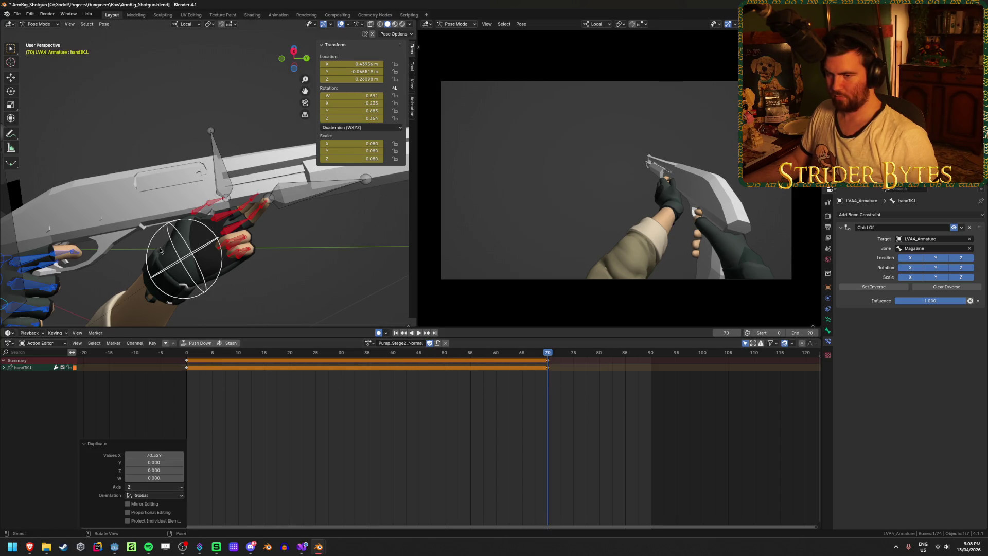
At frame 90, move the left hand IK control away from the gun.
middle_click_drag(160, 251, 283, 276)
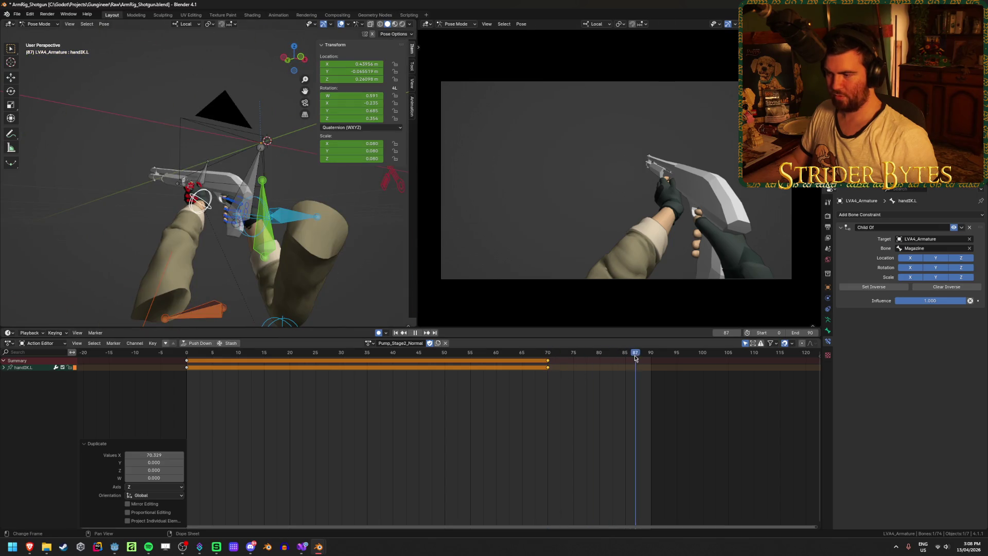
key("space")
scroll(288, 214, "down", 5)
key("g")
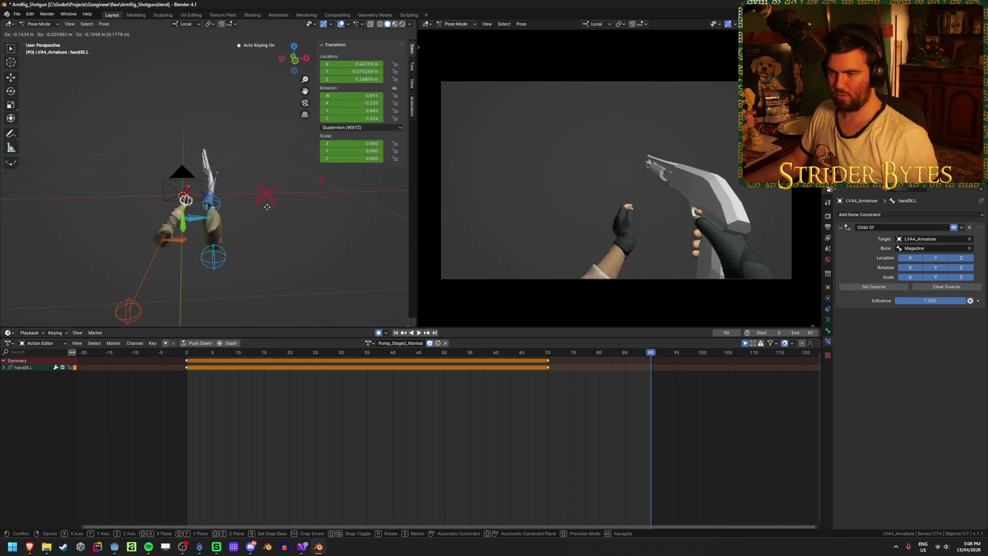
left_click(243, 250)
left_click(491, 391)
key("space")
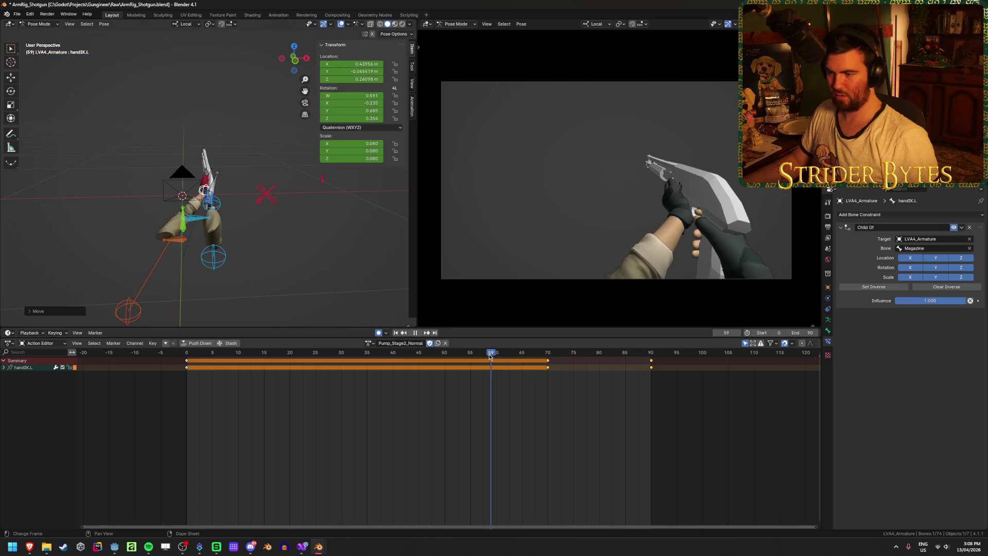
key("space")
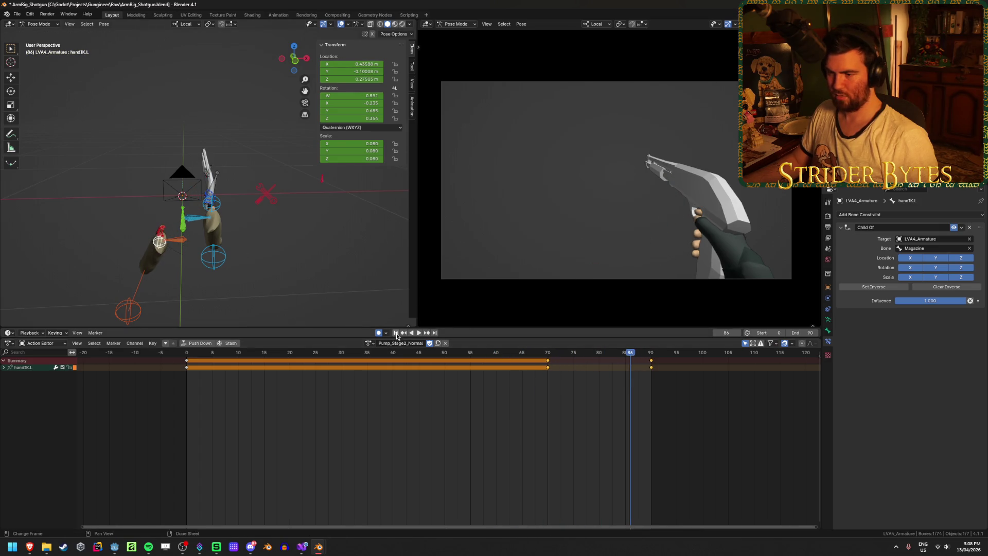
Play the animation from the start to review the left hand leaving the pump.
left_click(417, 336)
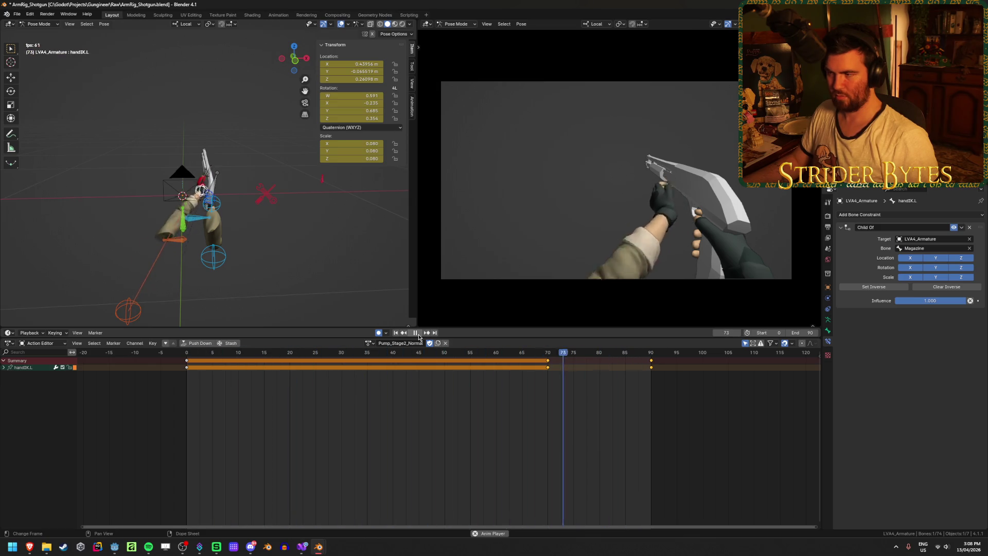
left_click(418, 334)
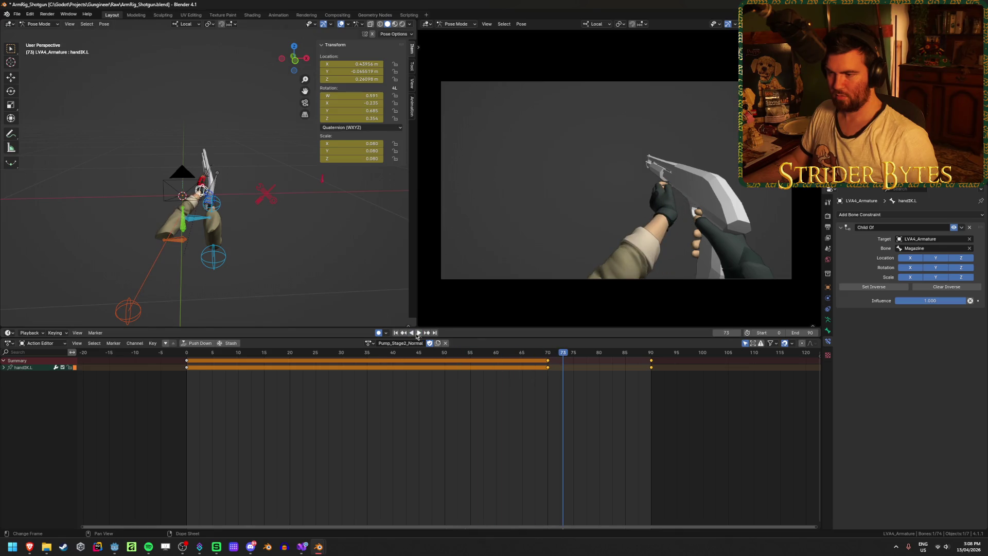
mouse_move(206, 217)
middle_mouse_down()
mouse_move(234, 216)
mouse_move(188, 219)
middle_mouse_up()
scroll(234, 215, "up", 3)
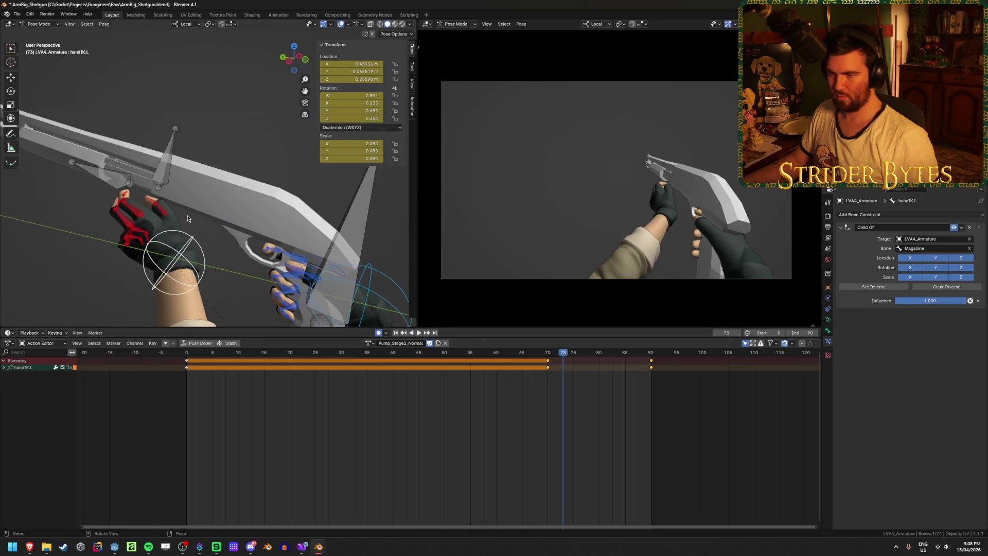
left_click(146, 201)
key("KP_Decimal")
scroll(188, 199, "down", 4)
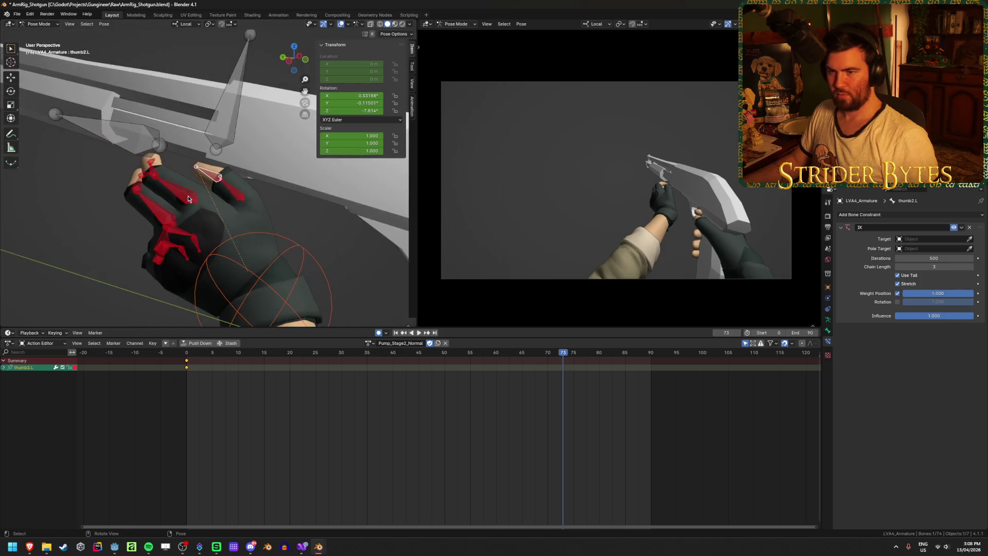
scroll(188, 199, "down", 3)
mouse_move(187, 200)
middle_mouse_down()
mouse_move(274, 199)
mouse_move(233, 201)
mouse_move(262, 213)
middle_mouse_up()
key("shift+Left")
key("space")
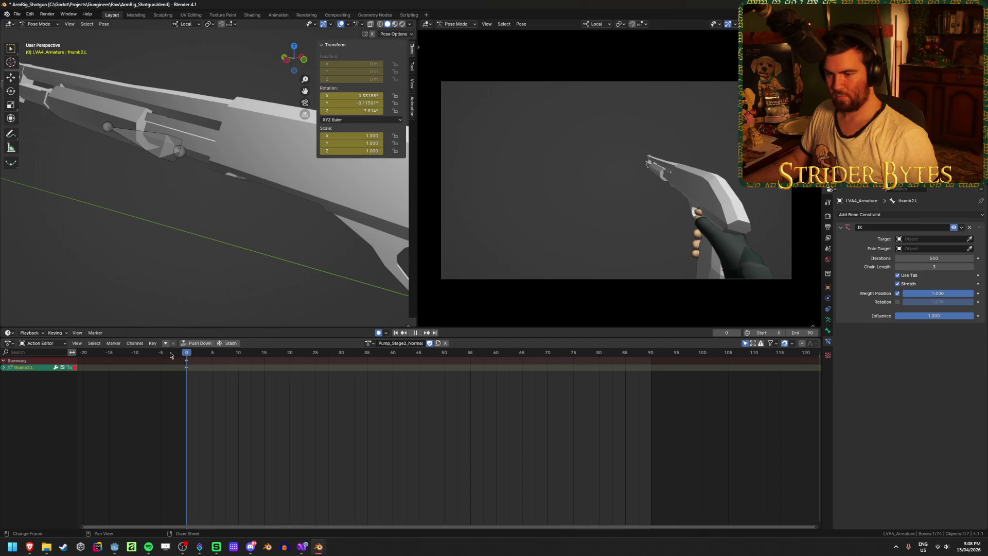
mouse_move(264, 361)
left_mouse_down()
mouse_move(379, 371)
mouse_move(320, 367)
mouse_move(356, 370)
left_mouse_up()
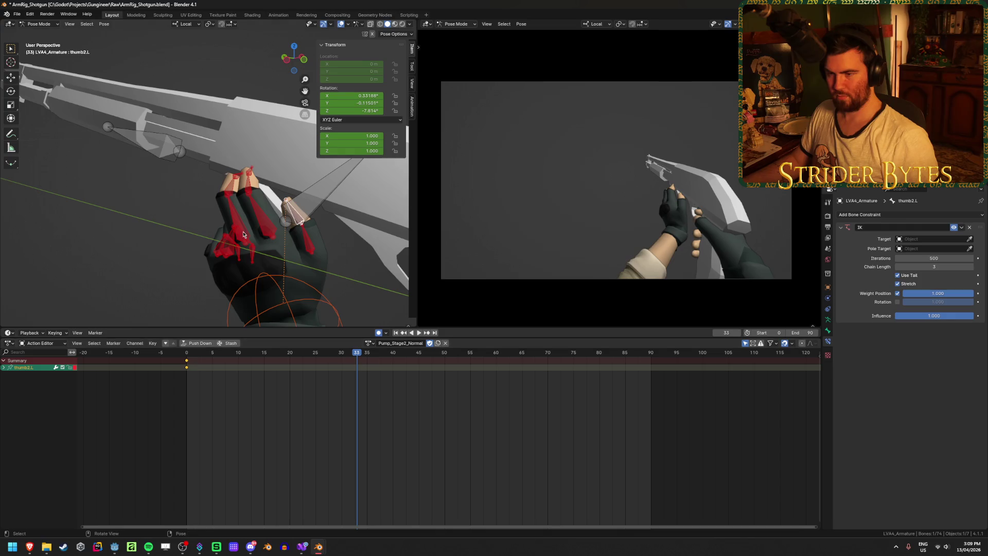
middle_click_drag(244, 235, 278, 195)
left_click(268, 204)
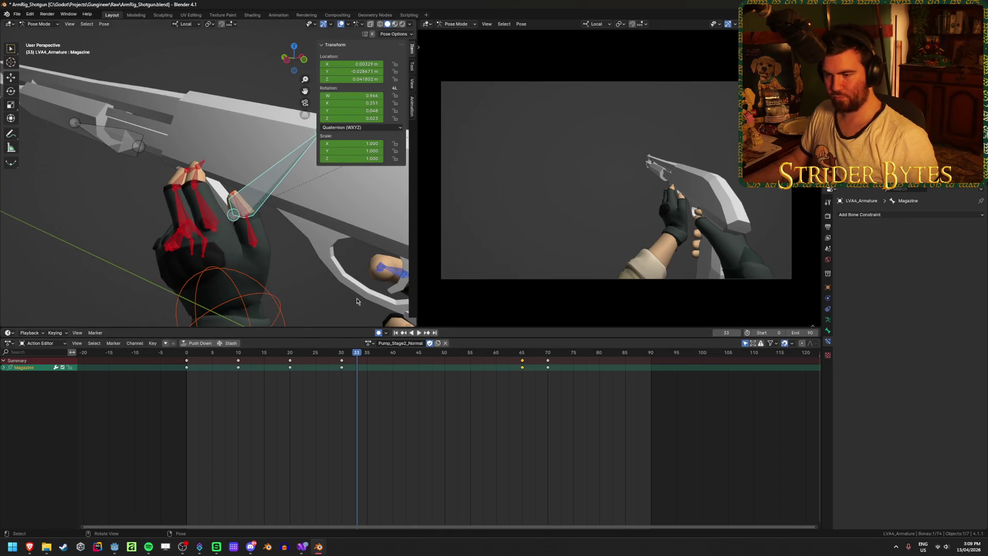
left_click_drag(358, 355, 342, 355)
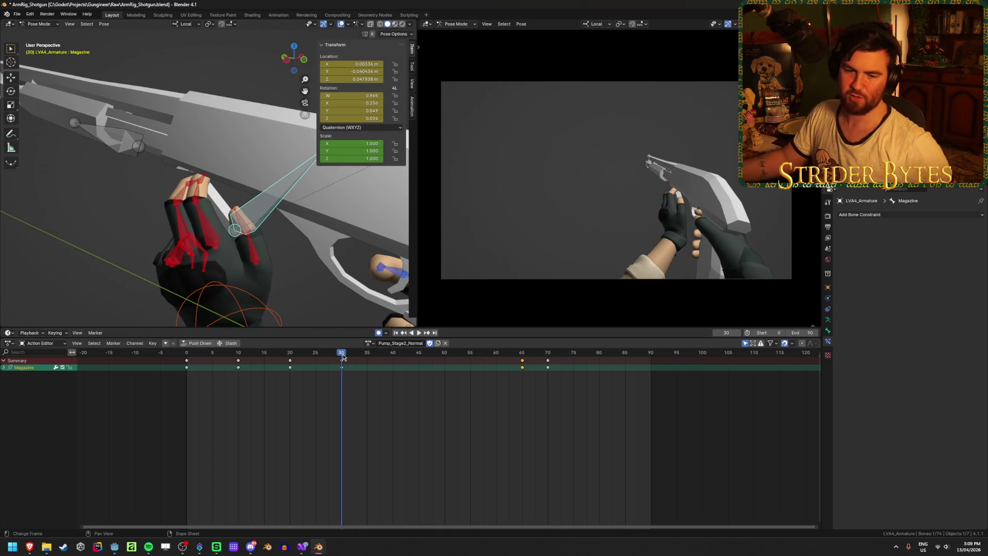
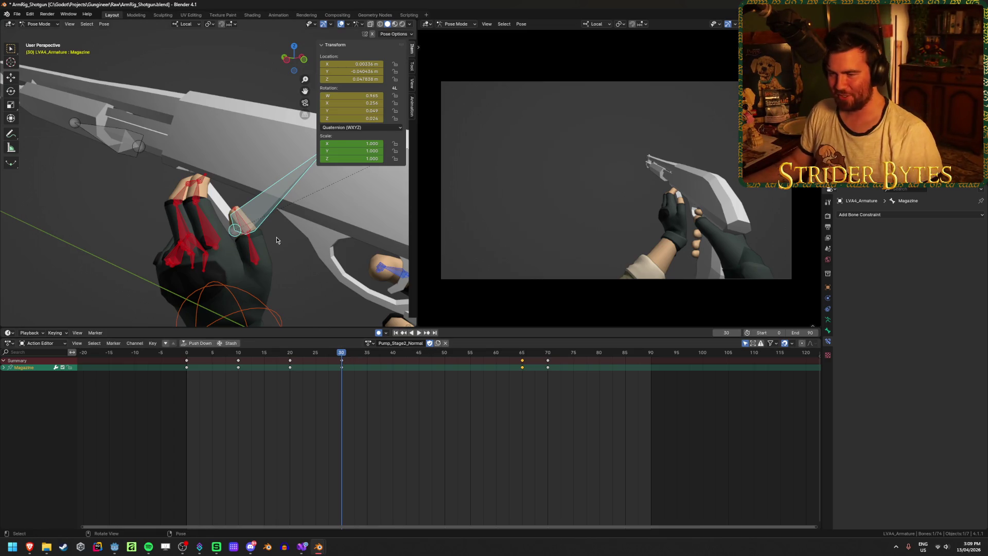
At frame 50, move the Magazine bone along global Z to its new position.
mouse_move(276, 241)
middle_mouse_down()
mouse_move(248, 221)
mouse_move(289, 247)
middle_mouse_up()
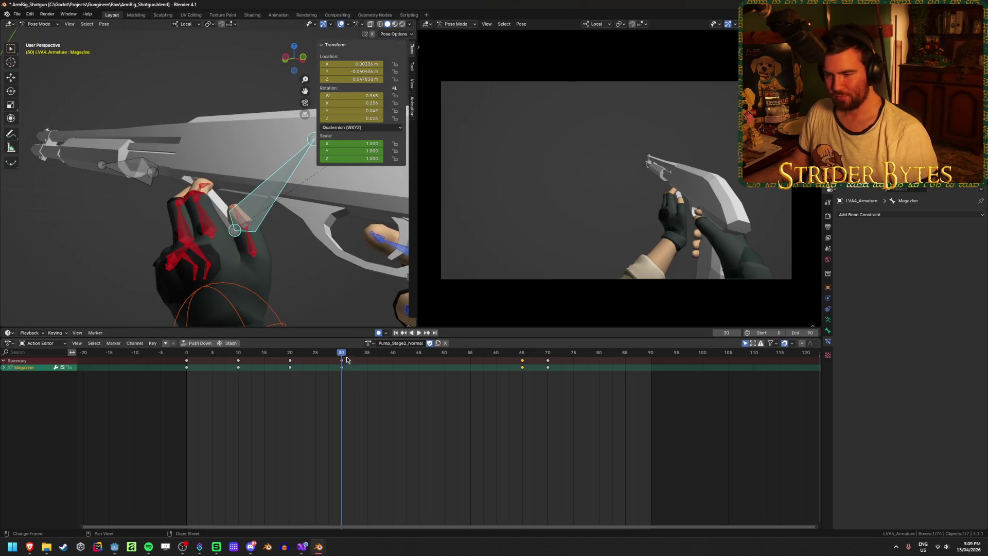
mouse_move(344, 355)
left_mouse_down()
mouse_move(527, 380)
mouse_move(444, 386)
left_mouse_up()
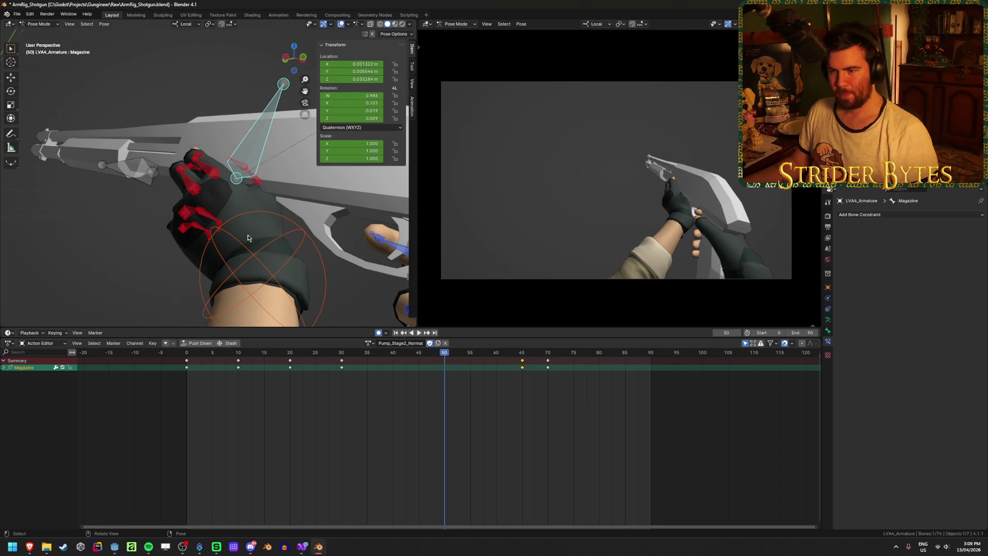
middle_click_drag(248, 238, 289, 206)
key("g")
key("z")
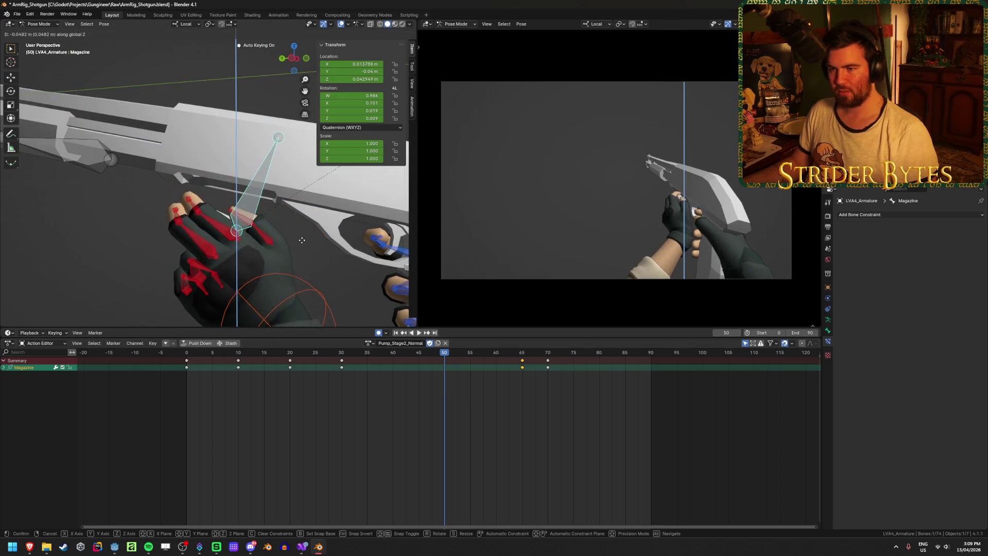
left_click(305, 220)
Tilt the Magazine bone with a rotation at frame 50.
scroll(305, 221, "up", 3)
mouse_move(305, 220)
middle_mouse_down()
mouse_move(225, 255)
mouse_move(254, 208)
mouse_move(268, 211)
mouse_move(257, 226)
mouse_move(267, 237)
middle_mouse_up()
key("r")
left_click(275, 211)
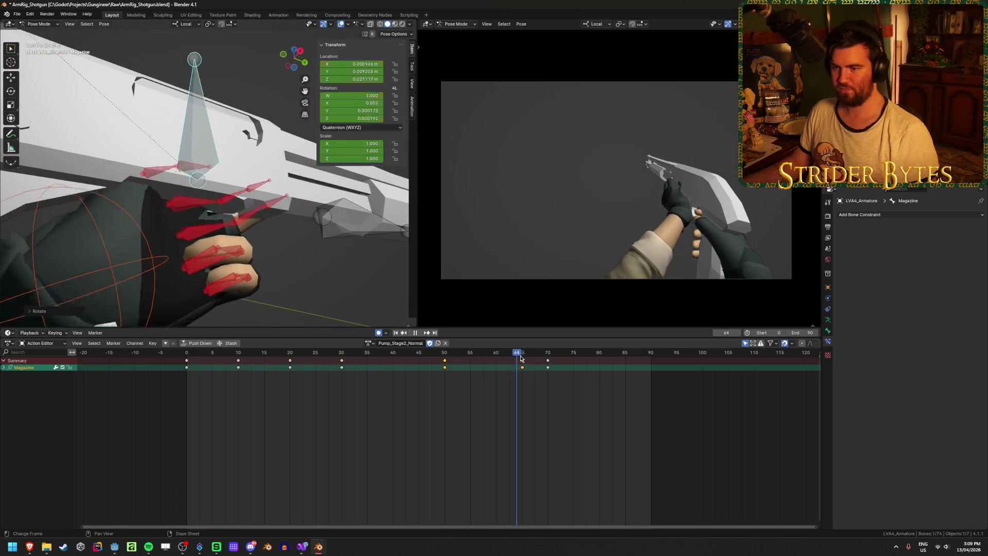
Review the motion across frames 21–45, then switch to the browser.
left_click(422, 353)
mouse_move(422, 373)
left_mouse_down()
mouse_move(295, 379)
mouse_move(614, 402)
mouse_move(422, 393)
mouse_move(472, 392)
left_mouse_up()
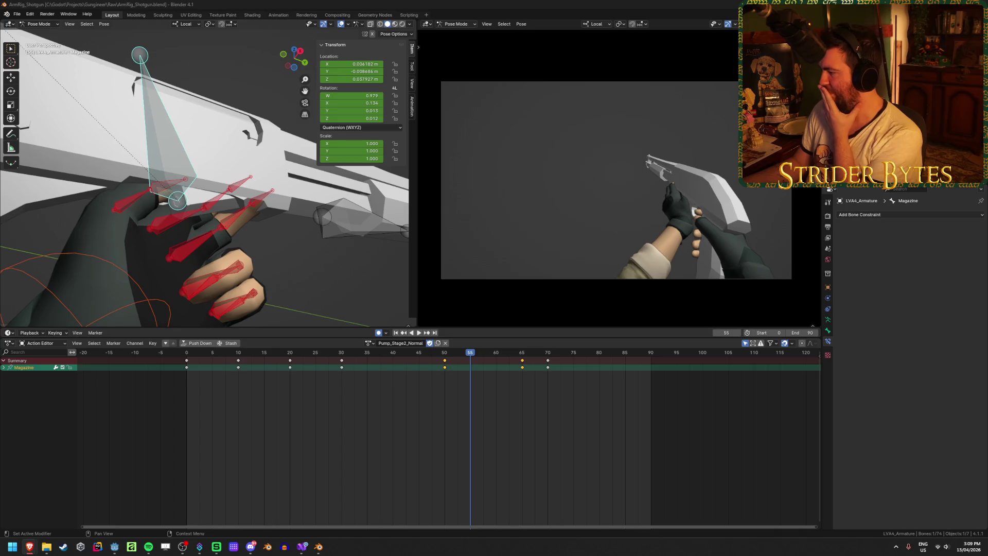
key("alt+Tab")
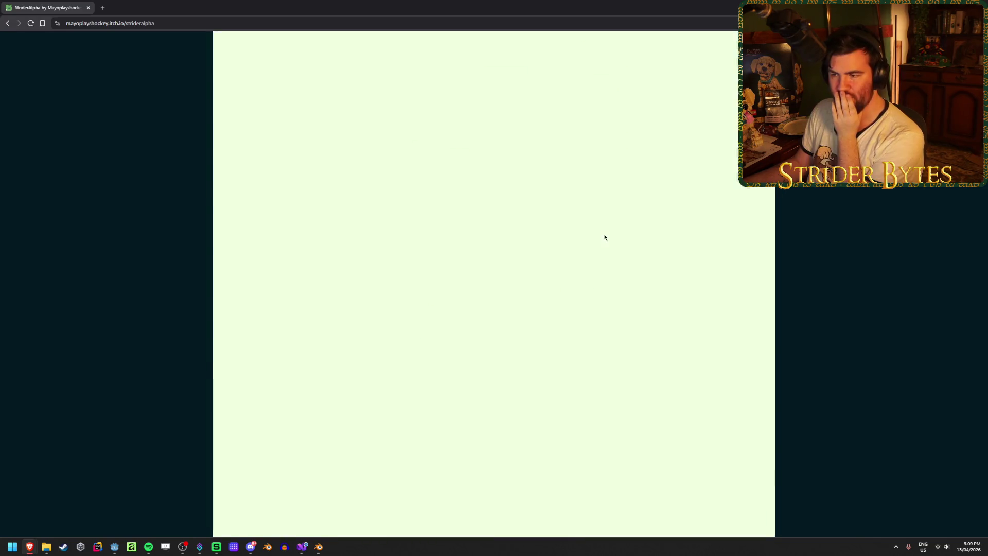
Walk to Leo, pet him and dismiss the +1 HAPPINESS message.
key("Left")
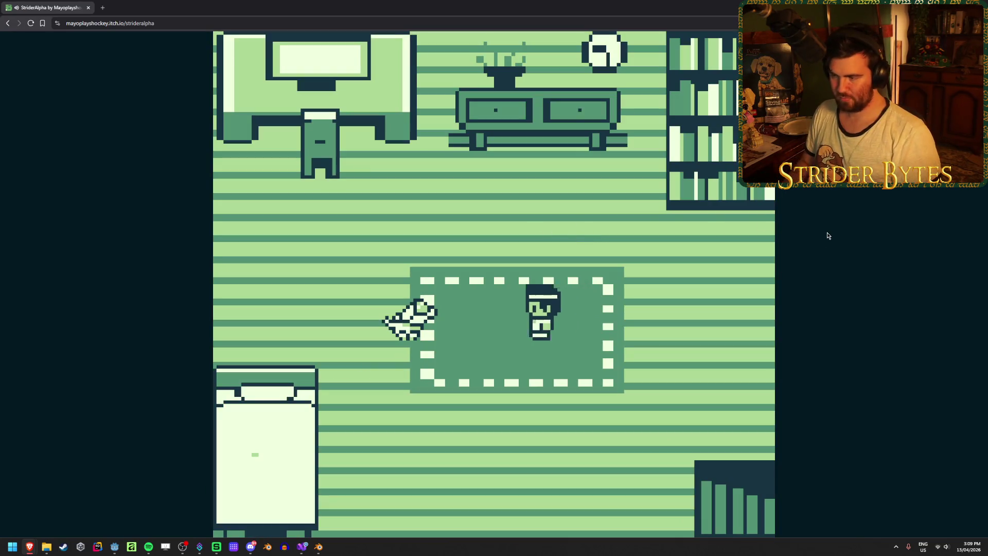
key("z")
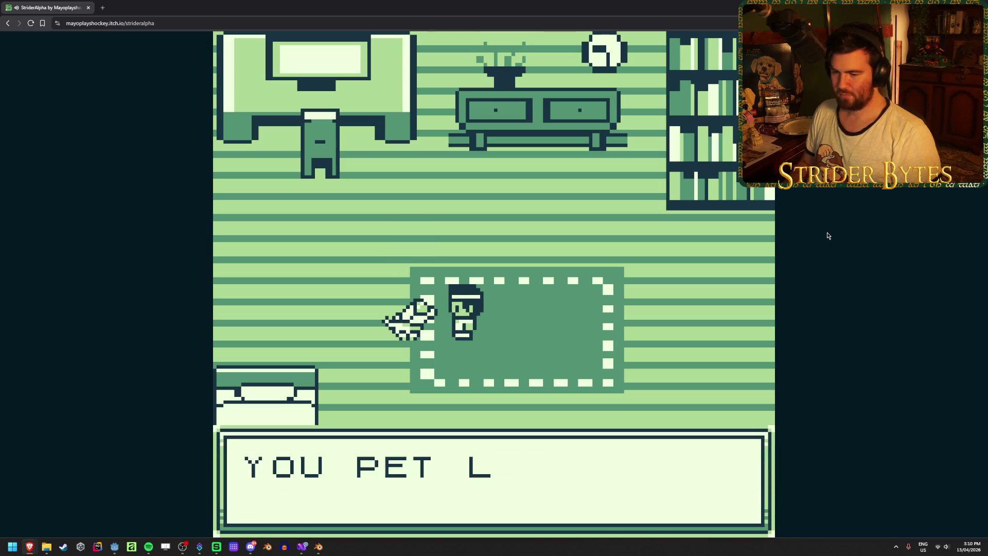
key("z")
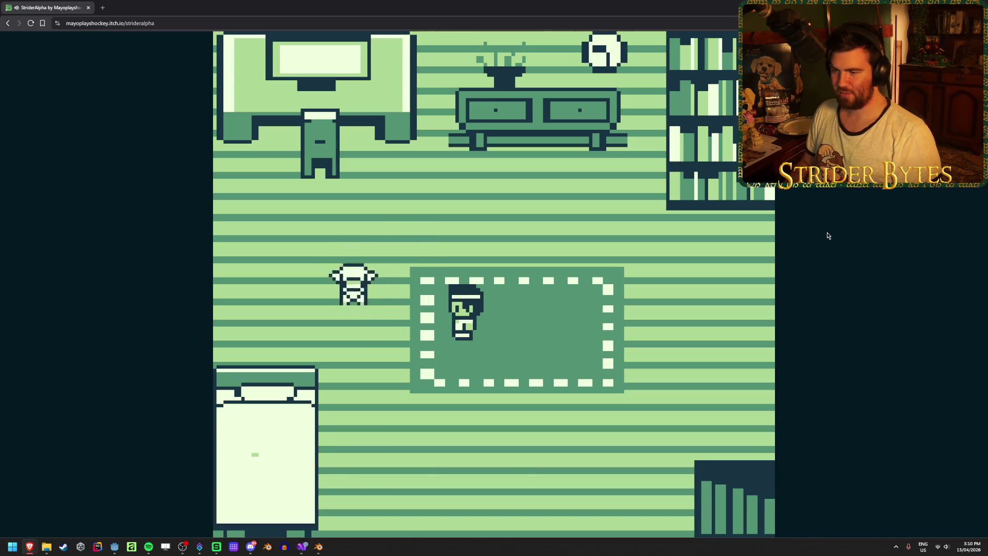
Walk around the rug to the cabinet and inspect the clock above it.
key("Down")
key("Left")
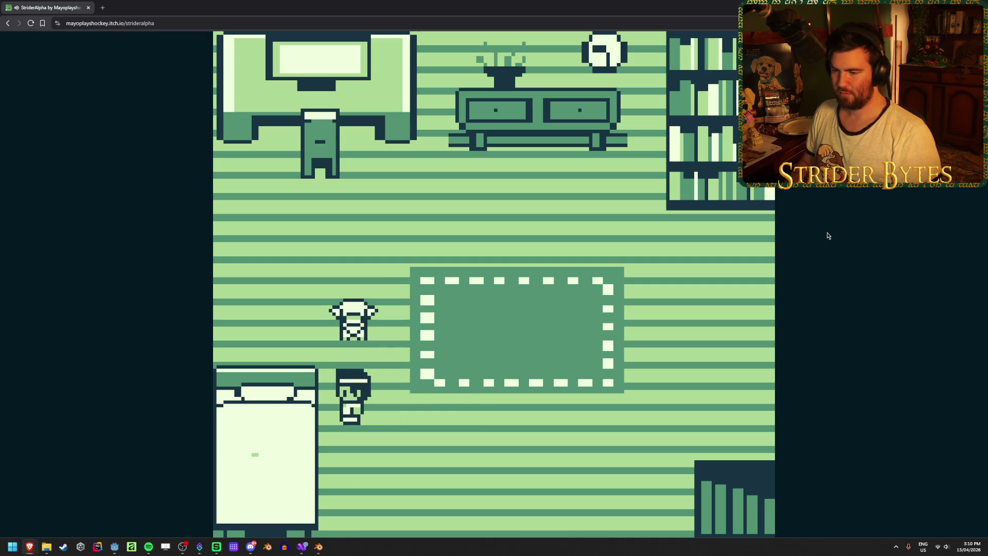
key("Right")
key("Up")
key("Up")
key("Right")
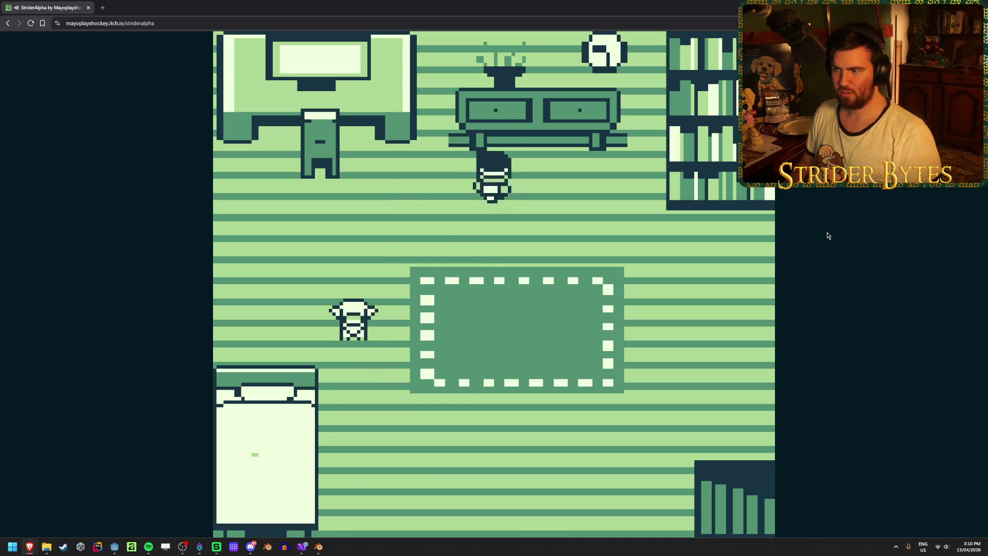
key("Up")
key("Right")
key("Up")
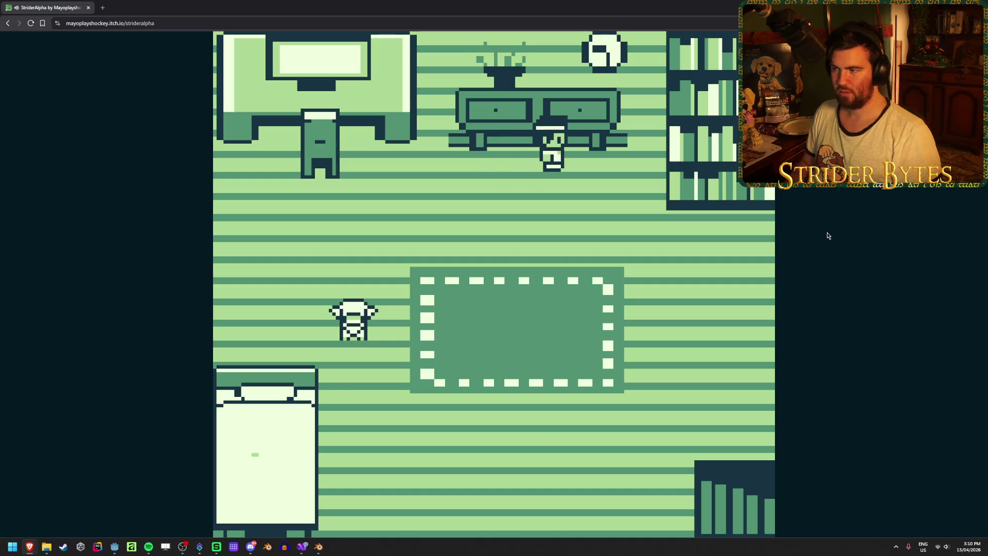
key("z")
key("z")
key("Down")
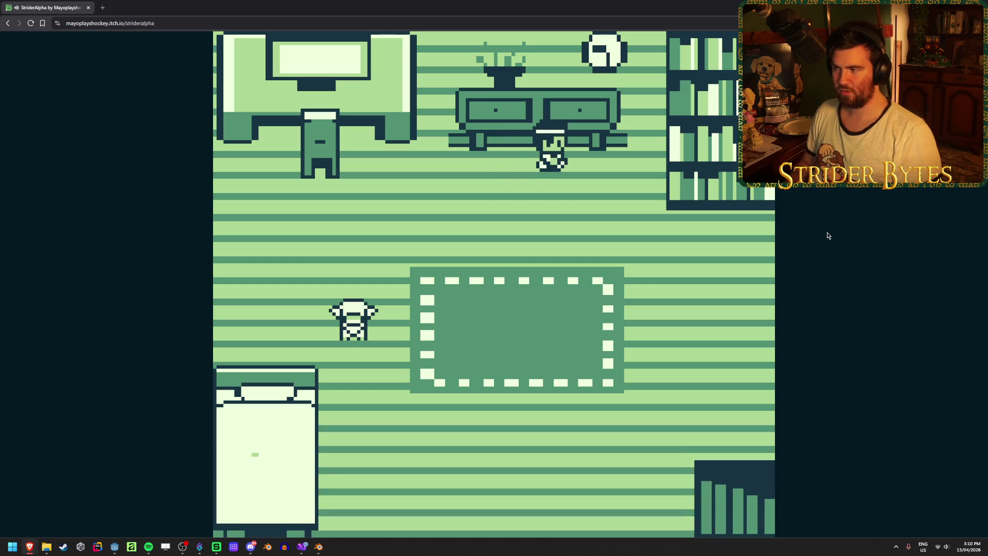
Walk along the cabinet and inspect the clock a second time.
key("Right")
key("Up")
key("Left")
key("Up")
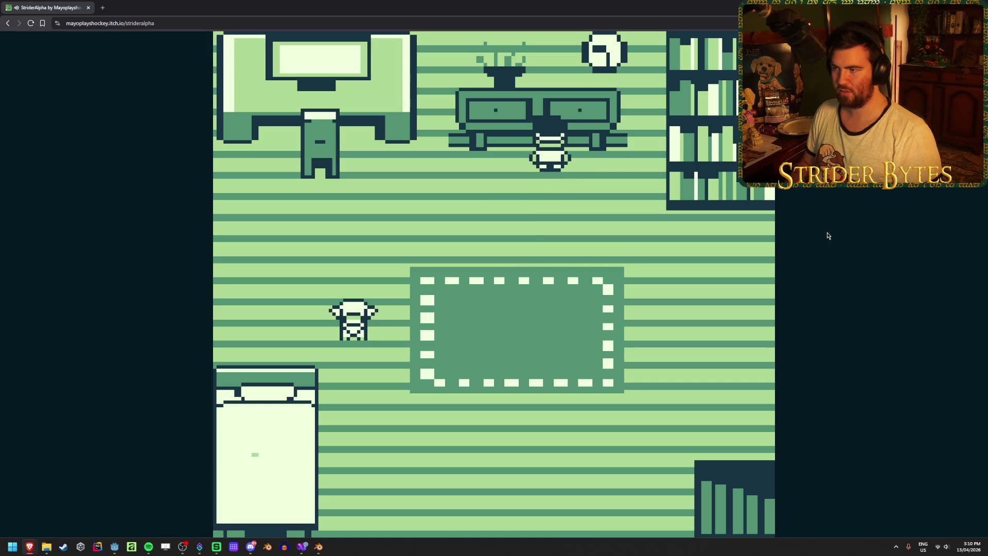
key("Down")
key("Right")
key("Up")
key("z")
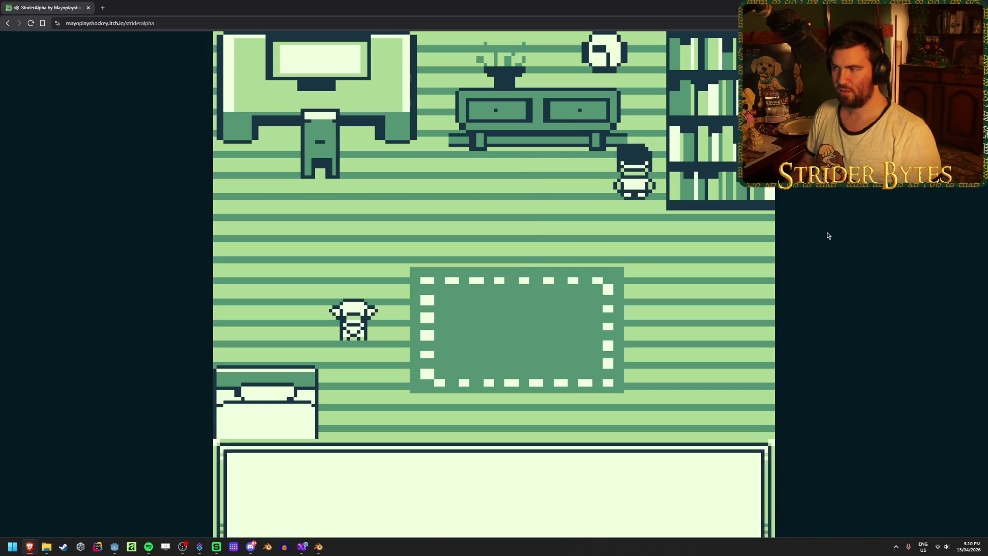
key("z")
Check the TV desk and read the LEO NEEDS PETS!! message.
key("Left")
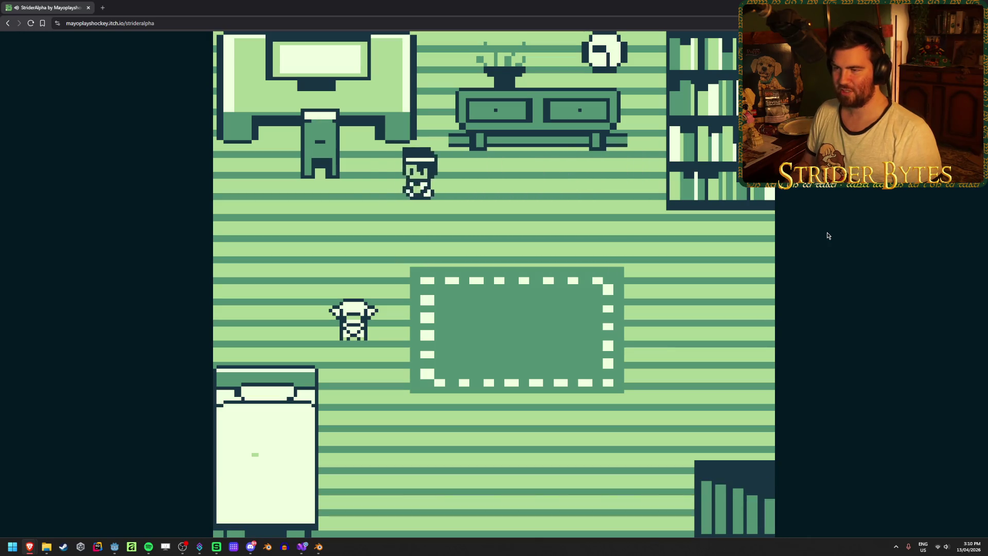
key("Up")
key("z")
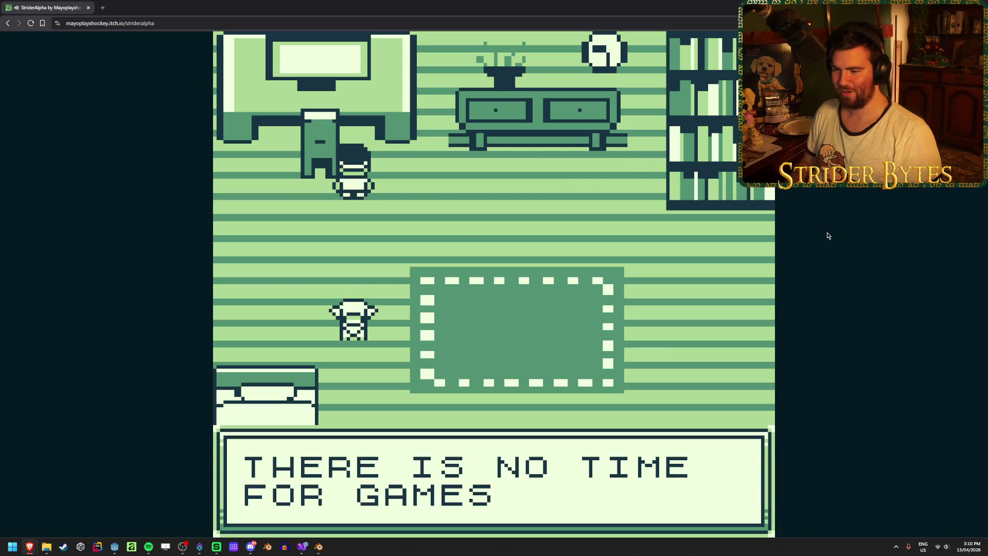
key("z")
key("z")
key("Down")
Walk back across the rug to Leo and pet him twice.
key("Right")
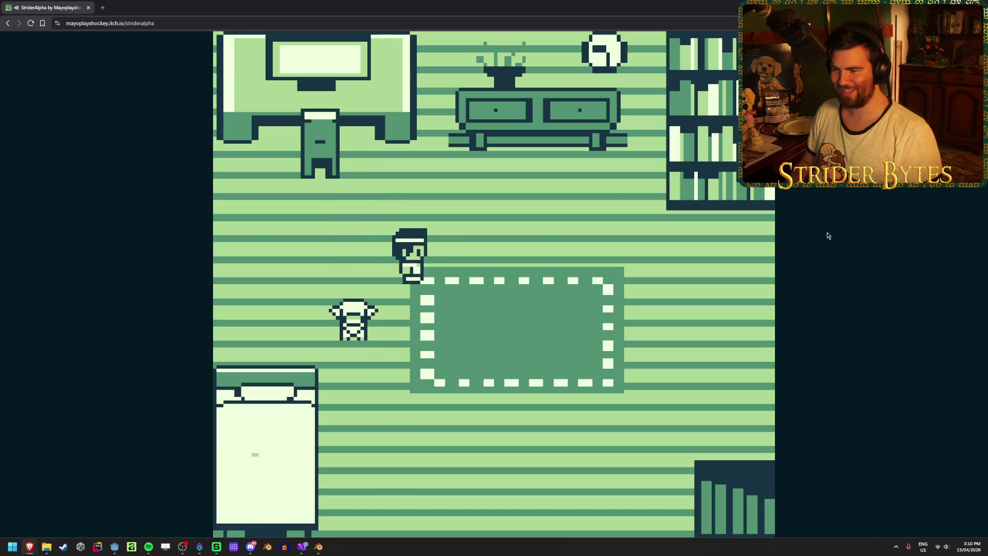
key("Down")
key("Left")
key("Up")
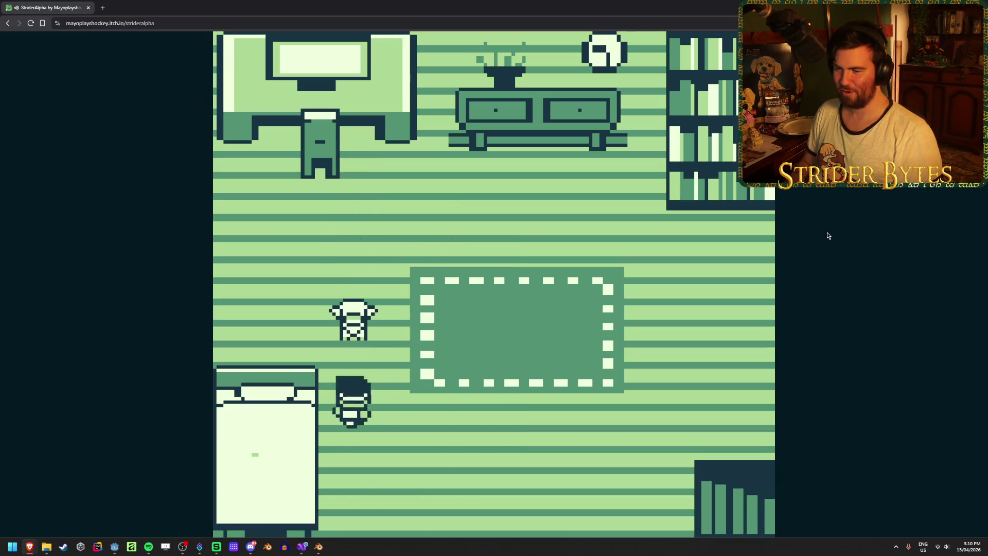
key("z")
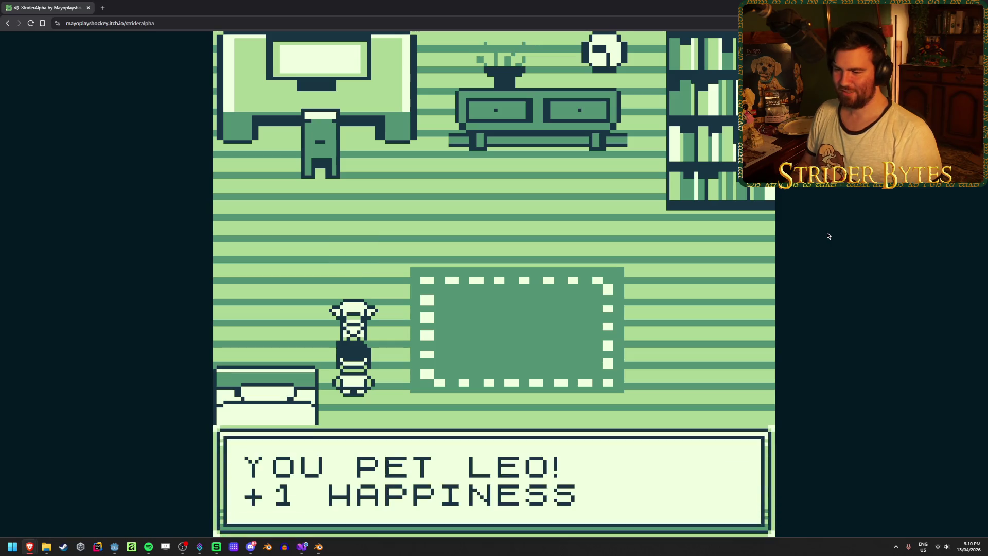
key("z")
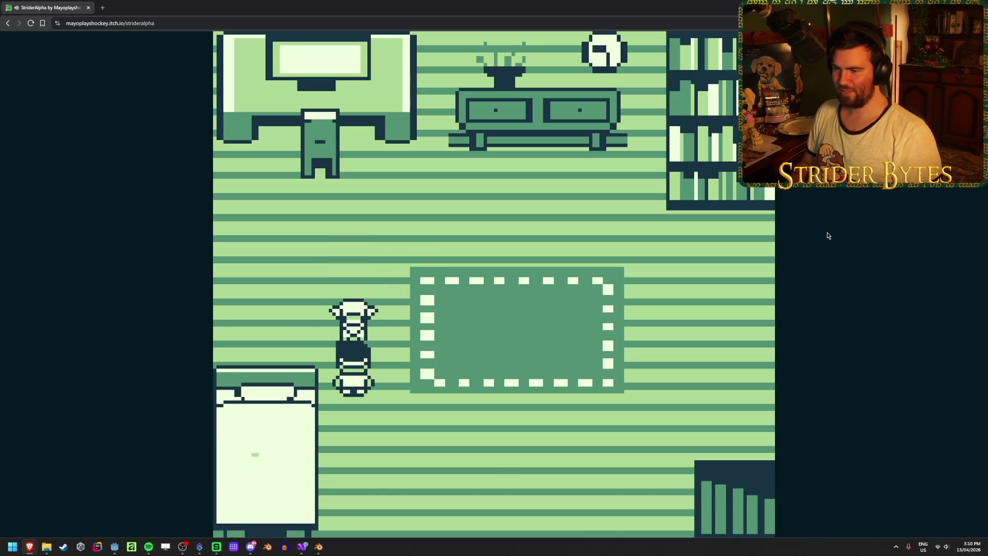
key("z")
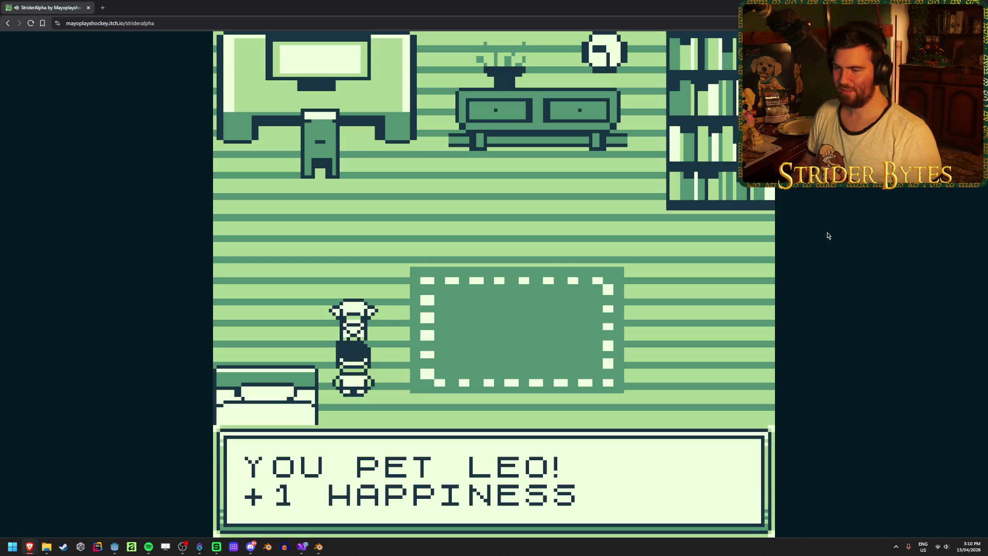
Follow the wandering dog and pet Leo twice more for +1 HAPPINESS.
key("Right")
key("Right")
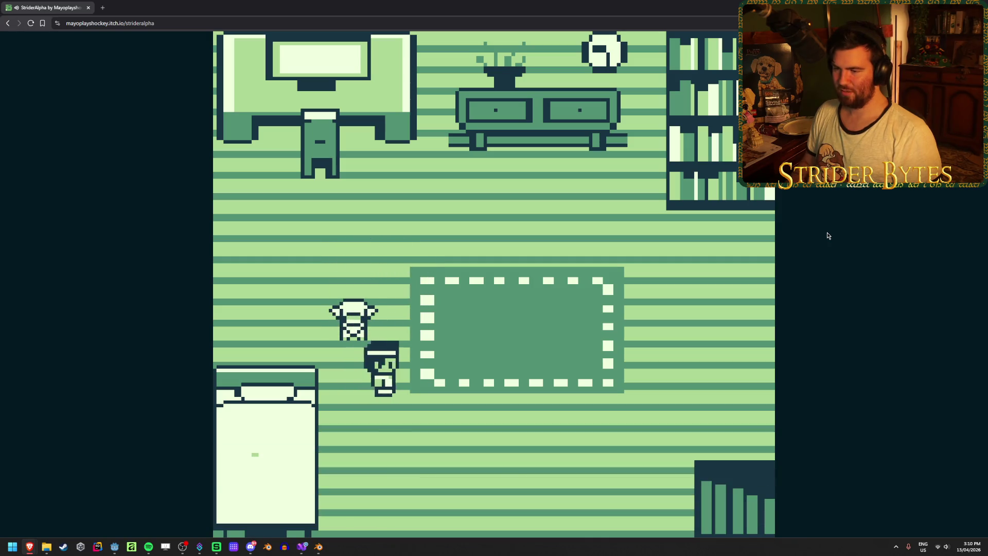
key("Up")
key("Up")
key("Left")
key("z")
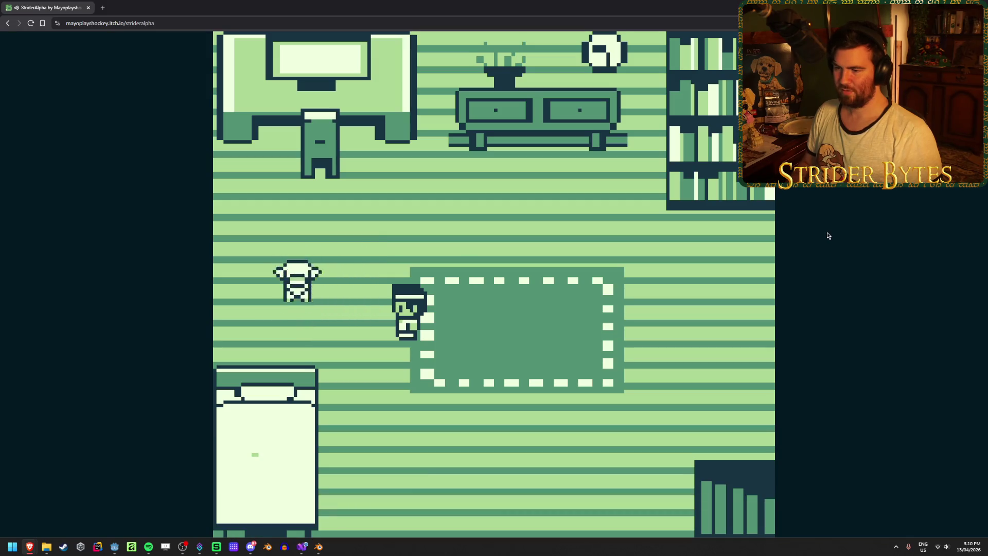
key("Left")
key("Left")
key("z")
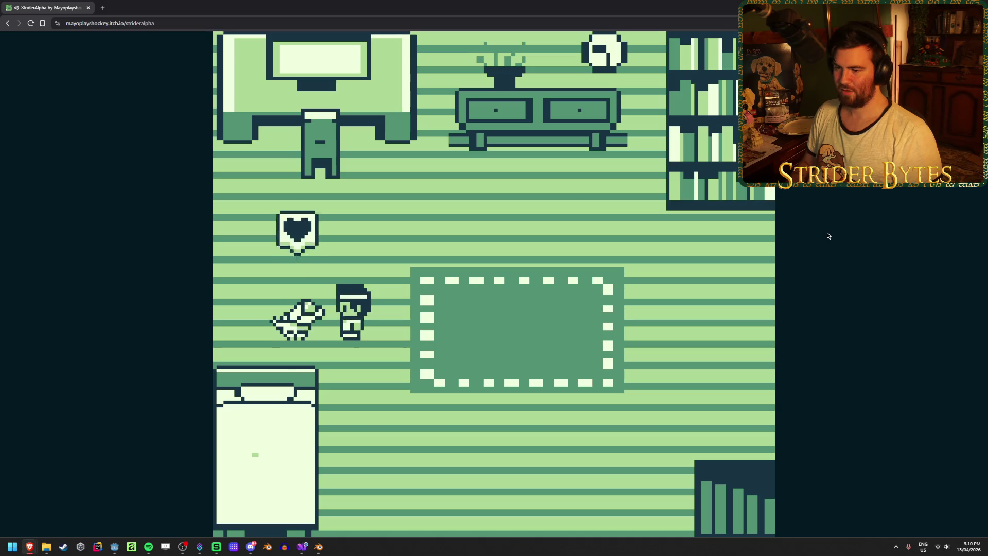
key("z")
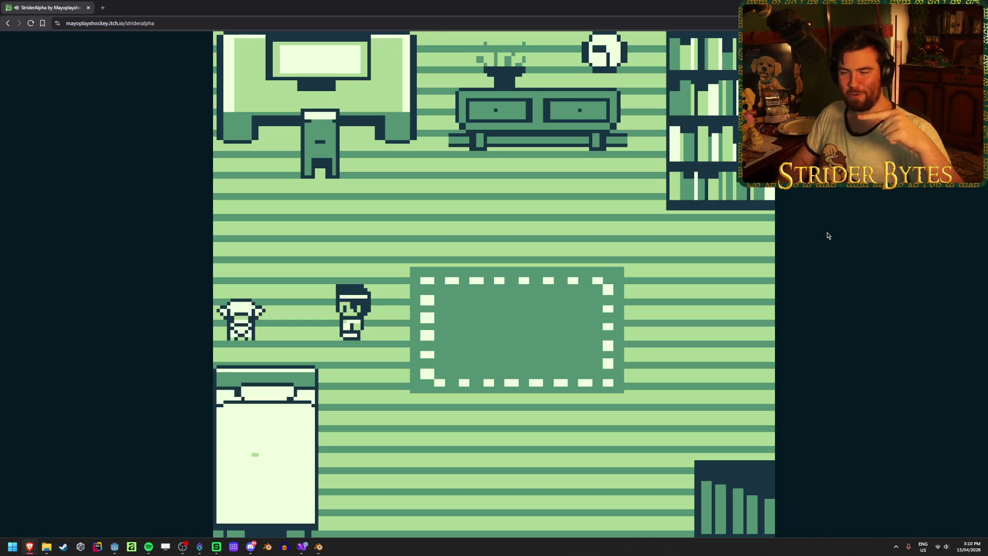
Walk around to stand beside the dog, facing him.
key("Down")
key("Left")
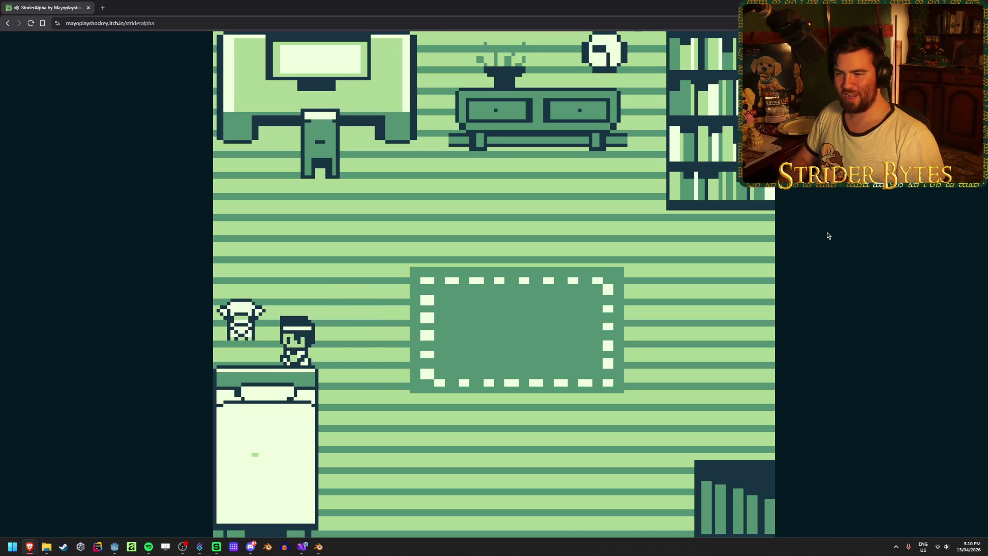
key("Up")
key("Left")
key("Down")
Pet Leo repeatedly for happiness points.
key("z")
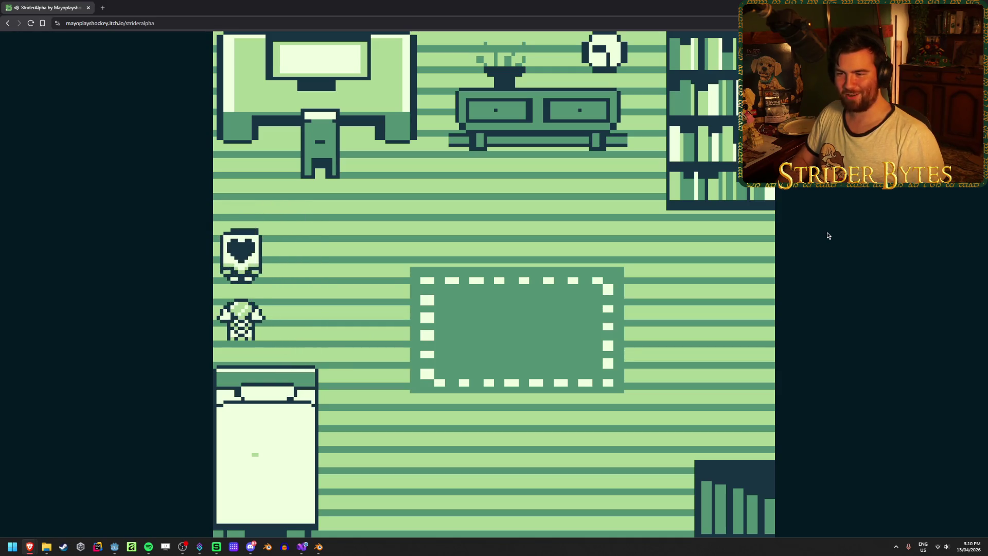
key("z")
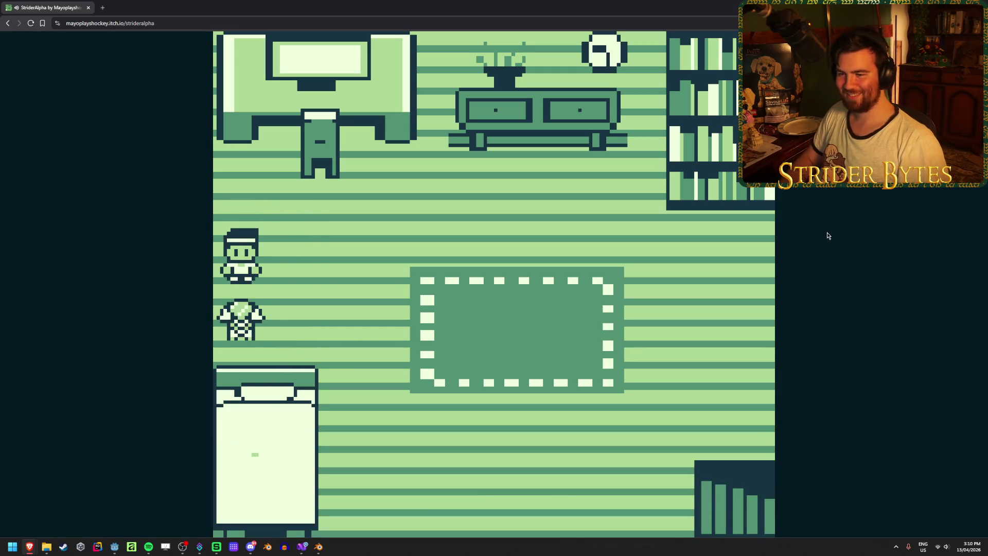
key("Down")
key("Down")
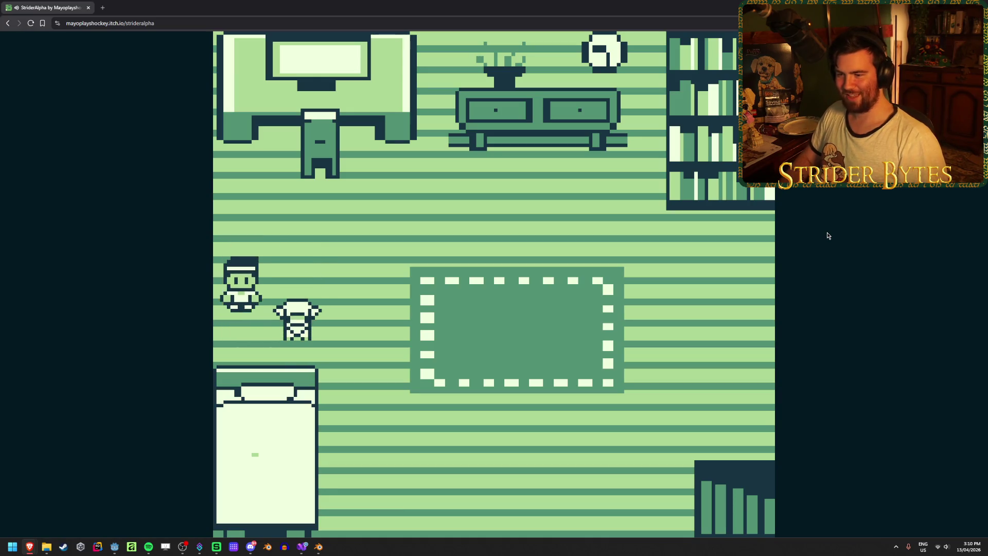
key("Right")
key("z")
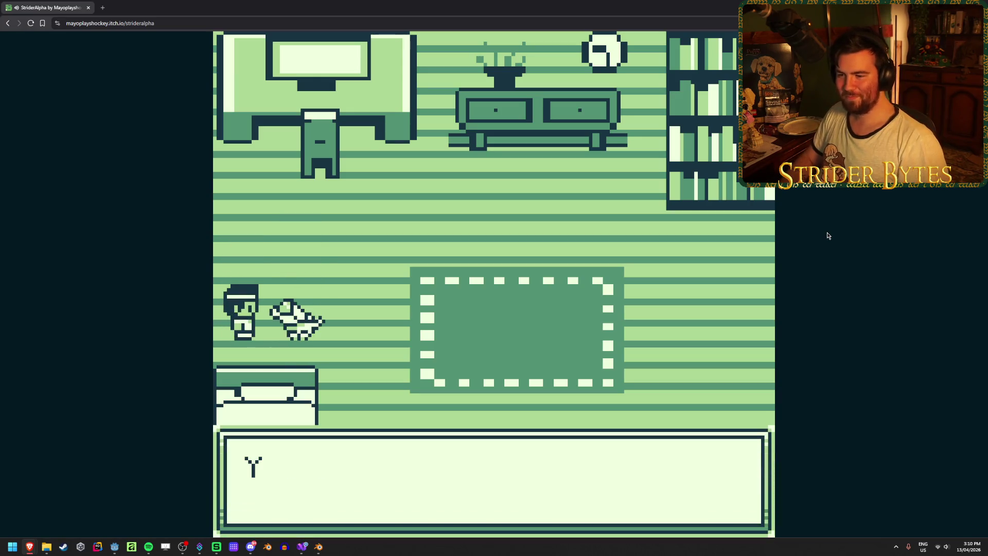
key("z")
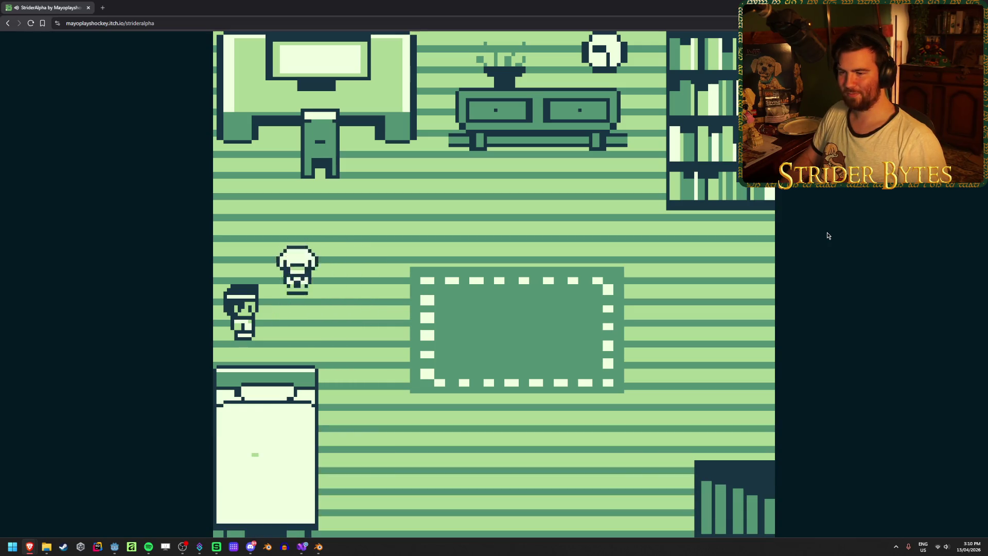
key("z")
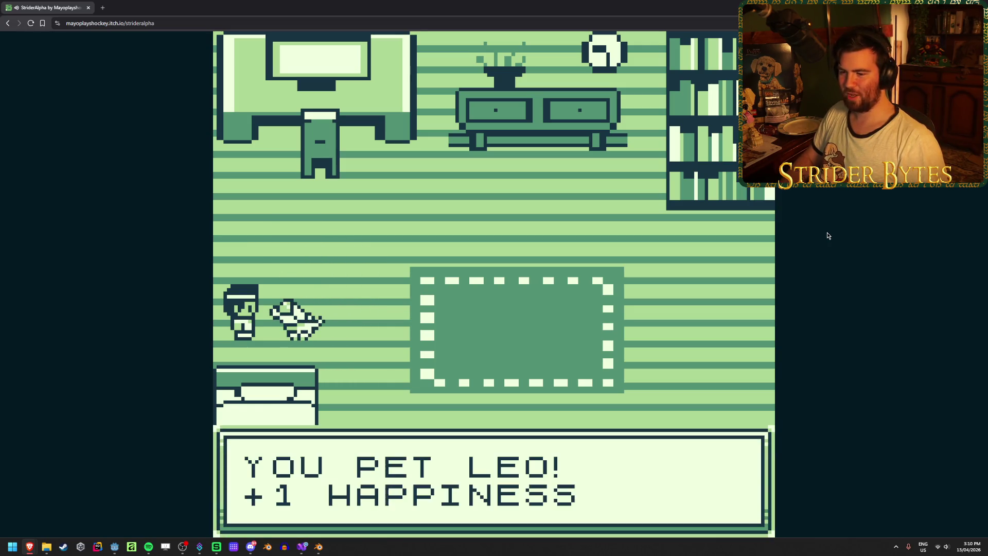
key("z")
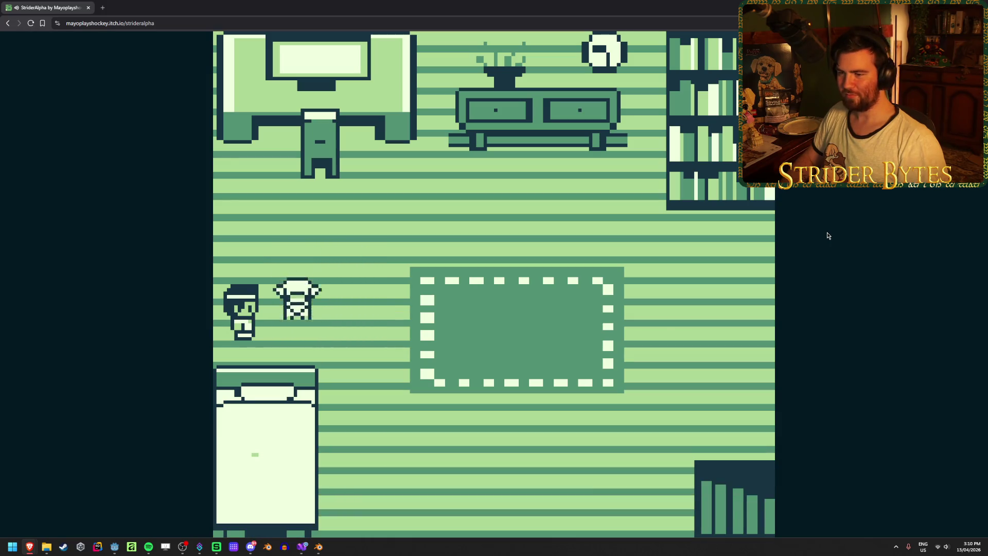
key("z")
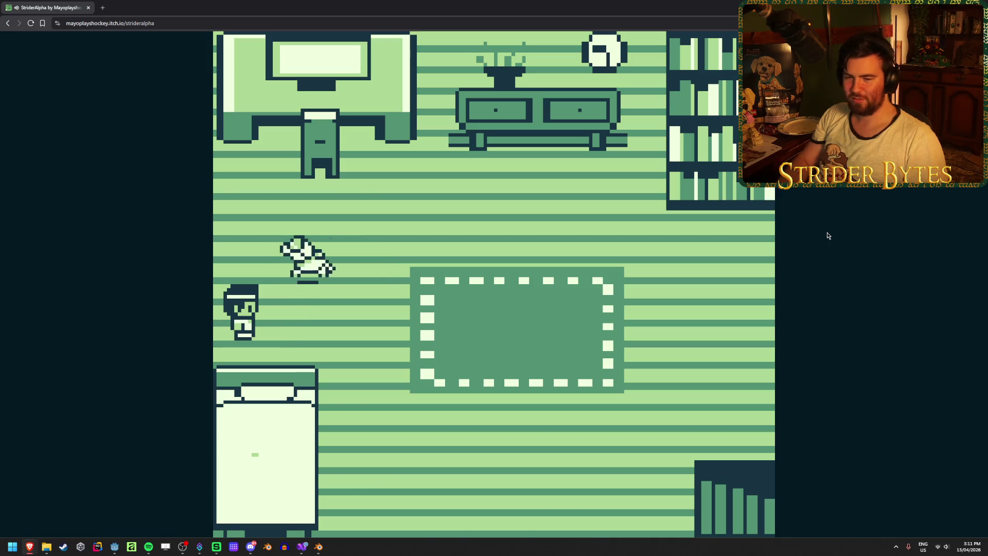
Walk past the rug to the bookshelf and read its PS2 games message.
key("Up")
key("Right")
key("Right")
key("Down")
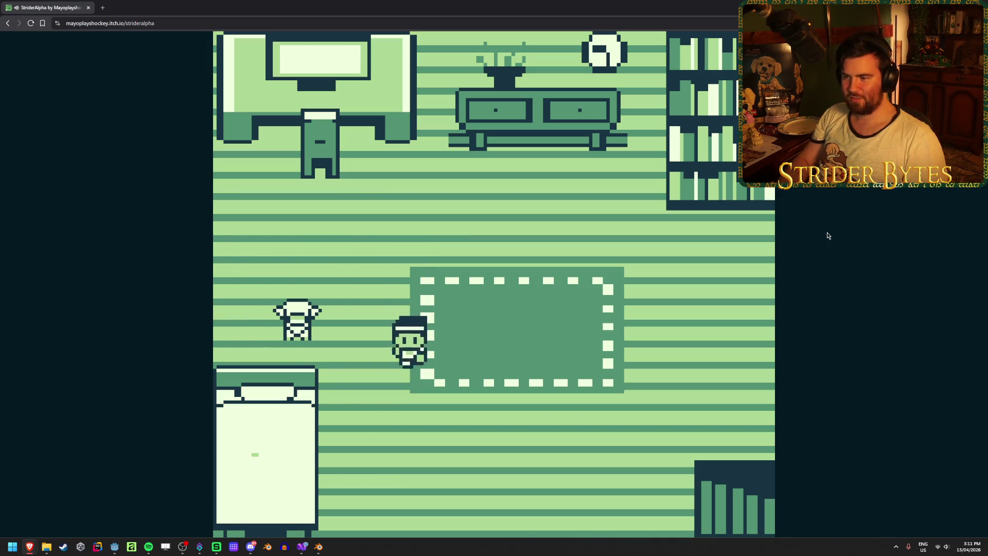
key("Right")
key("Right")
key("Up")
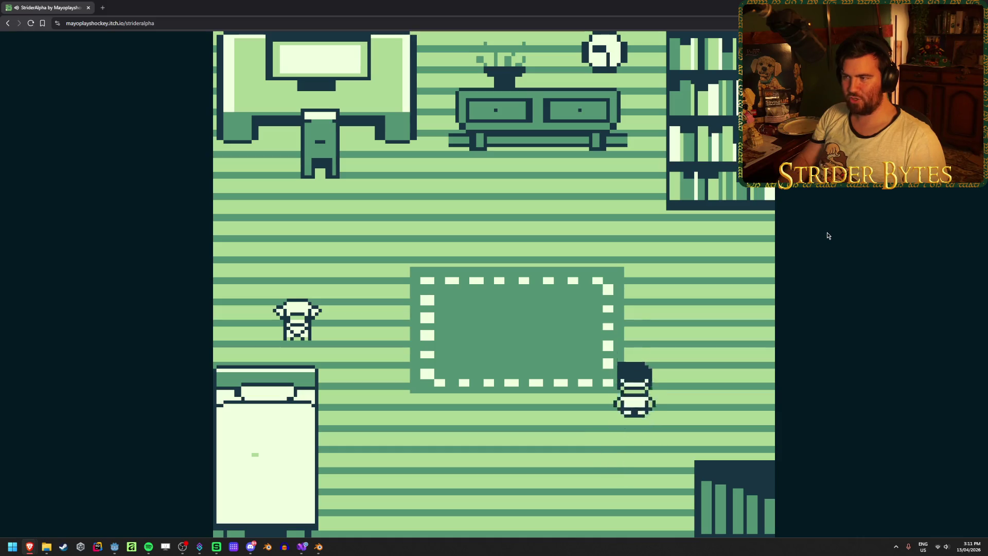
key("Right")
key("Up")
key("Up")
key("z")
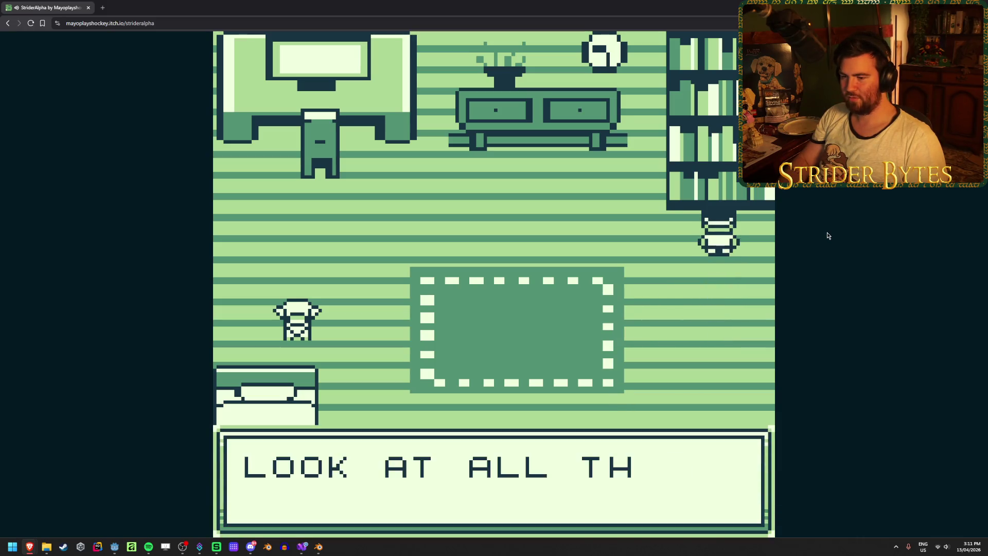
key("z")
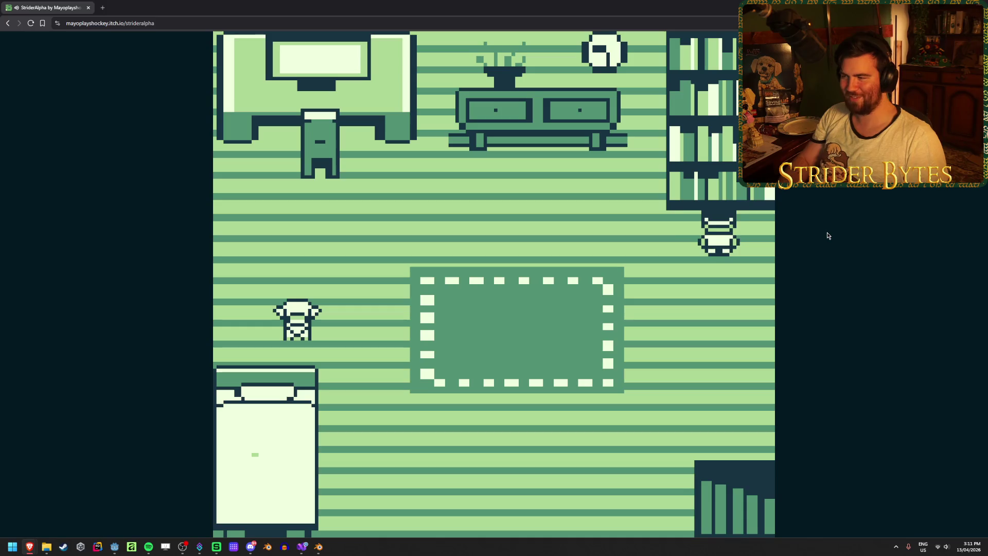
Walk left under the wall clock and inspect it.
key("Left")
key("Up")
key("Right")
key("Up")
key("z")
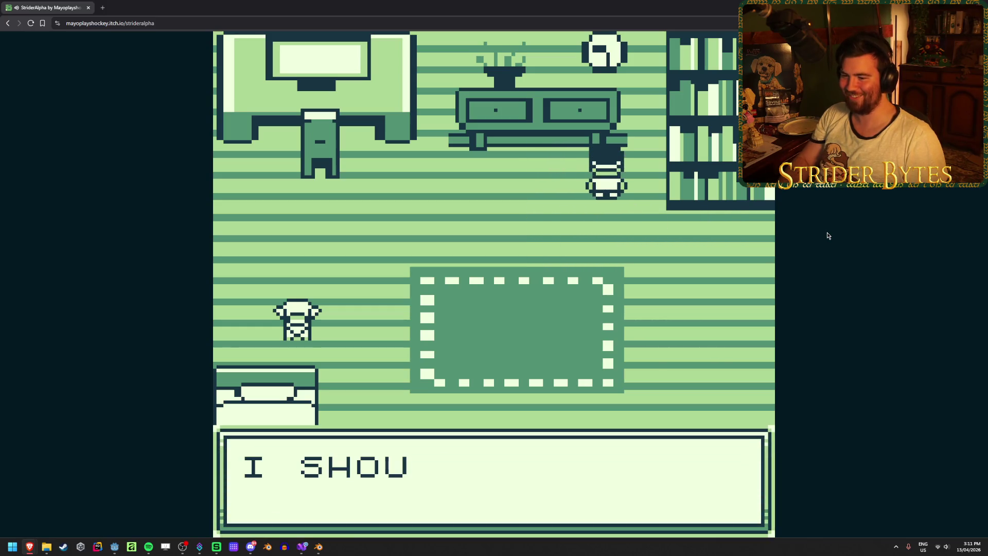
Reread the PS2 games bookshelf, then take the stairs down.
key("Right")
key("Down")
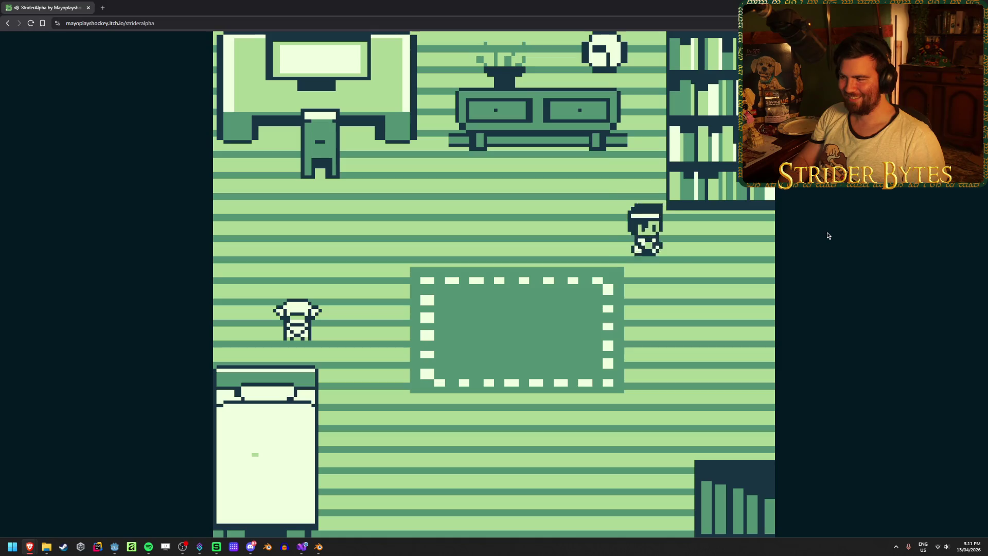
key("Right")
key("Up")
key("z")
key("z")
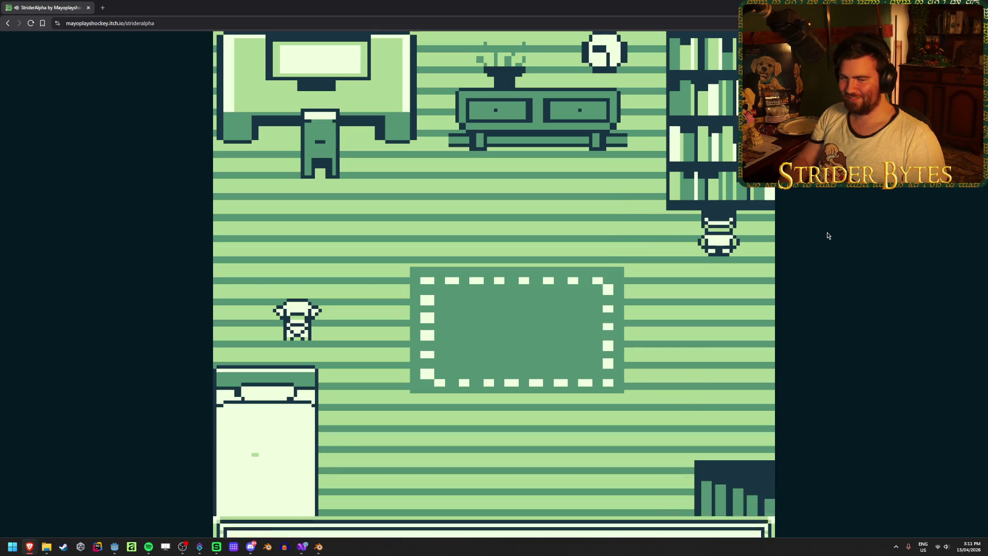
key("Down")
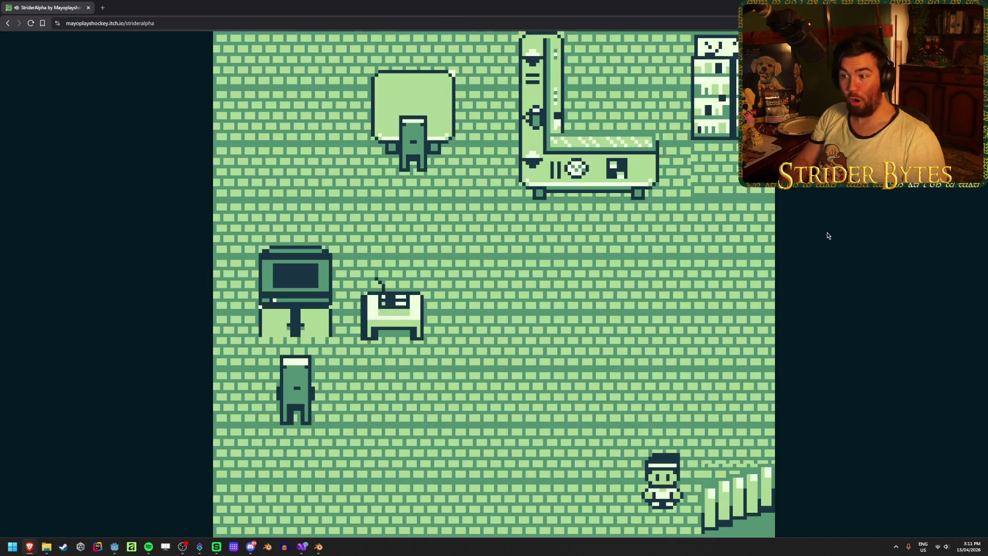
Walk to the desk in the new room and read the hockey message.
key("Left")
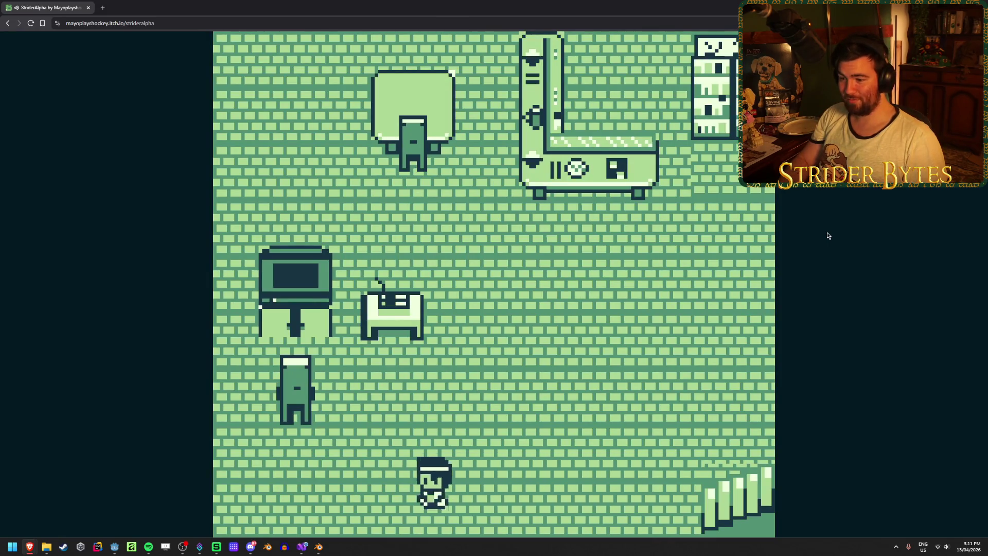
key("Up")
key("z")
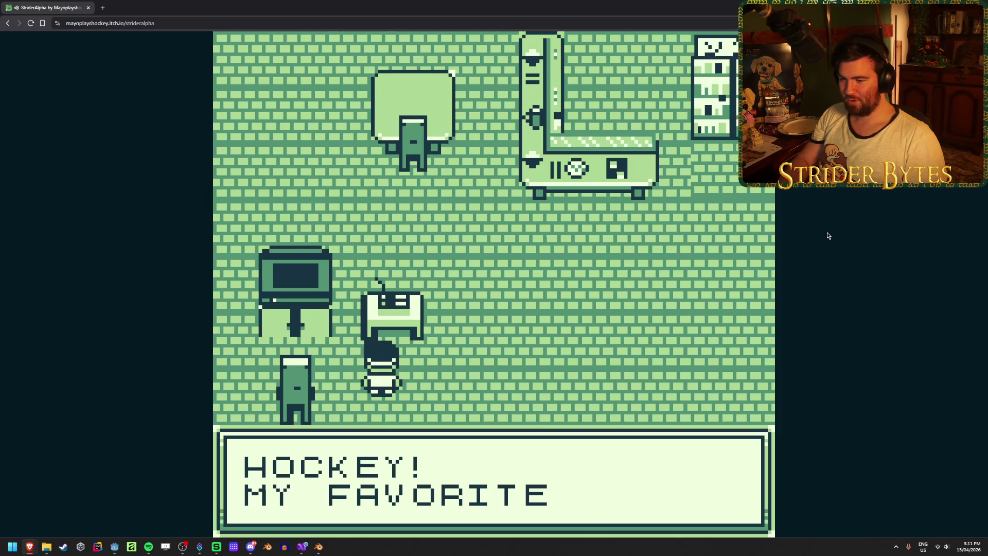
key("z")
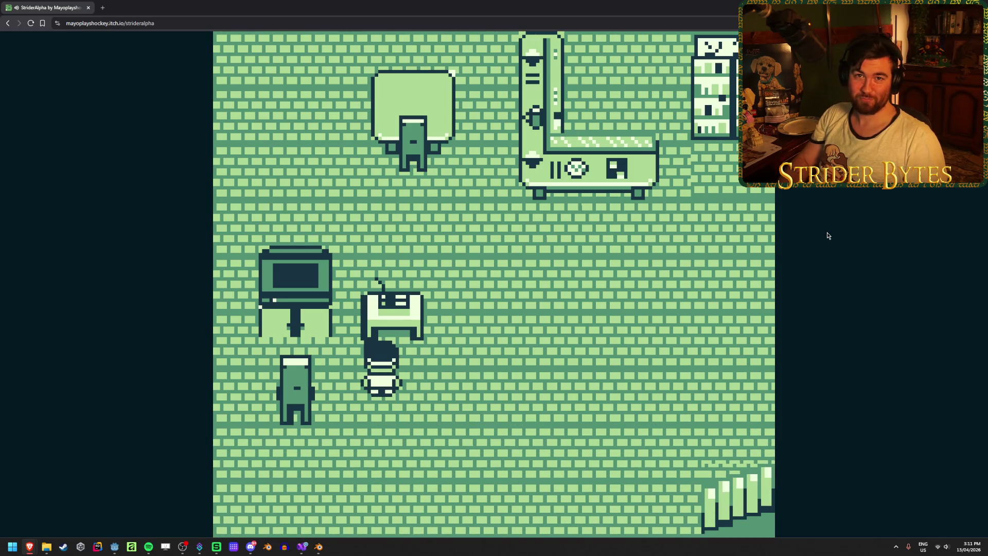
key("Left")
key("Up")
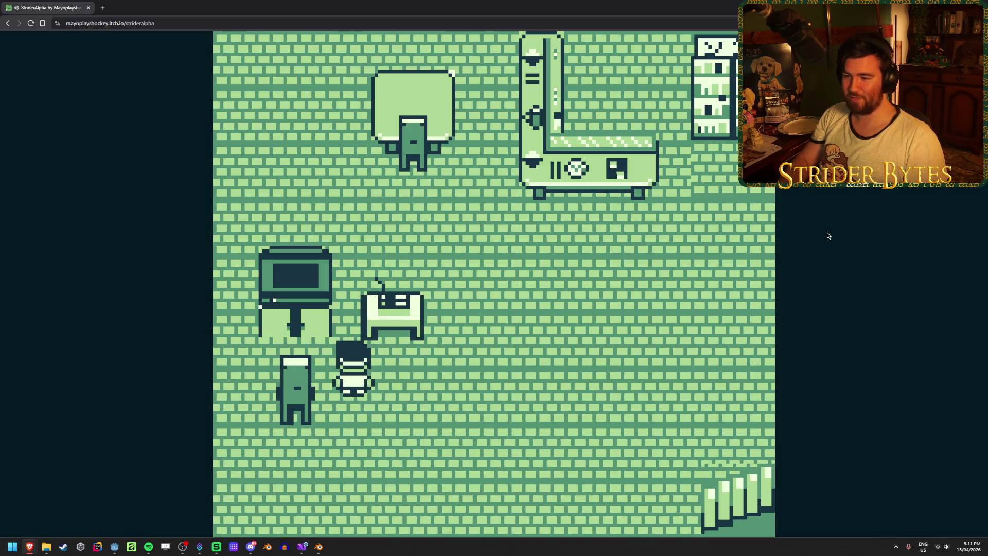
key("z")
key("z")
Walk across the room past the counter to its right edge.
key("Right")
key("Right")
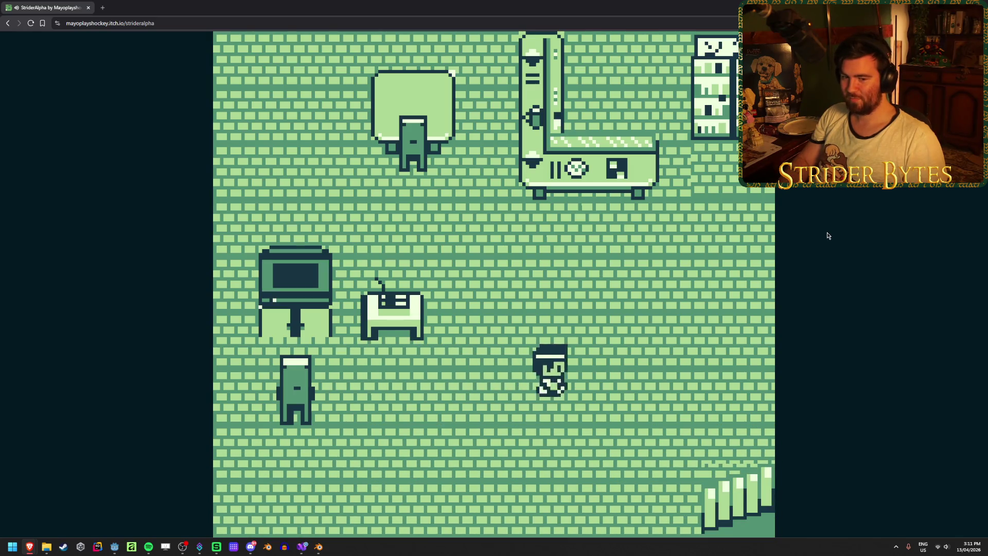
key("Up")
key("Left")
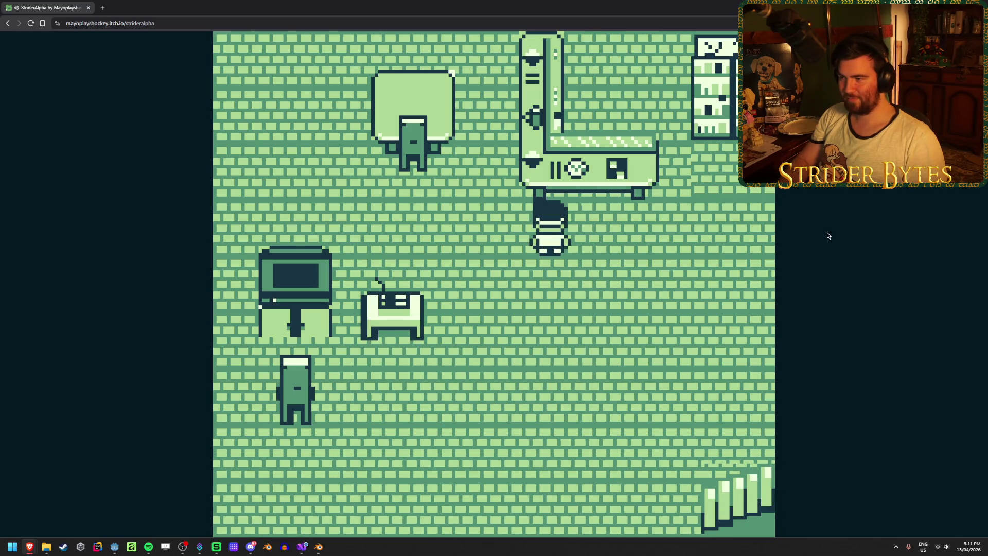
key("Up")
key("Up")
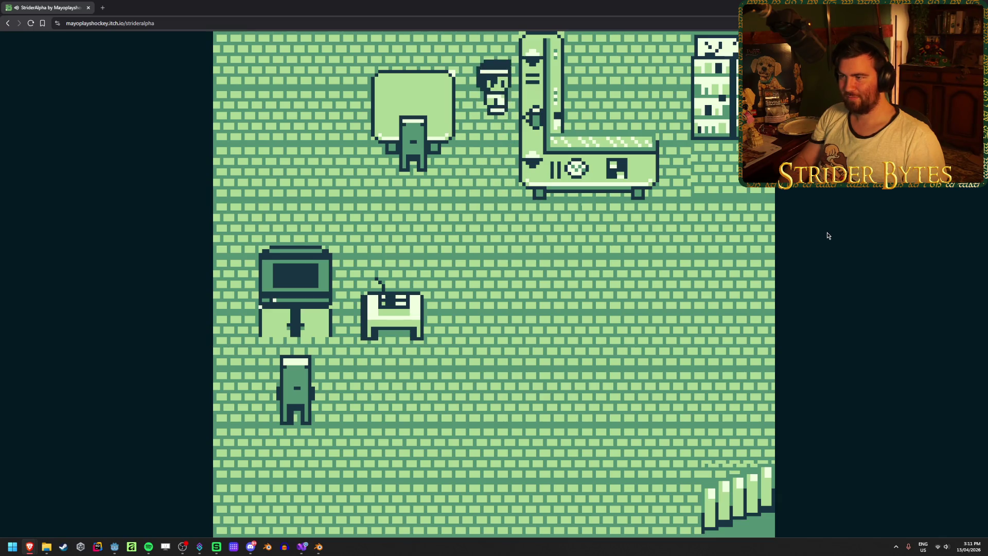
key("Down")
key("Down")
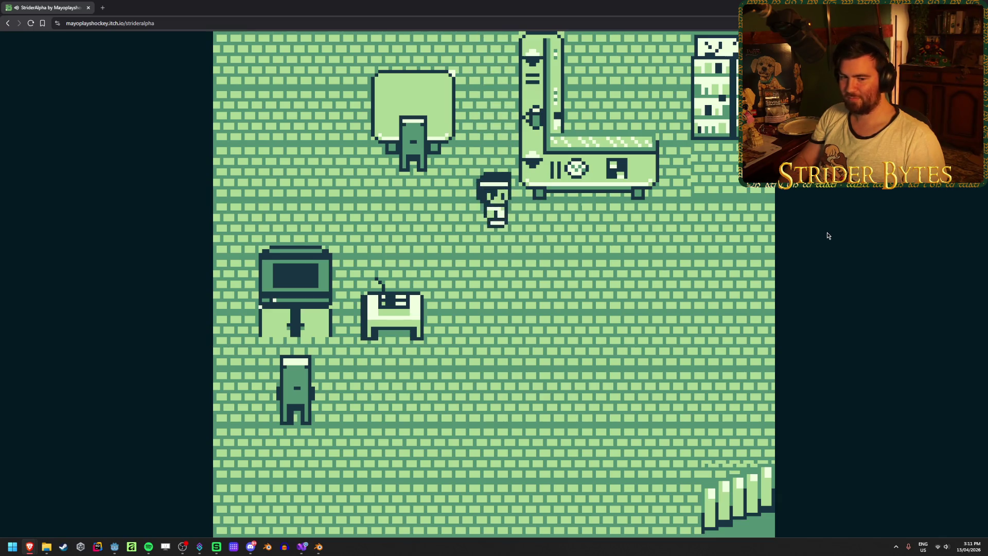
key("Right")
Inspect the right-hand bookshelf twice.
key("Up")
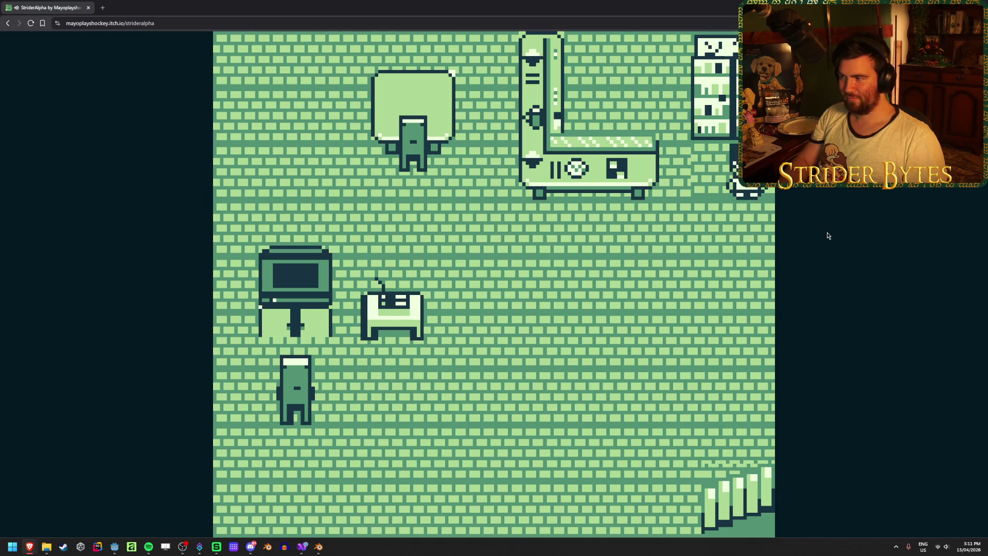
key("z")
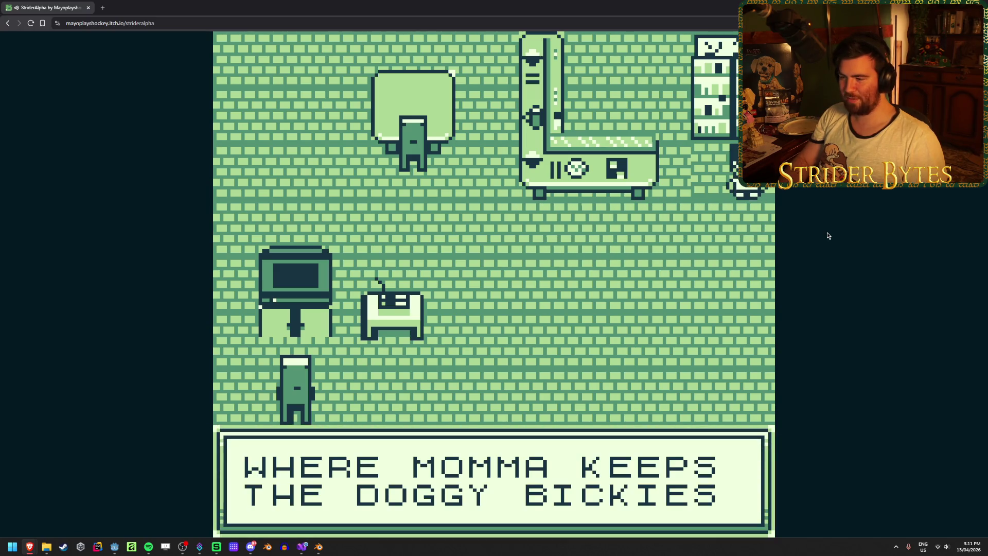
key("z")
key("Left")
key("z")
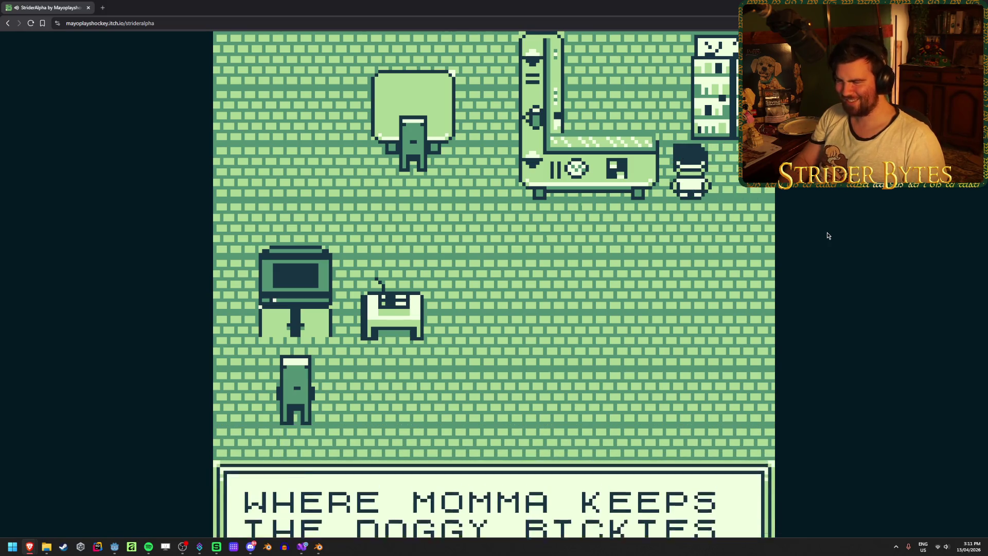
key("z")
Walk around the room via the top-left corner to the lamp stand.
key("Down")
key("Left")
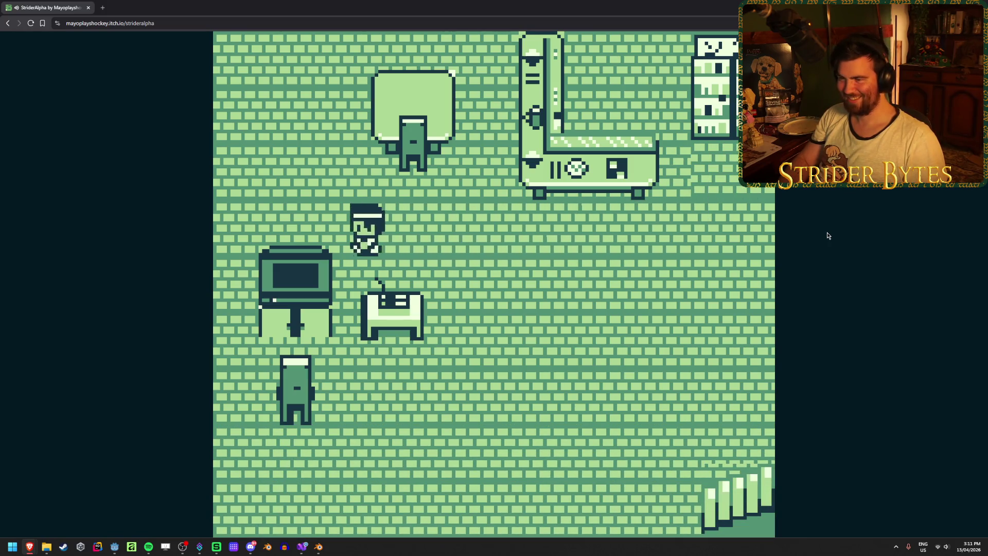
key("Left")
key("Up")
key("Left")
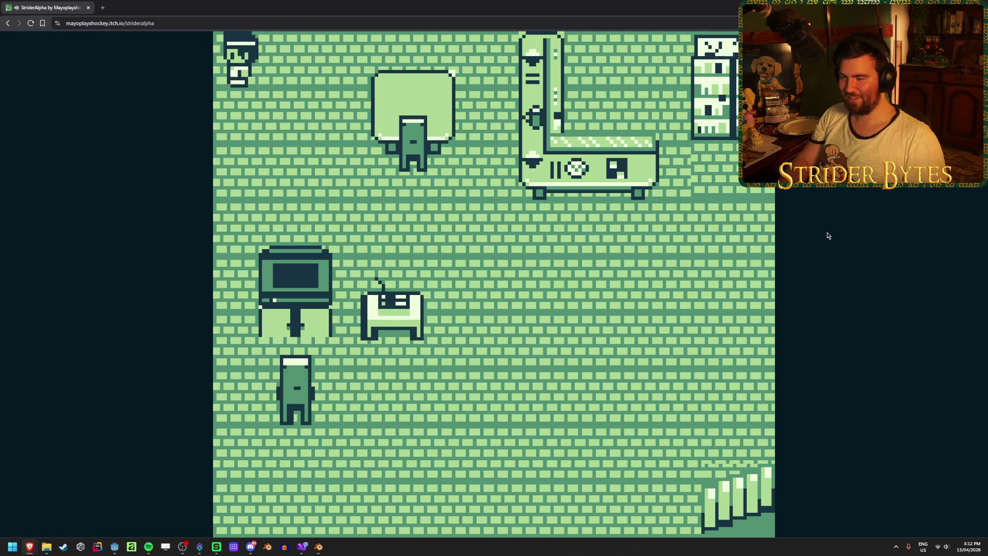
key("Down")
key("Right")
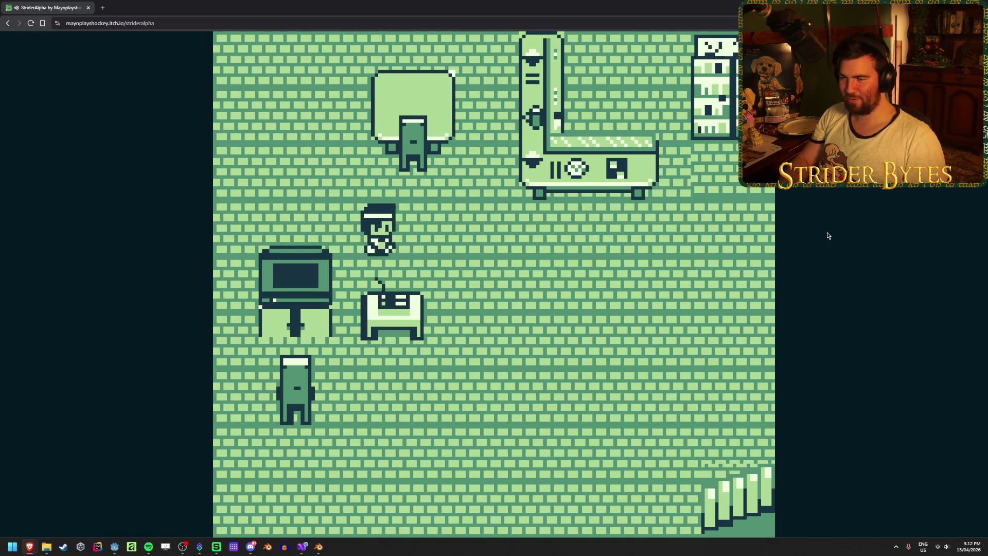
key("Right")
key("Down")
key("Left")
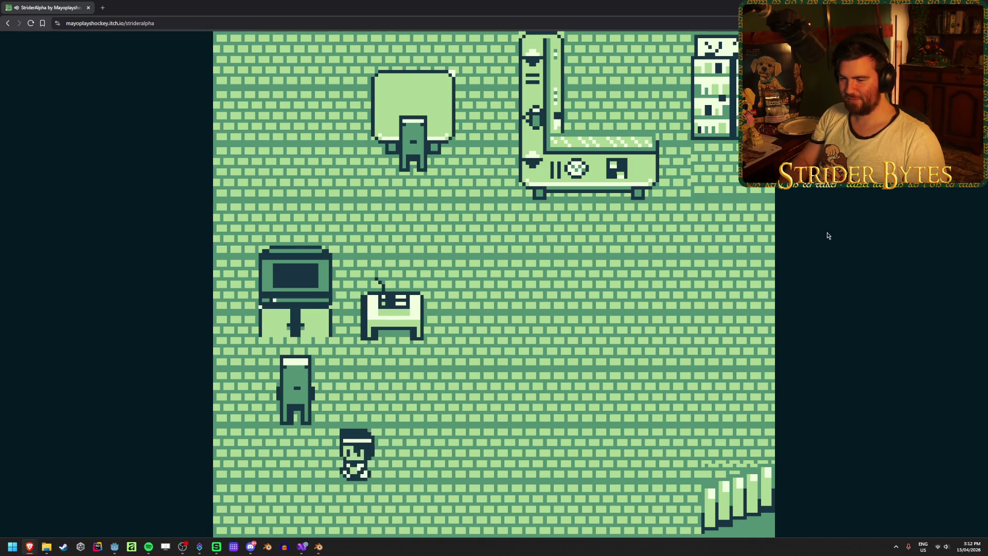
key("Left")
key("Up")
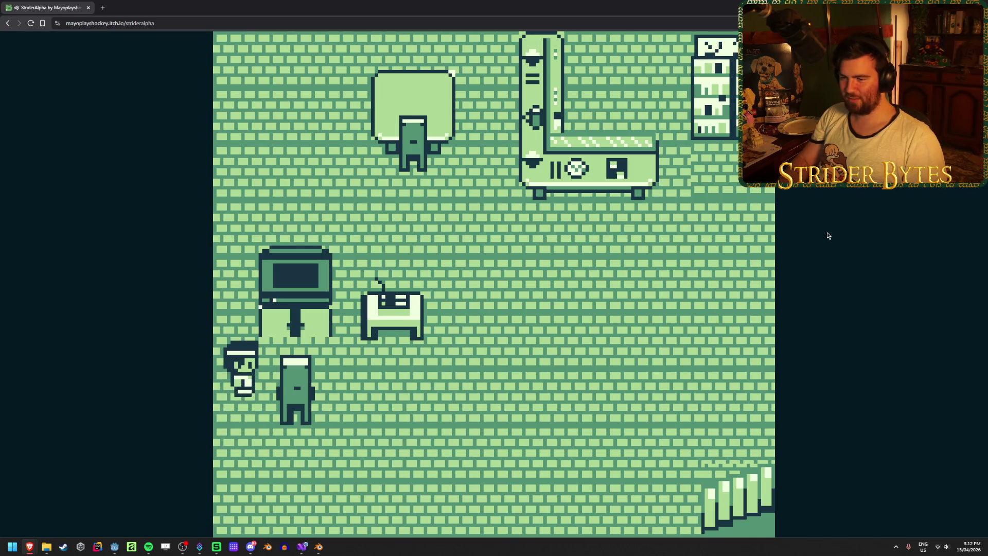
Read the hockey message again and walk along the room's bottom.
key("z")
key("z")
key("Down")
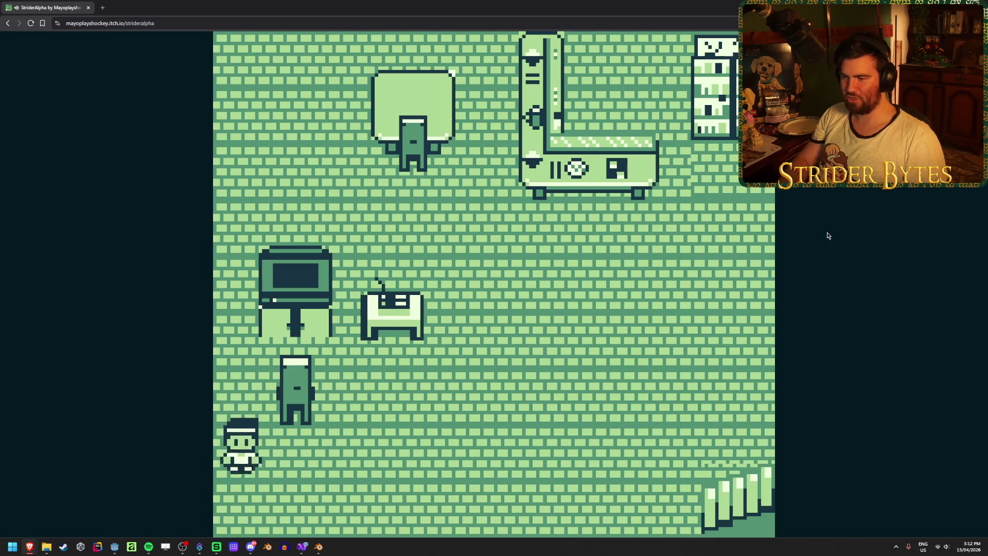
key("Right")
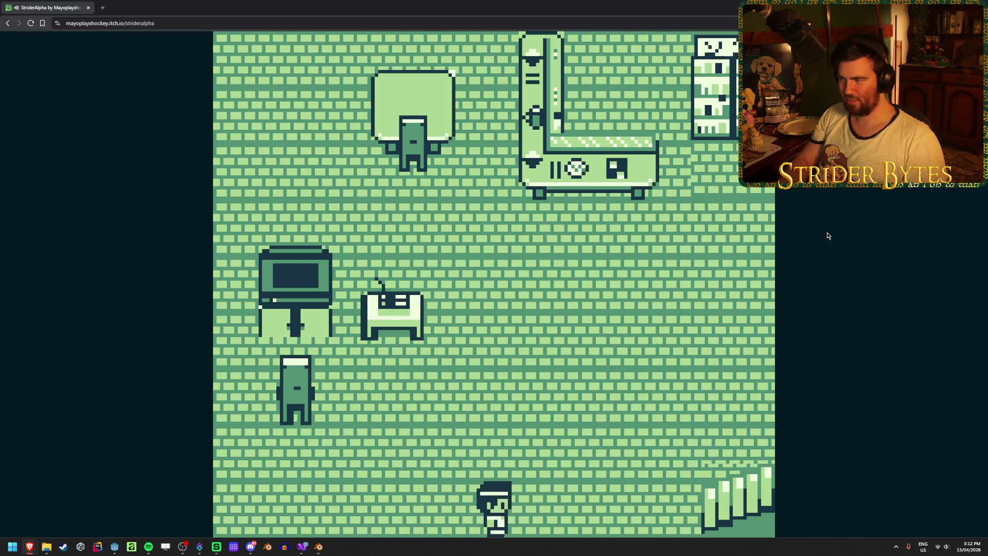
Take the stairs back to the bedroom, then return down to the room.
key("Right")
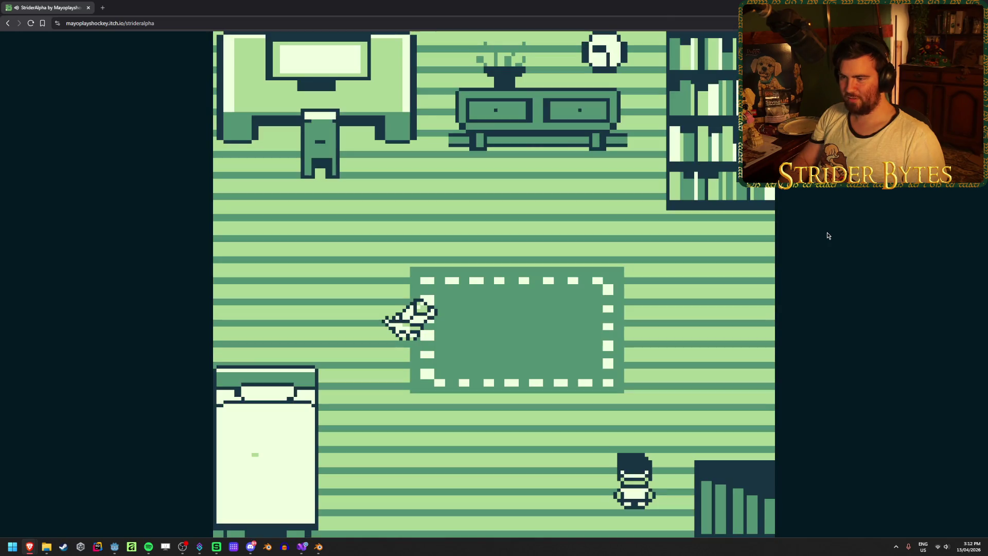
key("Up")
key("Left")
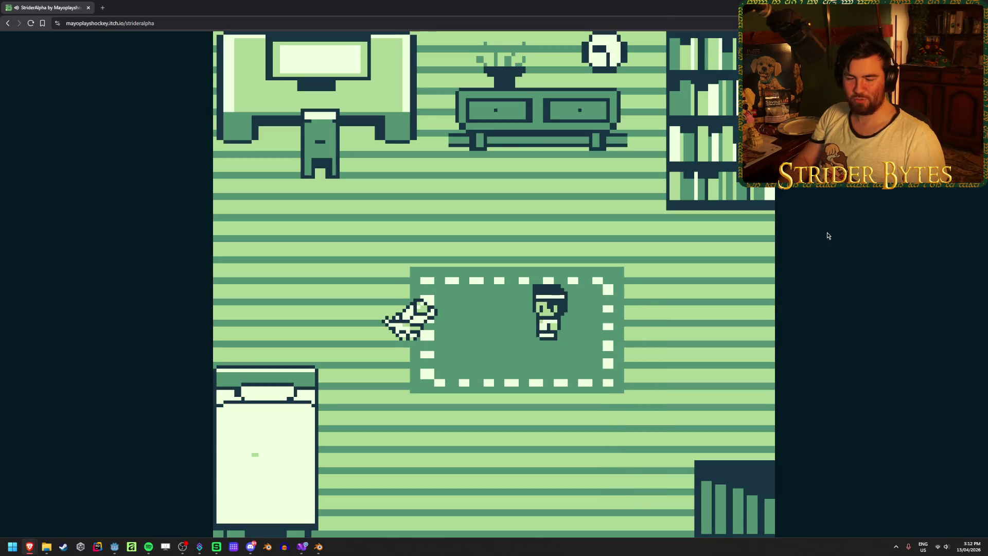
key("Right")
key("Down")
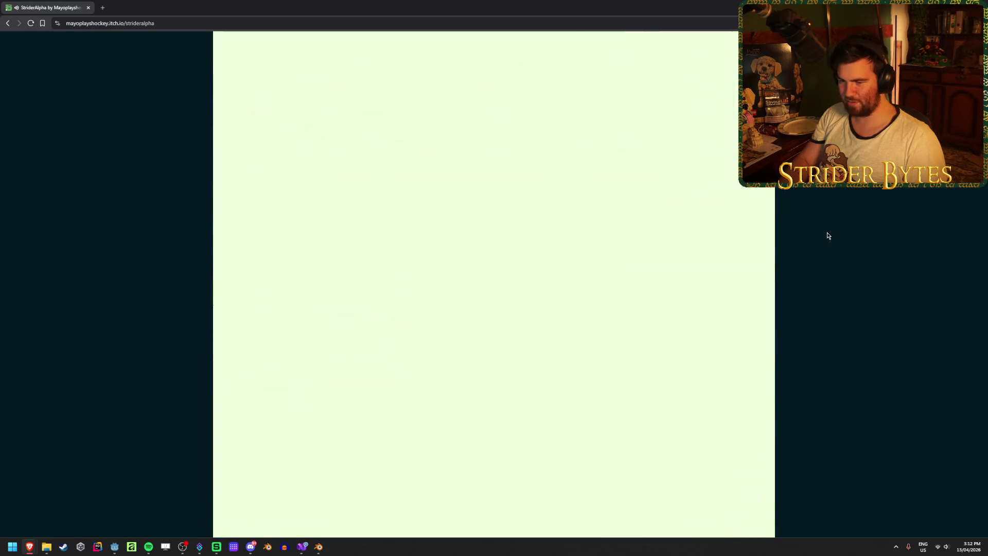
Walk up toward the L-shaped counter, then return to Blender.
key("Left")
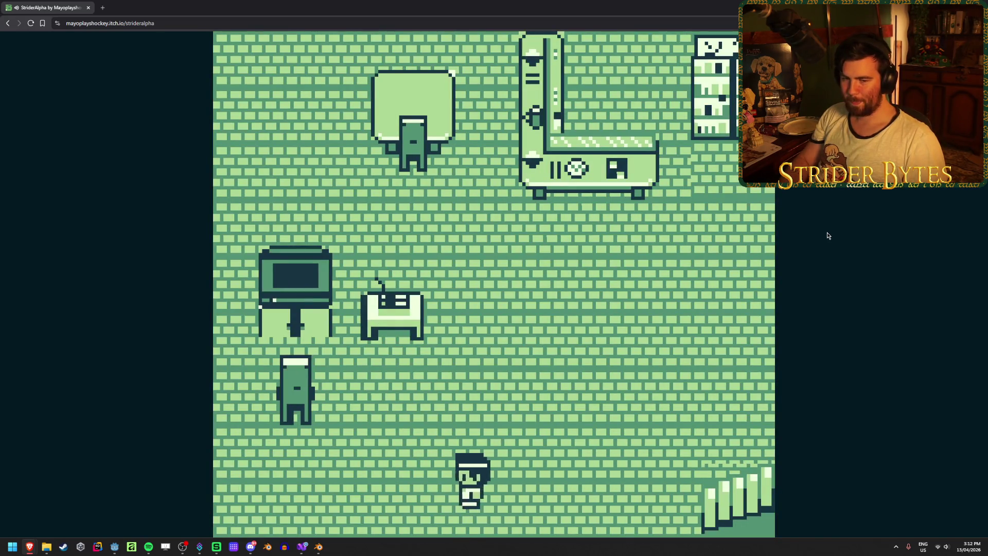
key("Right")
key("Up")
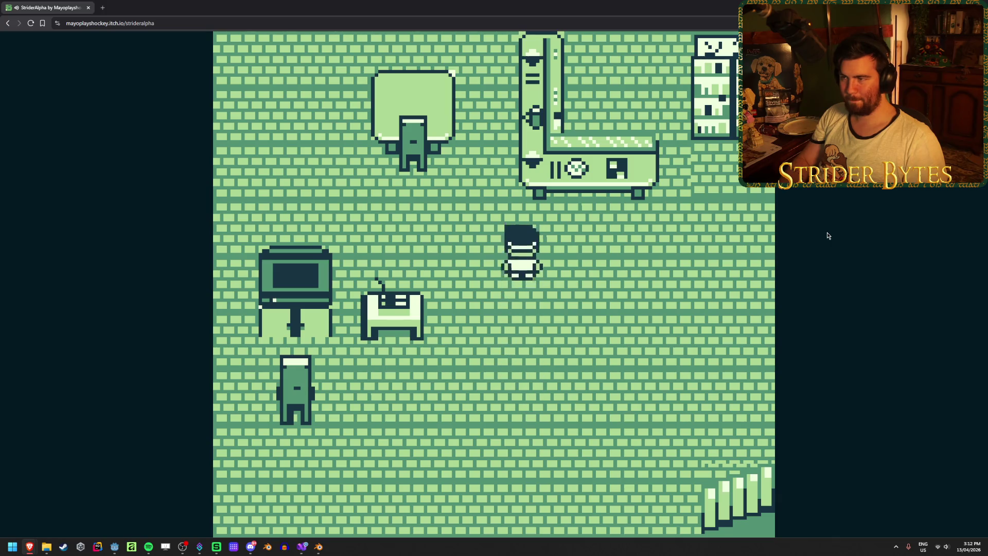
key("Up")
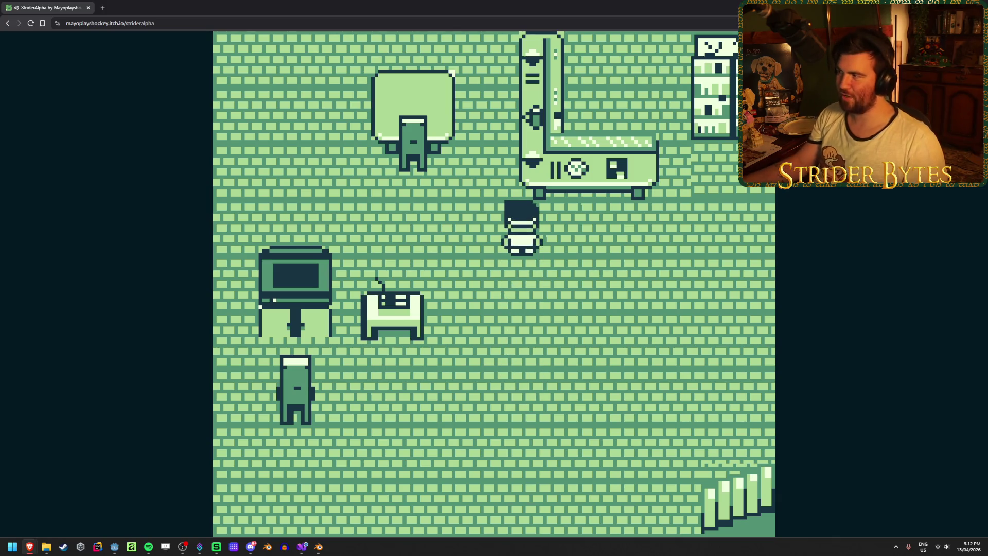
key("alt+Tab")
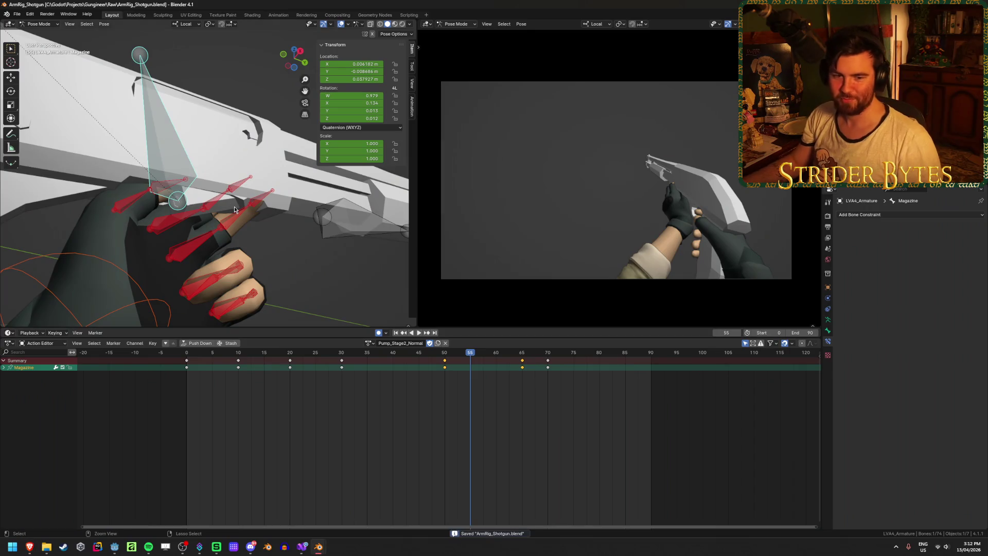
Play back the pump animation and scrub to frame 60 to review it.
key("space")
mouse_move(470, 350)
left_mouse_down()
mouse_move(424, 355)
mouse_move(496, 374)
mouse_move(570, 376)
mouse_move(379, 381)
mouse_move(393, 358)
mouse_move(496, 366)
mouse_move(423, 365)
left_mouse_up()
mouse_move(196, 250)
middle_mouse_down()
mouse_move(308, 262)
mouse_move(288, 242)
middle_mouse_up()
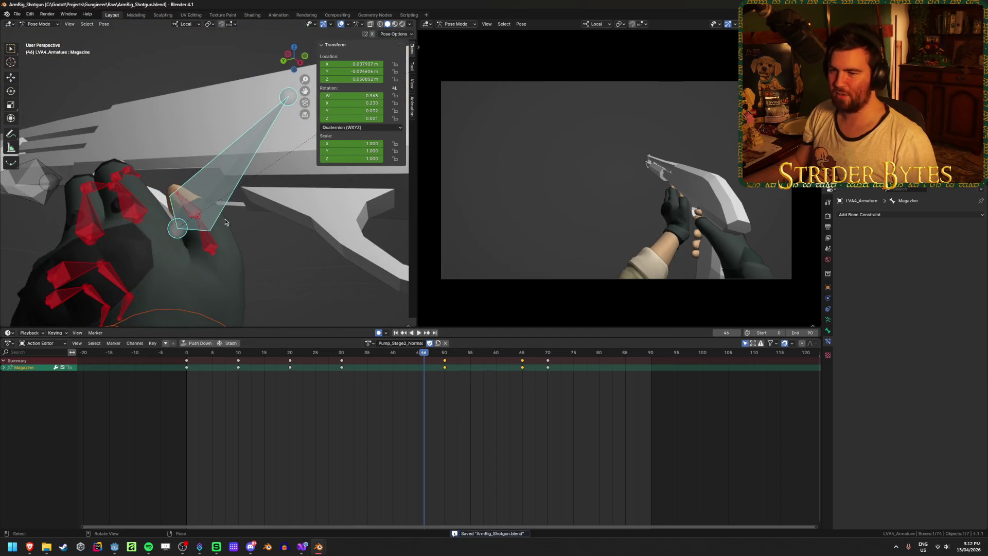
Copy the frame-0 keys of thumb2.L and thumb1.L to frame 40.
left_click(193, 213)
mouse_move(193, 213)
middle_mouse_down()
mouse_move(238, 246)
mouse_move(214, 223)
middle_mouse_up()
left_click(208, 241, "shift")
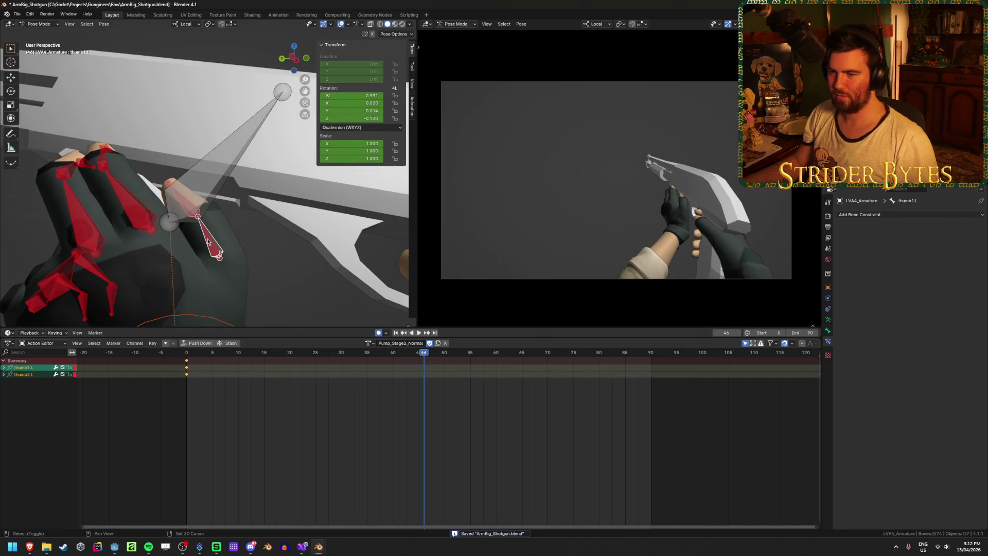
mouse_move(417, 354)
left_mouse_down()
mouse_move(243, 353)
mouse_move(319, 356)
left_mouse_up()
key("space")
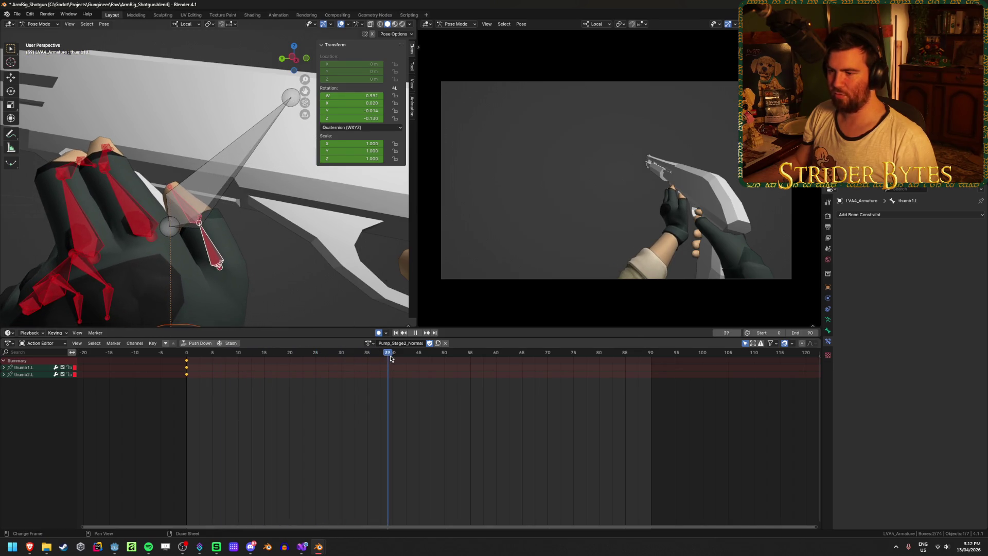
key("shift+d")
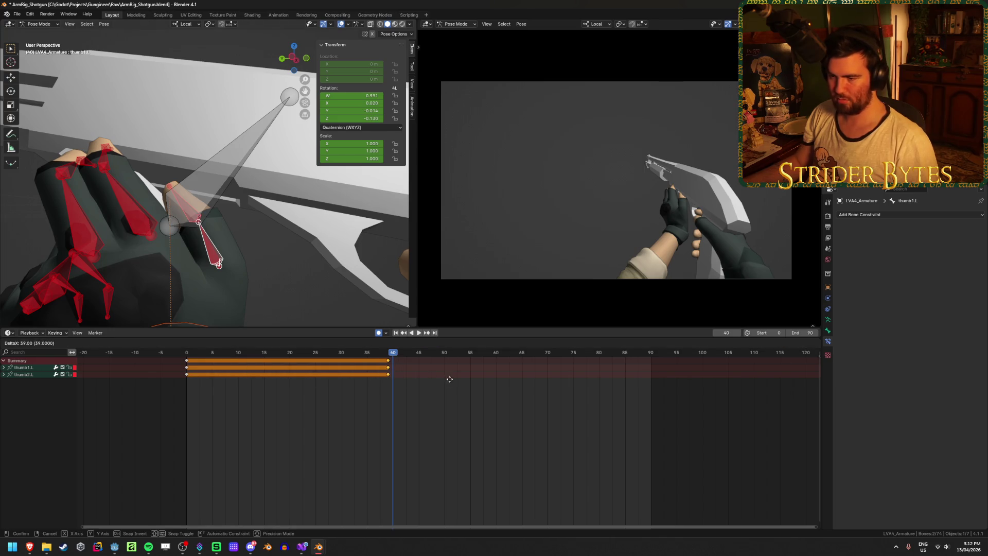
left_click(452, 379)
Bring up the Modern Warfare 2 pump-shotgun reference video in the browser.
mouse_move(221, 246)
middle_mouse_down()
mouse_move(263, 260)
mouse_move(254, 262)
middle_mouse_up()
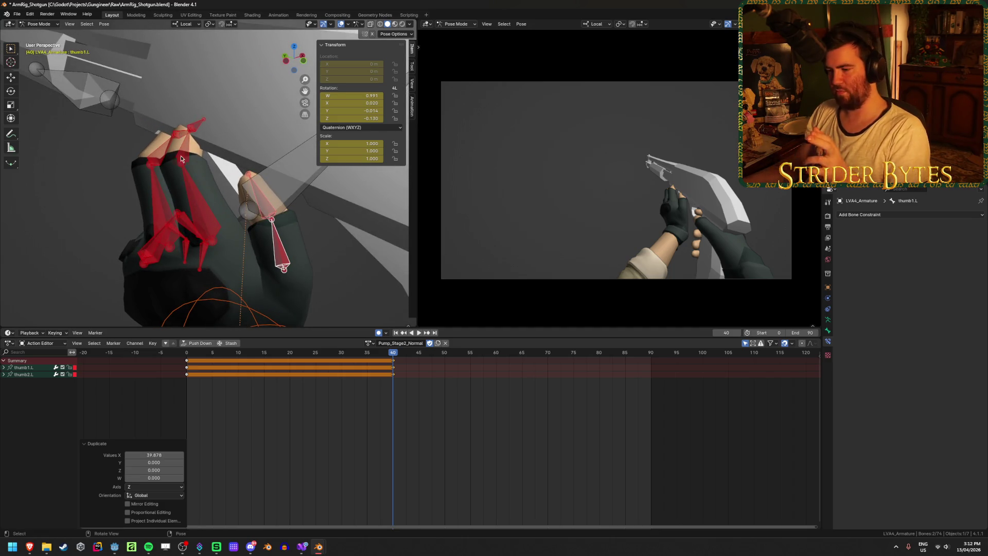
mouse_move(29, 547)
left_click(173, 516)
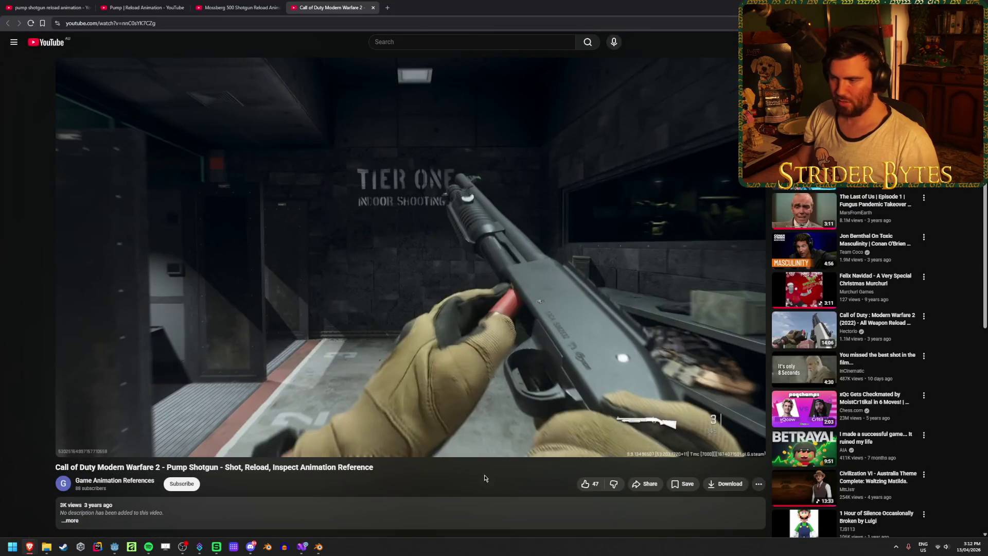
Advance the paused reference video seven frames with the period key, then return to Blender.
key("period")
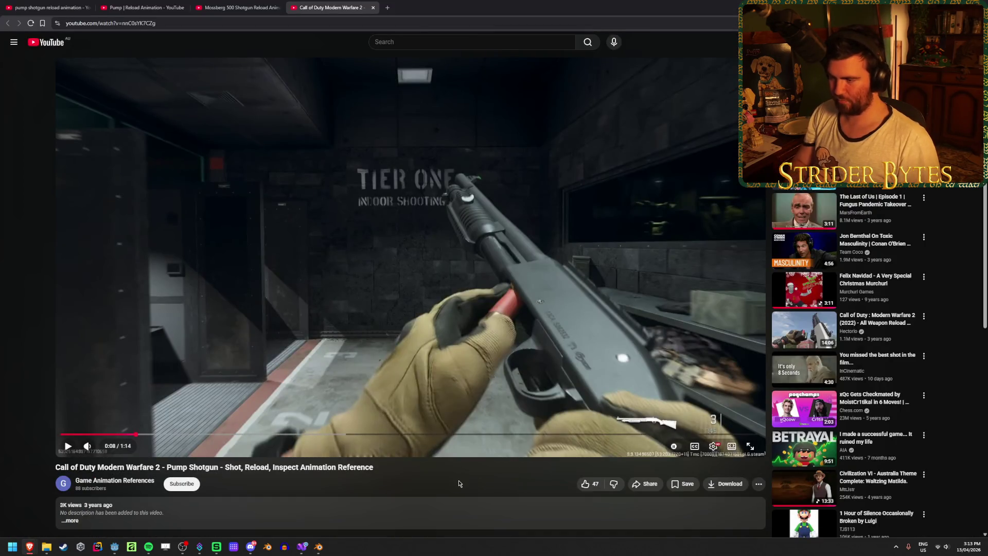
key("period")
key("period")
key("period")
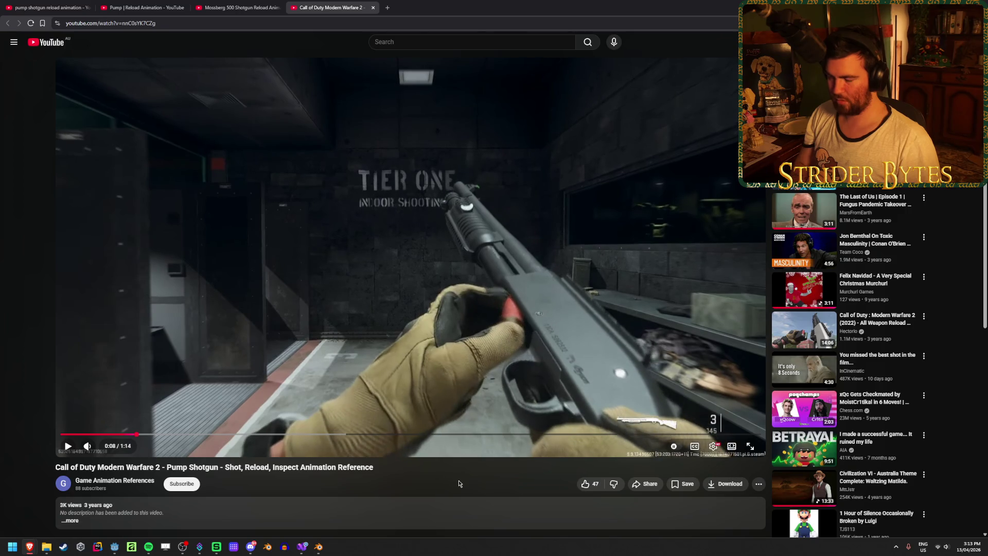
key("period")
key("period")
key("period")
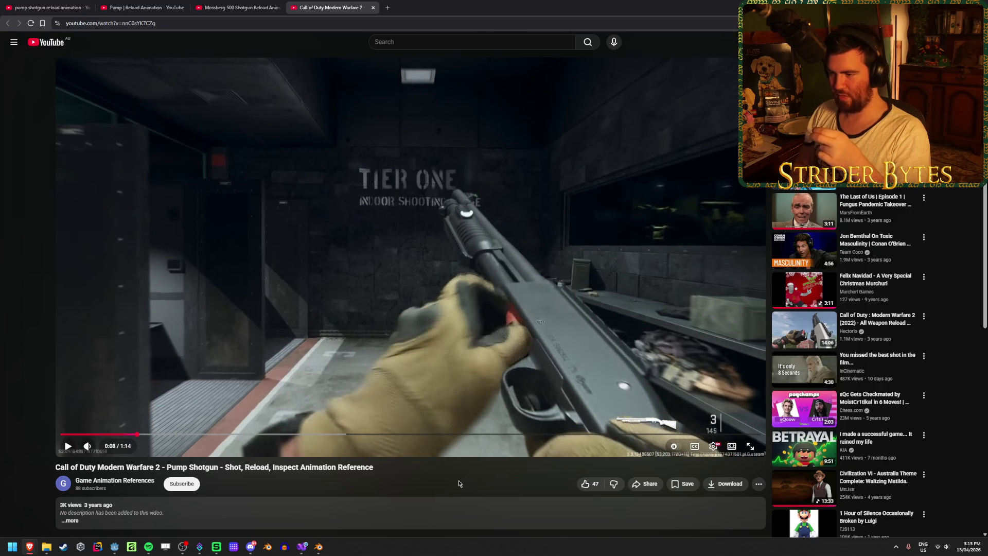
key("period")
key("period")
key("period")
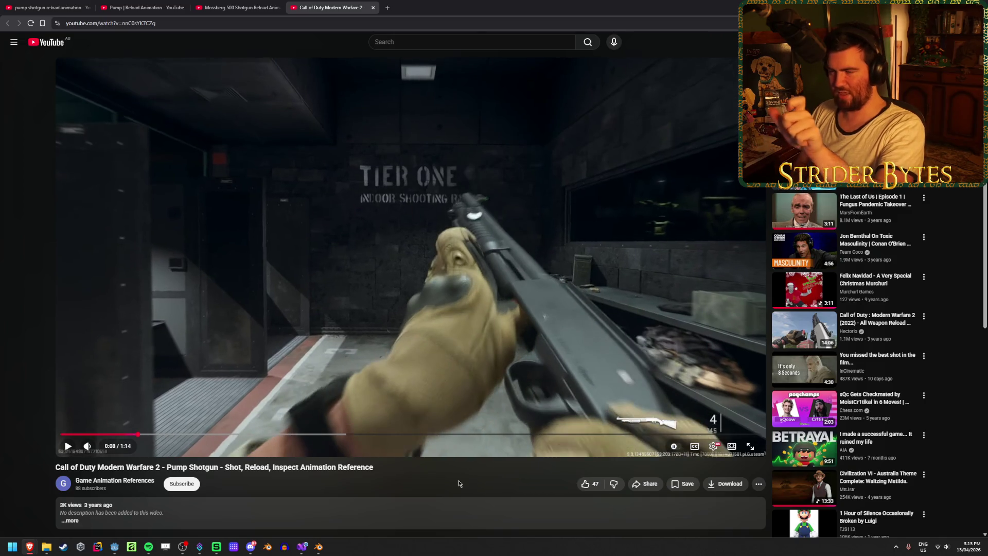
key("period")
key("period")
key("period")
key("period")
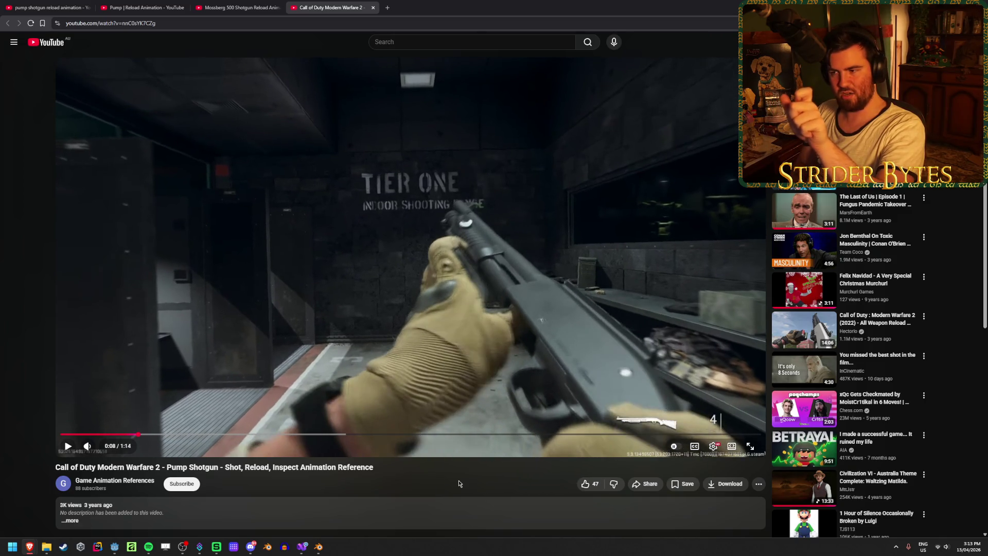
key("period")
key("period")
key("period")
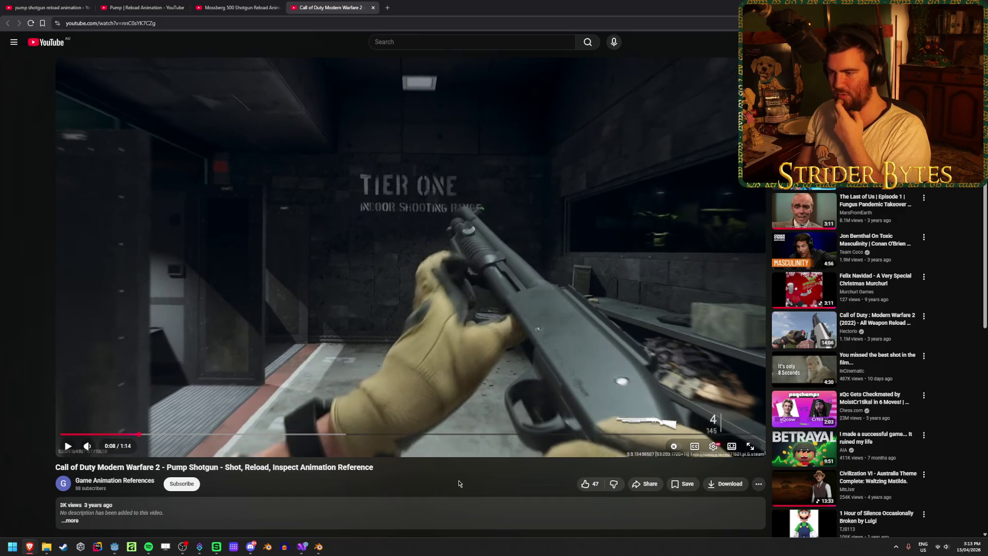
key("period")
key("period")
key("period")
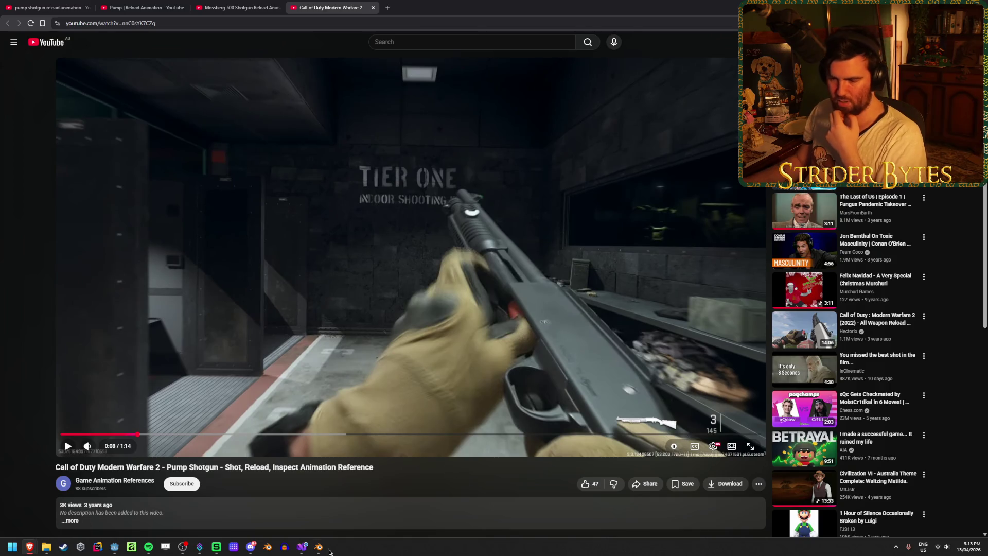
mouse_move(319, 547)
left_click(381, 515)
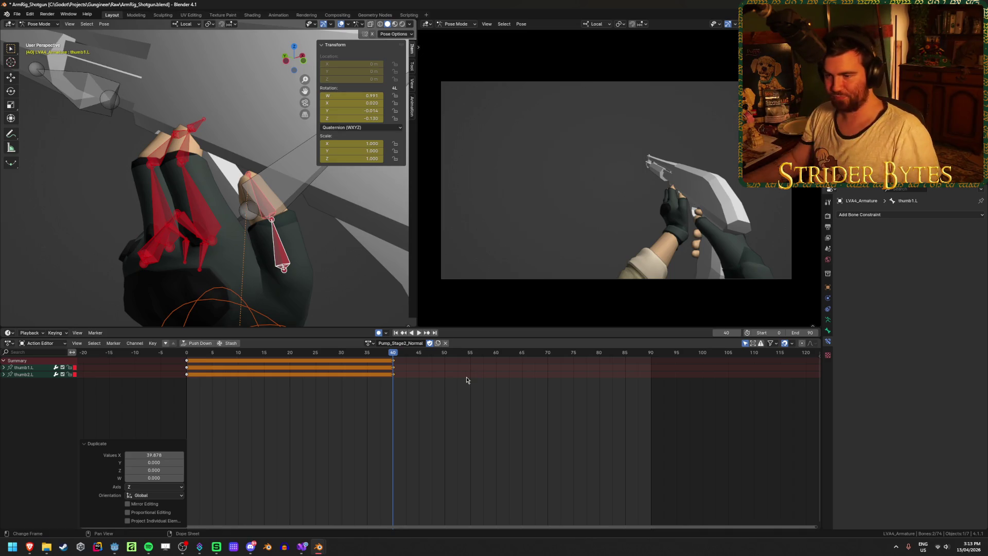
Review playback from frame 40, then move handIK.L and key it at frame 60.
left_click(263, 211)
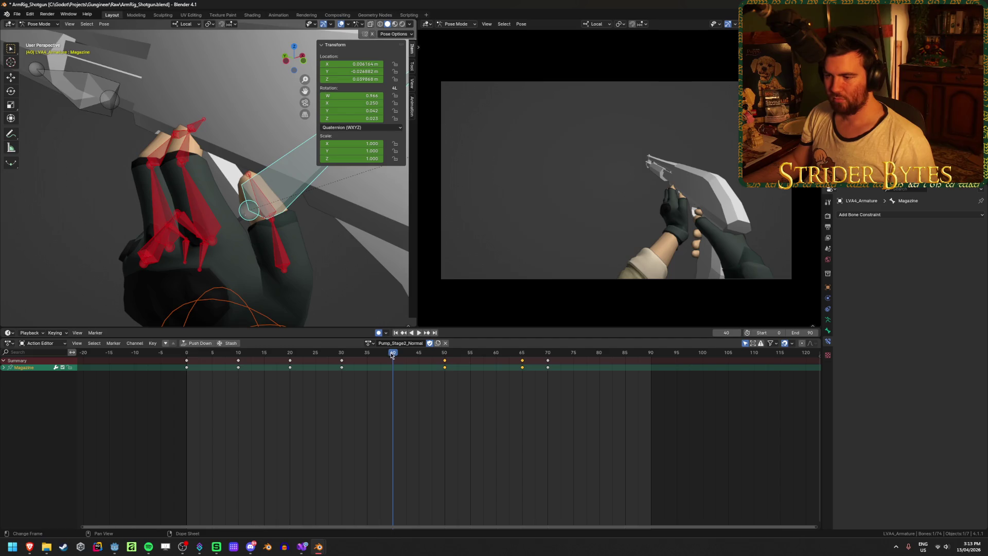
left_click(271, 208)
key("space")
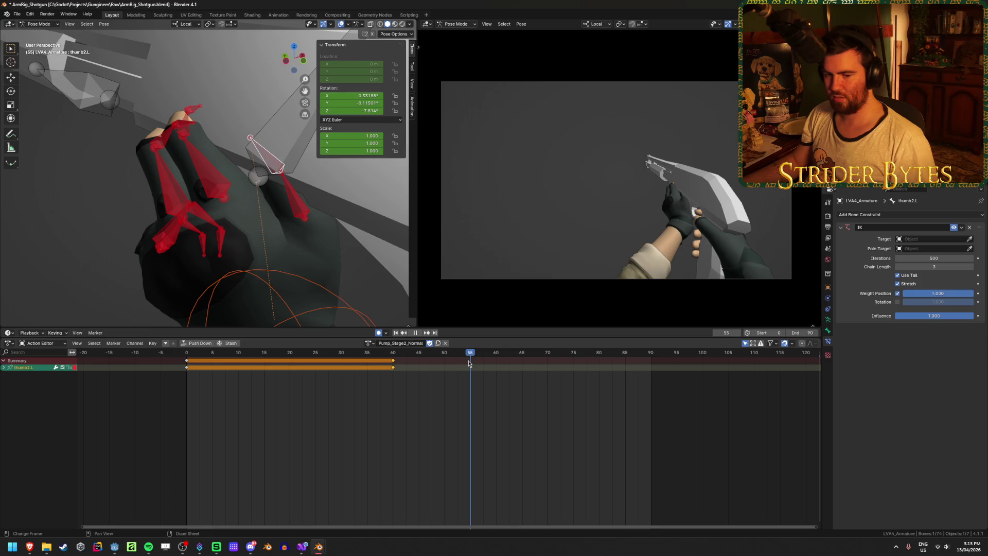
mouse_move(468, 363)
left_mouse_down()
mouse_move(443, 362)
mouse_move(495, 370)
left_mouse_up()
middle_click_drag(247, 216, 274, 242)
left_click(268, 242)
key("g")
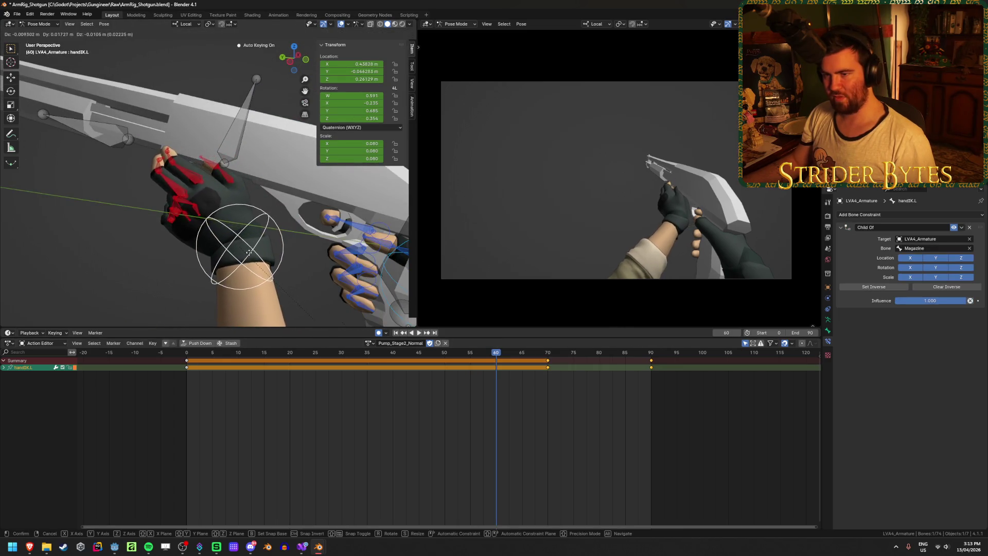
left_click(245, 263)
Reposition thumb2.L and key it at frame 60 (rotation X 3.66°, Y -0.42°, Z 6.54°).
left_click(217, 169)
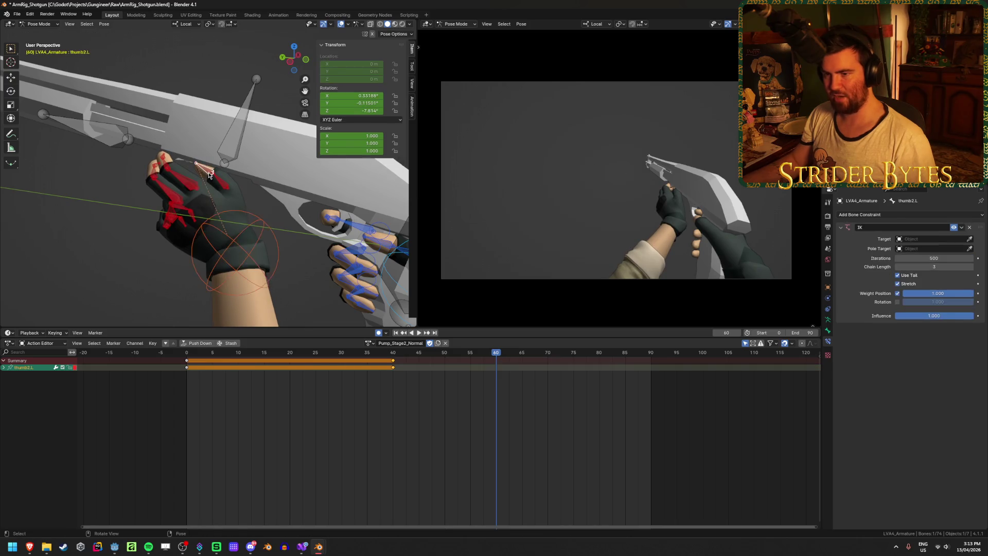
scroll(244, 221, "up", 5)
key("r")
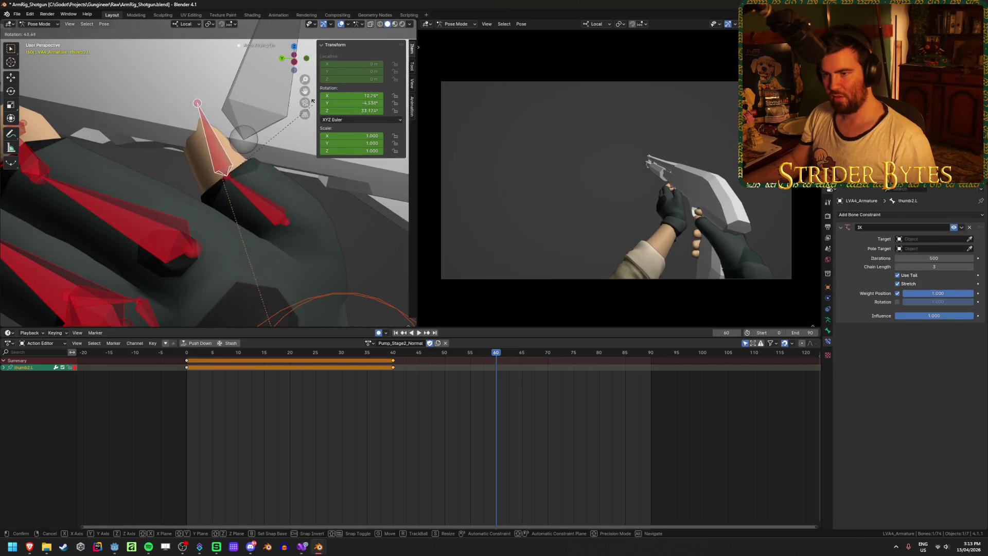
right_click(291, 146)
key("g")
mouse_move(272, 183)
middle_mouse_down()
mouse_move(288, 164)
mouse_move(282, 153)
mouse_move(228, 128)
mouse_move(140, 120)
mouse_move(293, 203)
mouse_move(307, 243)
mouse_move(170, 108)
middle_mouse_up()
left_click(304, 120)
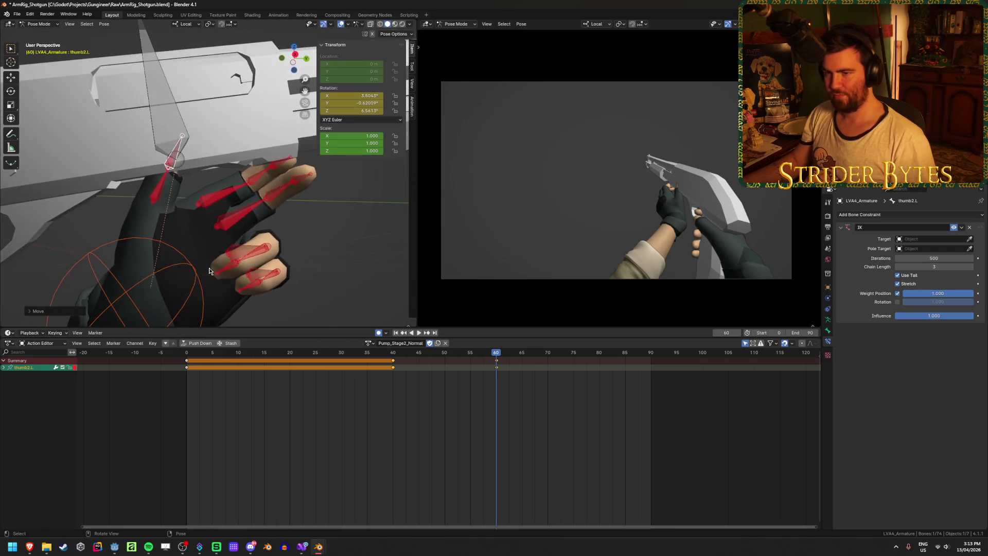
left_click(164, 100)
Key the Magazine bone at frame 65 and give it a first rotation and move.
key("Escape")
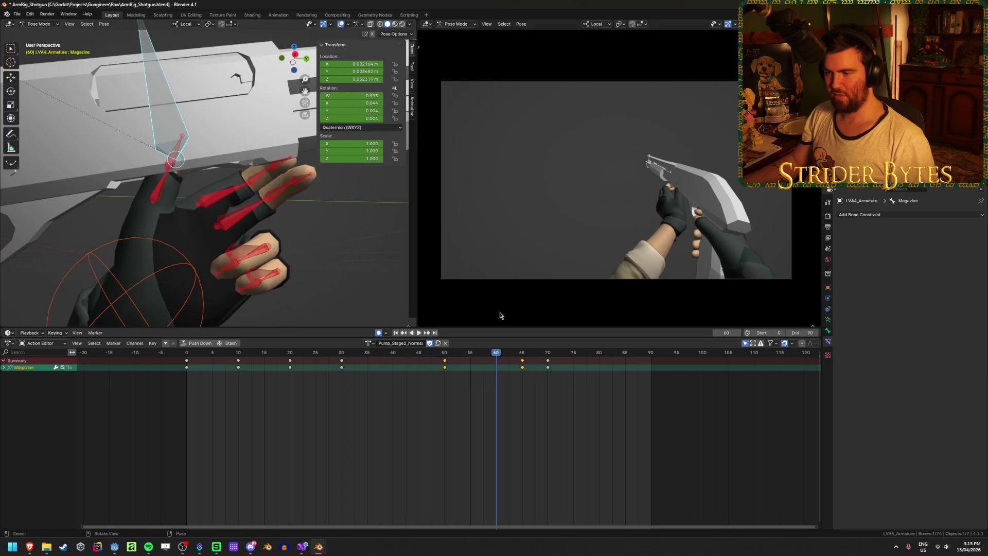
mouse_move(496, 355)
left_mouse_down()
mouse_move(522, 355)
mouse_move(435, 356)
mouse_move(522, 361)
left_mouse_up()
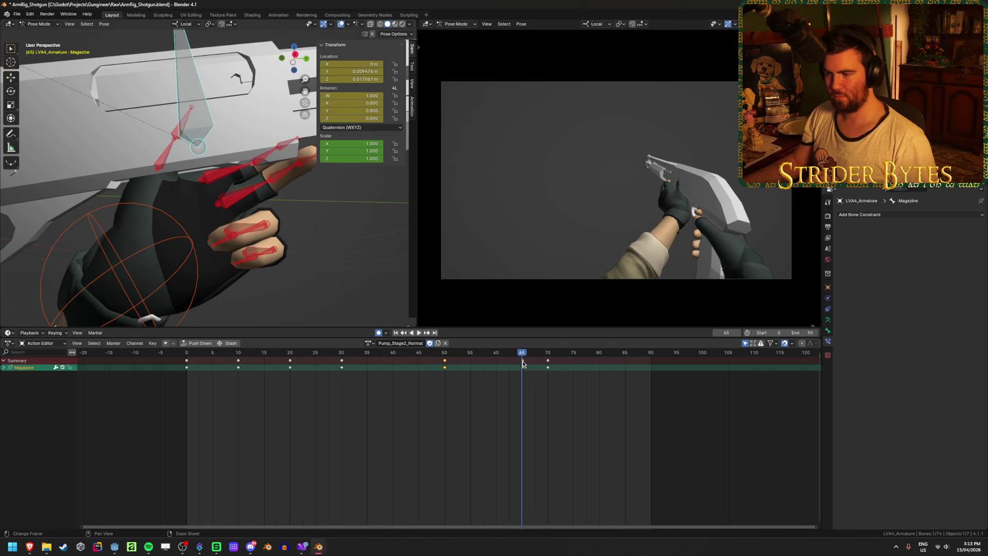
key("i")
mouse_move(226, 242)
middle_mouse_down()
mouse_move(231, 226)
mouse_move(254, 224)
mouse_move(327, 178)
middle_mouse_up()
key("r")
left_click(315, 144)
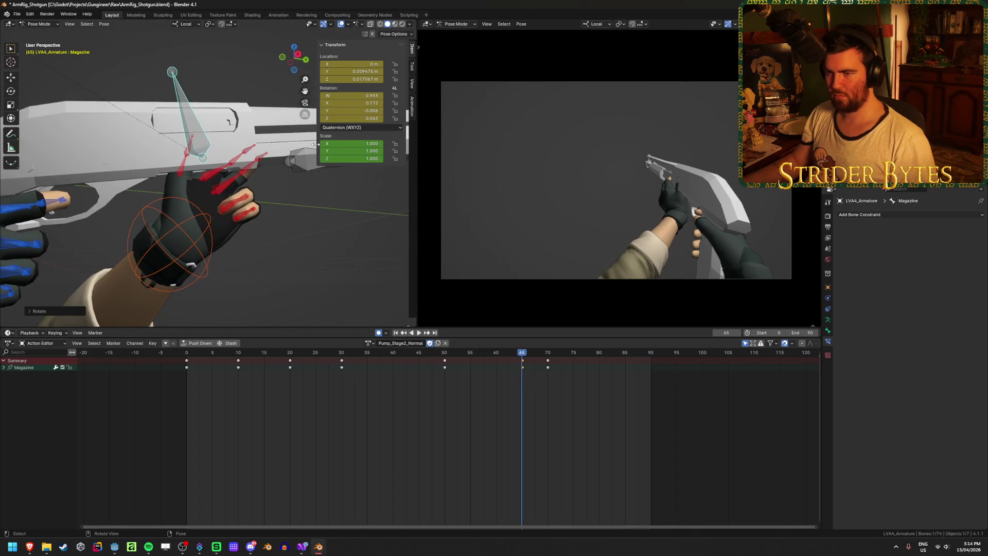
key("g")
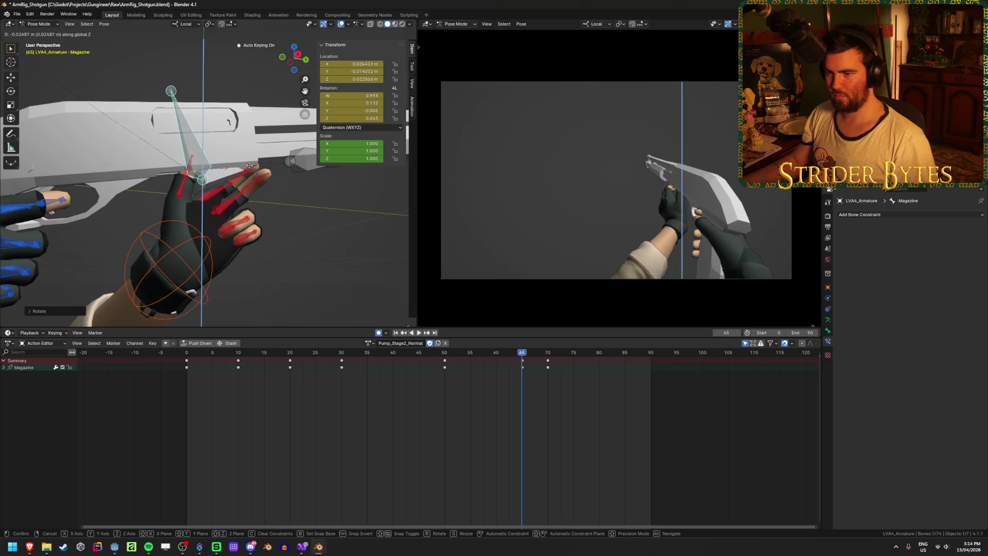
left_click(283, 183)
Refine the Magazine pose with moves along local Z and Y and a rotation around X.
mouse_move(283, 184)
middle_mouse_down()
mouse_move(287, 158)
mouse_move(263, 186)
mouse_move(337, 175)
mouse_move(354, 193)
mouse_move(309, 194)
mouse_move(288, 216)
mouse_move(307, 221)
mouse_move(307, 199)
middle_mouse_up()
key("g")
key("z")
left_click(268, 180)
key("ctrl+z")
key("g")
key("y")
left_click(307, 240)
key("r")
key("x")
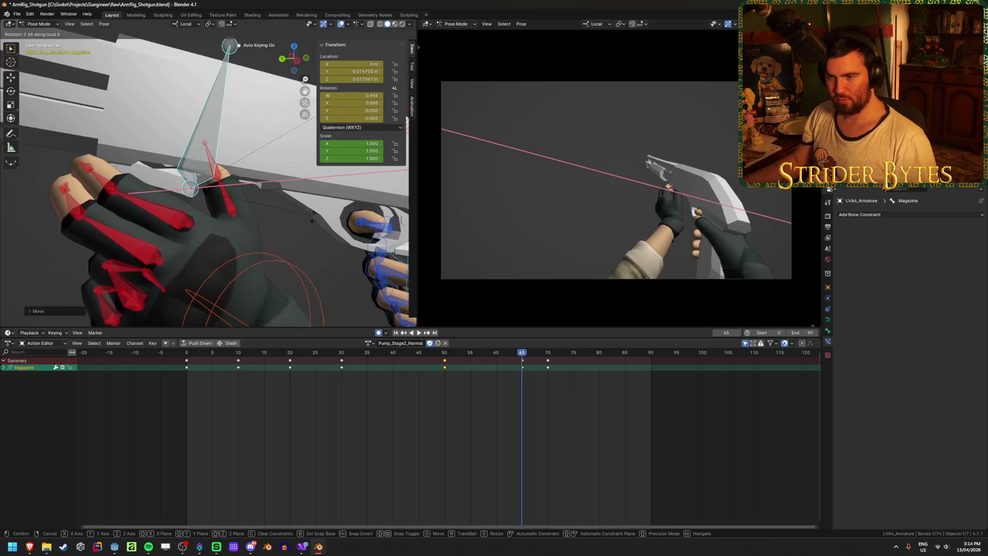
left_click(293, 235)
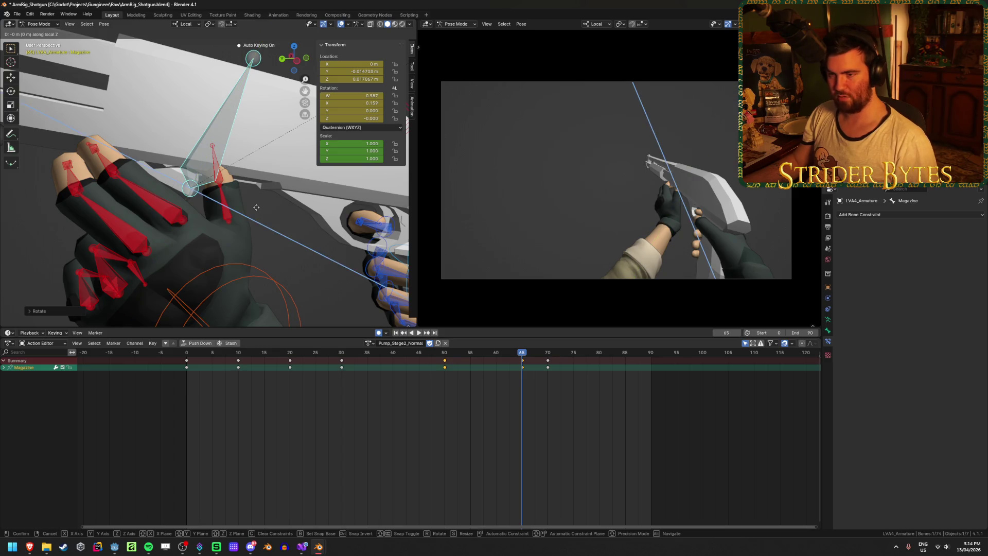
left_click(237, 205)
middle_click_drag(237, 205, 288, 242)
Review frames 60–71 and settle the Magazine's final rotation and position at frame 65.
mouse_move(523, 355)
left_mouse_down()
mouse_move(551, 361)
mouse_move(486, 363)
mouse_move(536, 369)
mouse_move(510, 368)
mouse_move(522, 369)
left_mouse_up()
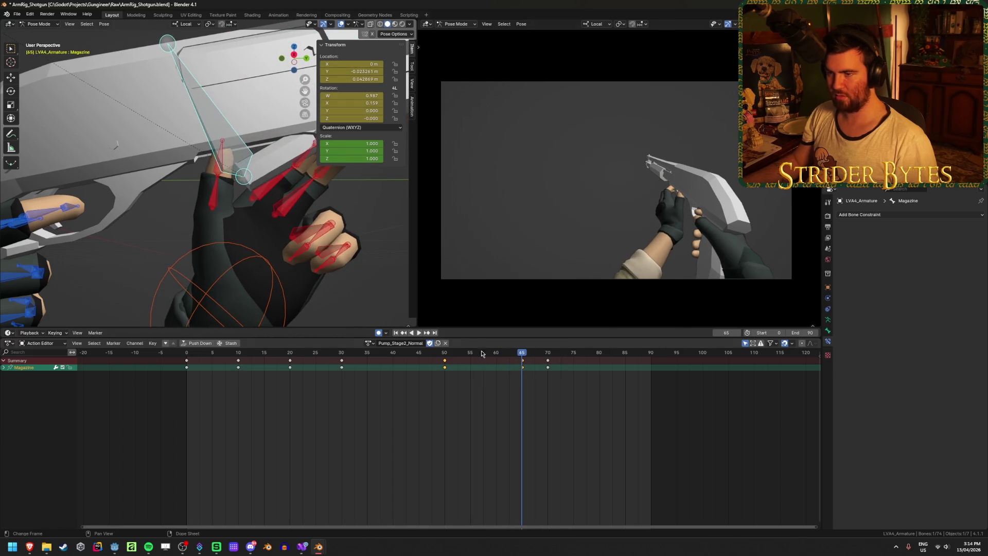
mouse_move(309, 216)
middle_mouse_down()
mouse_move(304, 206)
mouse_move(320, 215)
middle_mouse_up()
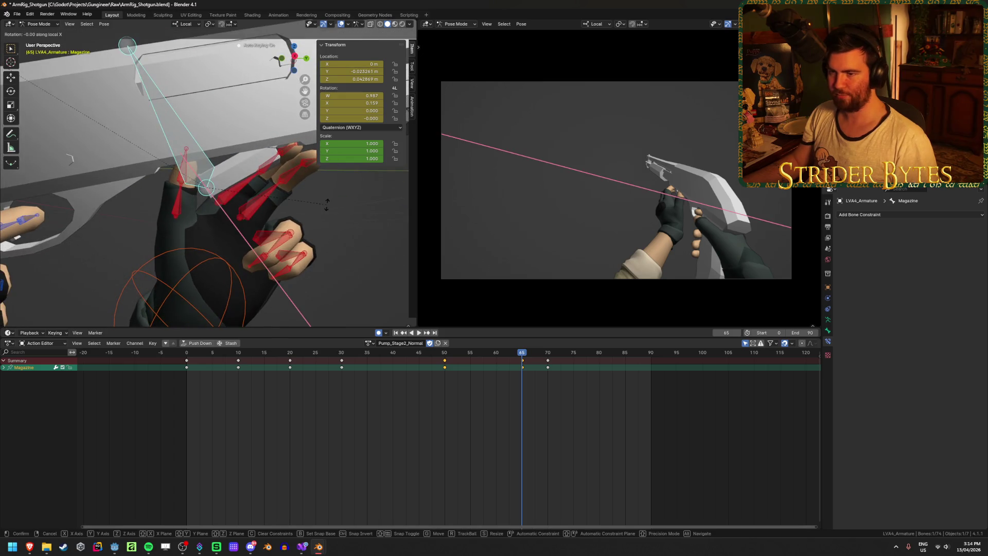
left_click(330, 222)
key("g")
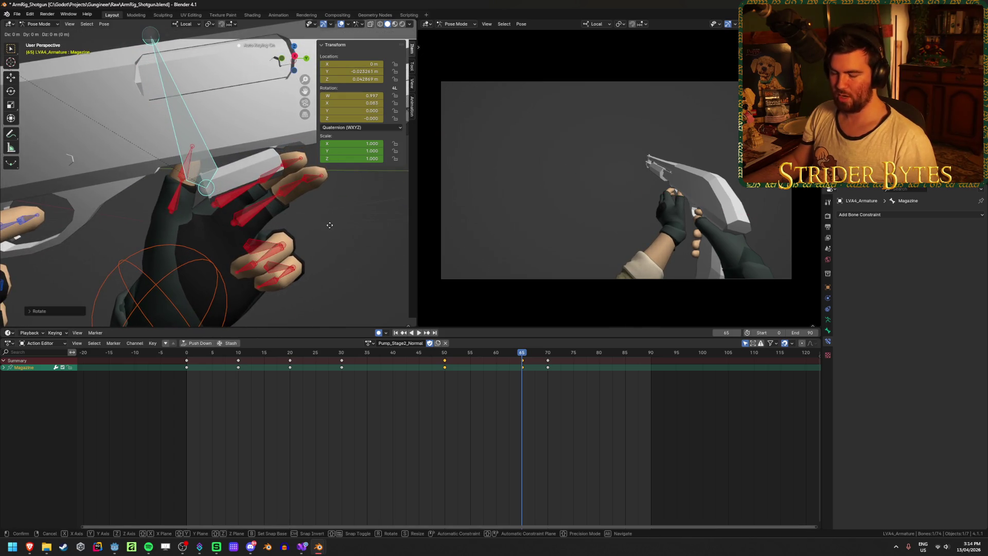
left_click(309, 224)
mouse_move(309, 225)
middle_mouse_down()
mouse_move(270, 224)
mouse_move(291, 223)
mouse_move(390, 276)
middle_mouse_up()
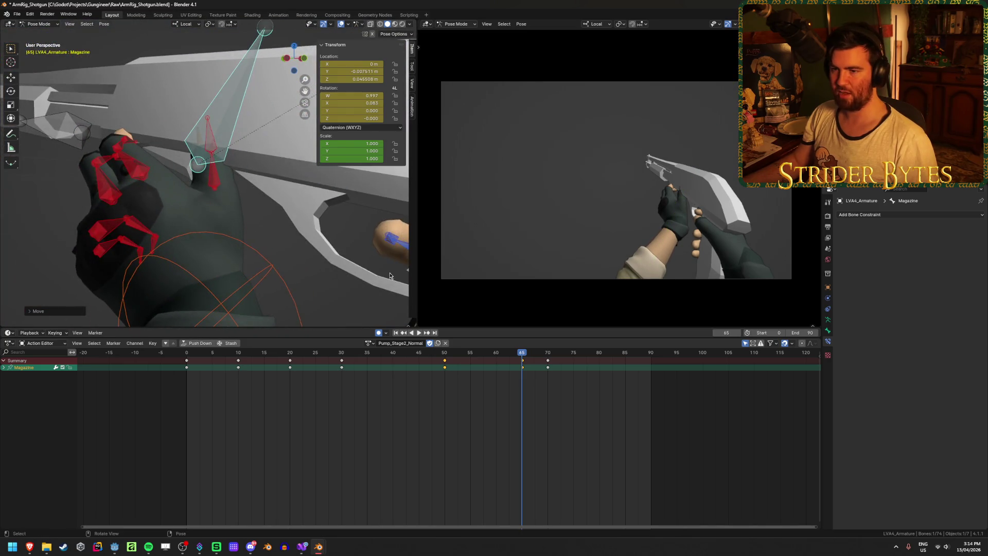
middle_click_drag(193, 206, 220, 217)
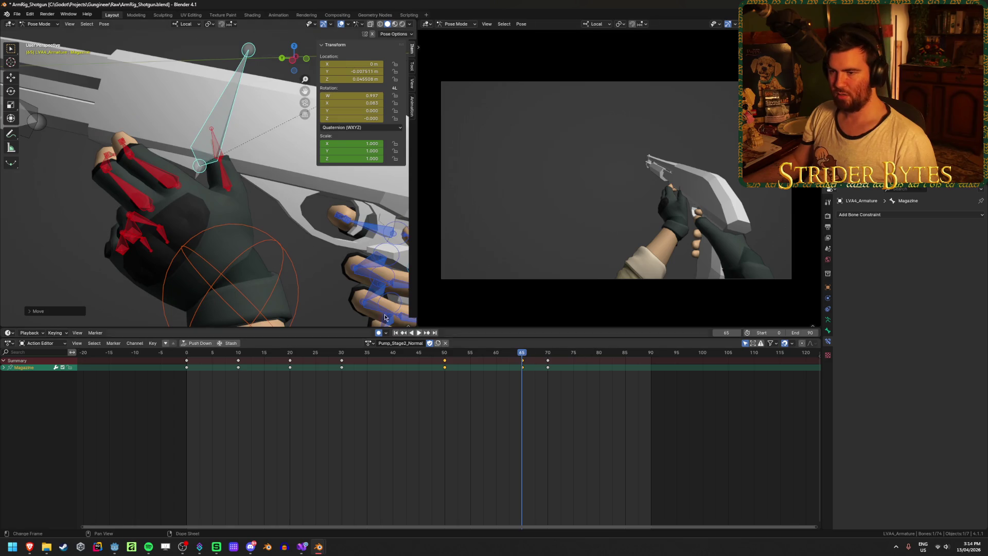
left_click(277, 273)
middle_click_drag(277, 273, 350, 293)
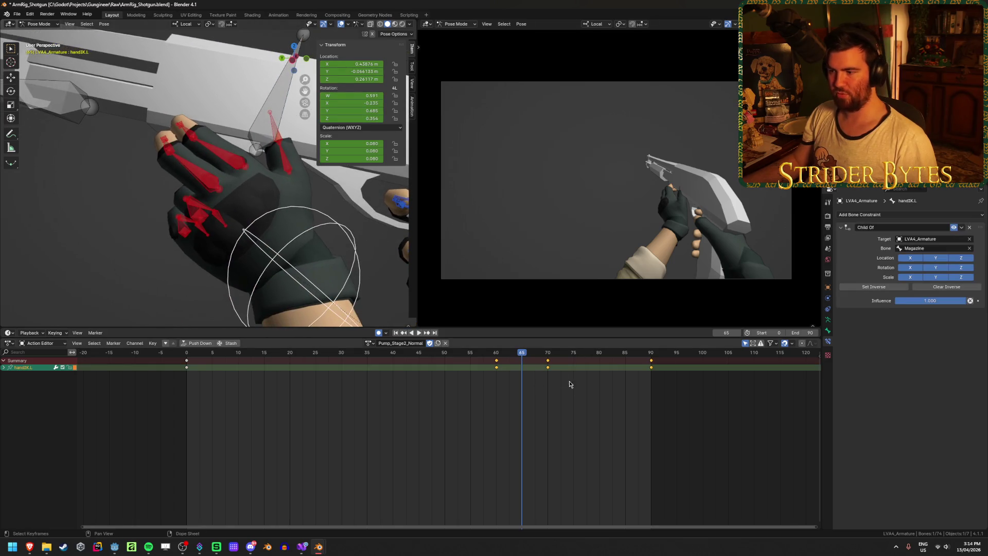
Play the animation and shift handIK.L's frame-60 key to frame 65.
mouse_move(522, 355)
left_mouse_down()
mouse_move(547, 355)
mouse_move(470, 358)
mouse_move(521, 366)
left_mouse_up()
key("space")
left_click(521, 355)
key("space")
Move and rotate the left hand IK bone so the hand grips the pump.
mouse_move(298, 249)
middle_mouse_down()
mouse_move(316, 242)
mouse_move(291, 232)
mouse_move(290, 241)
mouse_move(313, 229)
mouse_move(318, 244)
mouse_move(291, 174)
mouse_move(248, 212)
mouse_move(218, 174)
mouse_move(222, 186)
mouse_move(267, 210)
mouse_move(242, 147)
middle_mouse_up()
key("g")
left_click(298, 234)
key("r")
left_click(309, 196)
key("g")
left_click(195, 165)
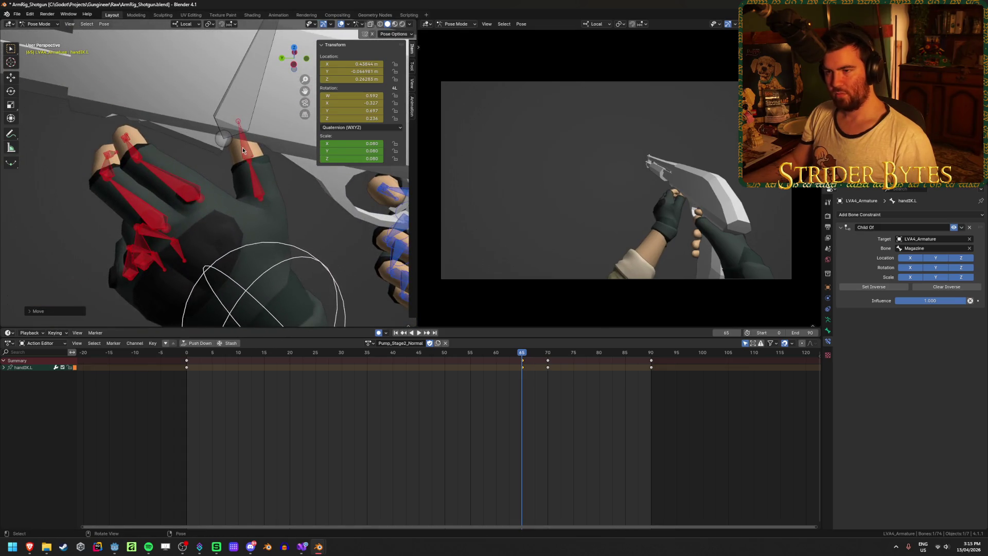
Re-pose the thumb2.L and thumb1.L bones around the pump.
left_click(243, 148)
key("g")
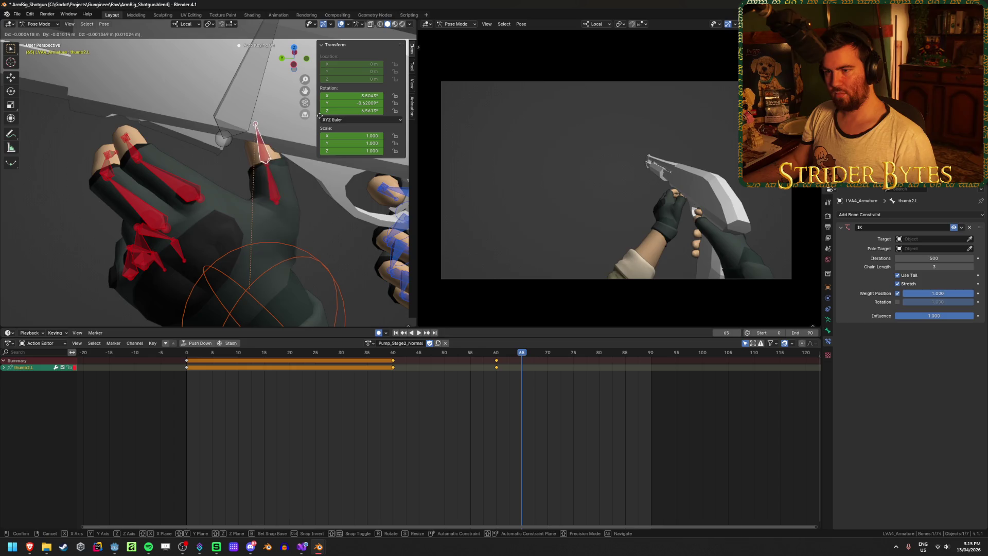
left_click(312, 165)
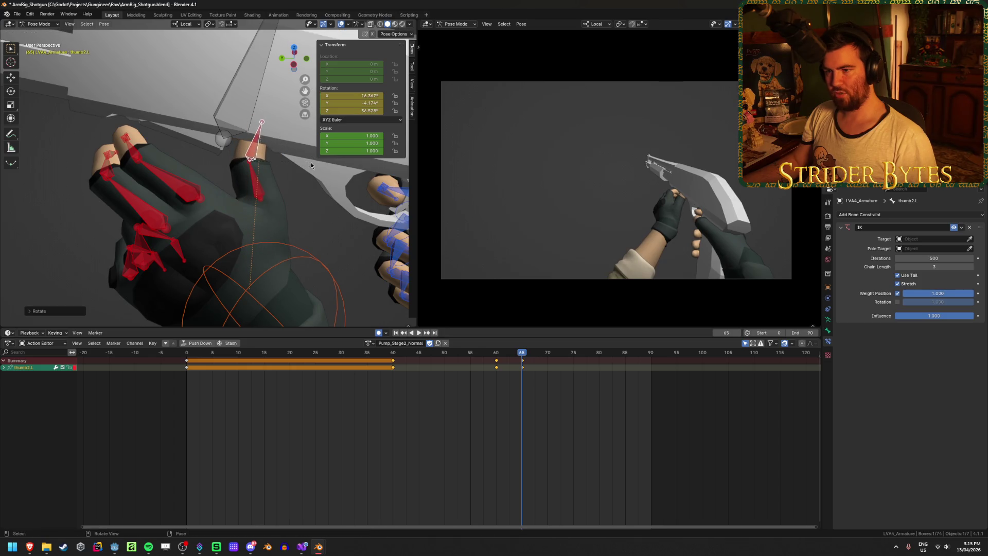
left_click(260, 189)
mouse_move(258, 183)
middle_mouse_down()
mouse_move(224, 156)
mouse_move(193, 151)
mouse_move(366, 217)
mouse_move(245, 258)
middle_mouse_up()
left_click(362, 194)
Nudge handIK.L slightly, then switch to the 'Quad Load' shotgun reloading reference video.
left_click(233, 275)
left_click_drag(233, 275, 309, 247)
mouse_move(309, 247)
middle_mouse_down()
mouse_move(328, 258)
mouse_move(269, 281)
middle_mouse_up()
scroll(288, 273, "up", 5)
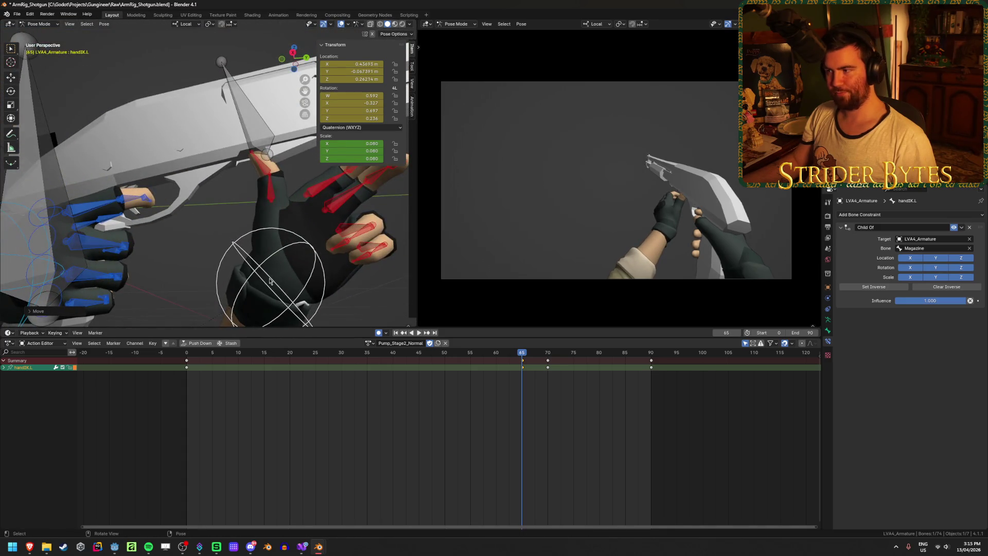
scroll(702, 271, "up", 3)
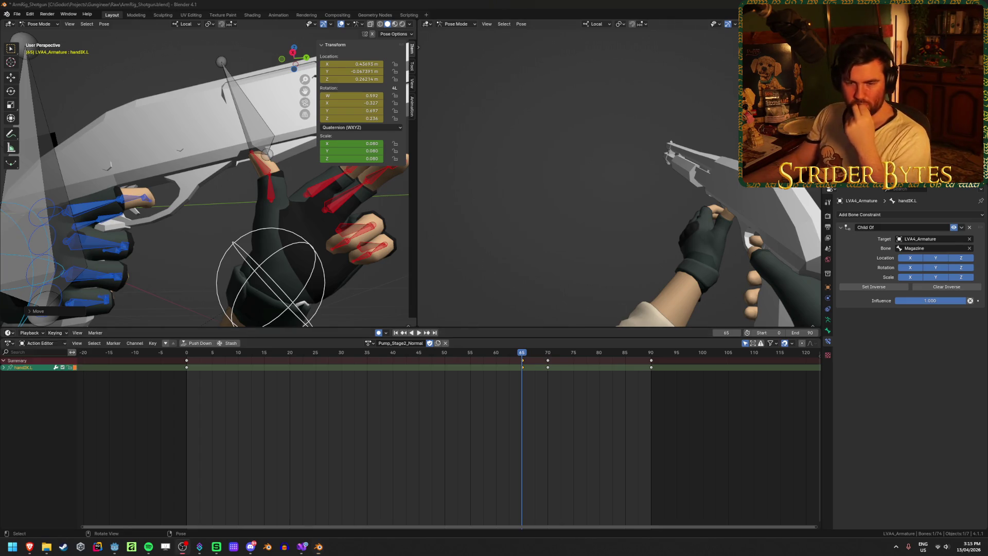
key("alt+Tab")
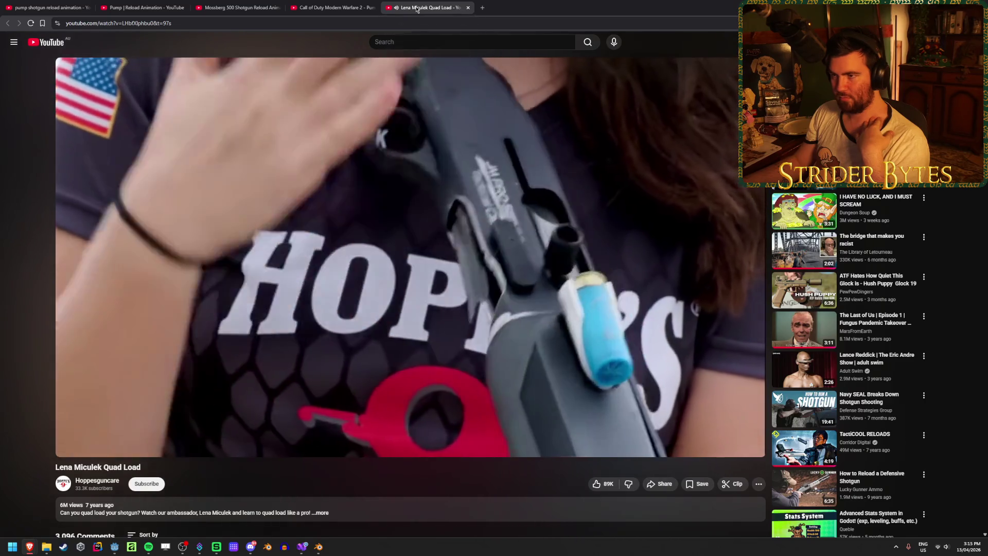
middle_click(417, 9)
key("alt+Tab")
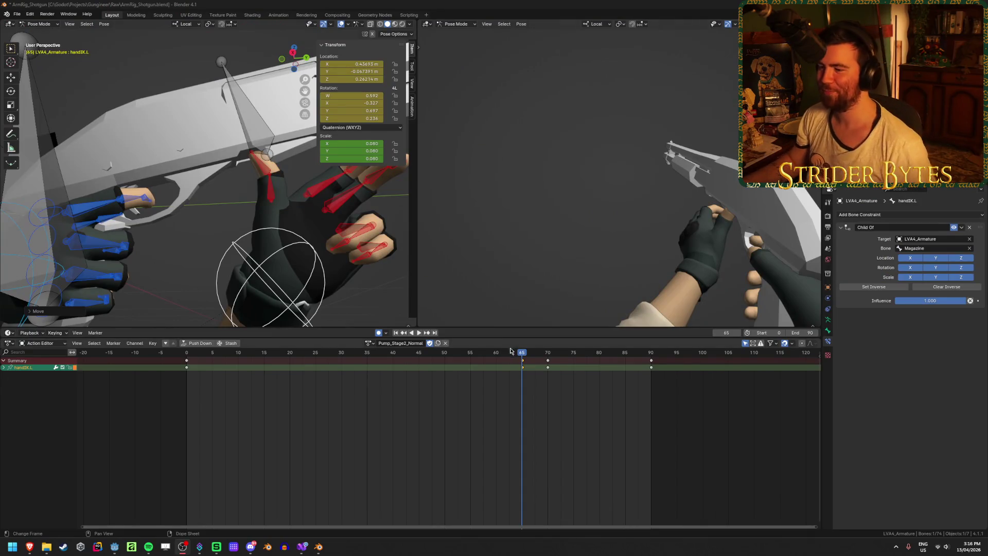
Play the pump motion, stop at frame 70 and move handIK.L, keying it there.
key("space")
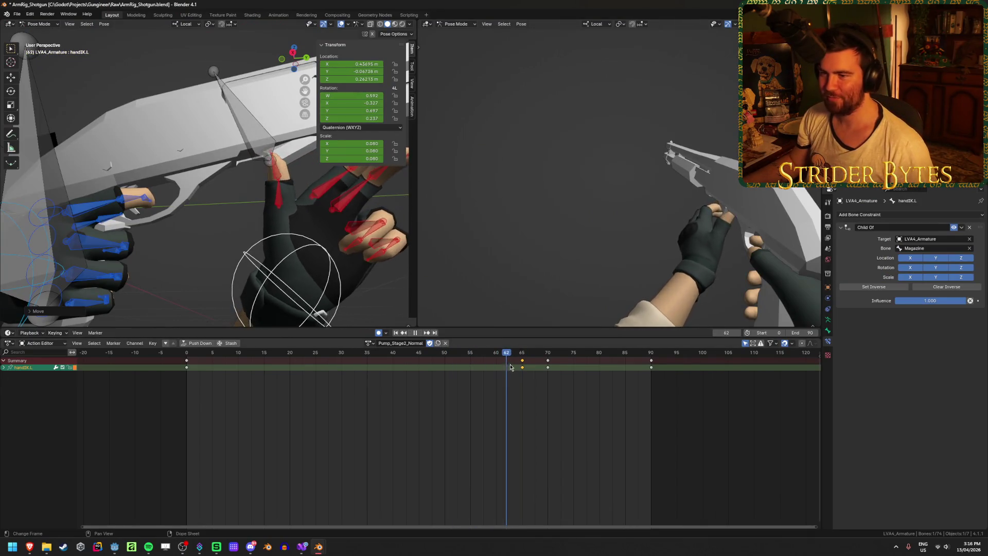
left_click(471, 369)
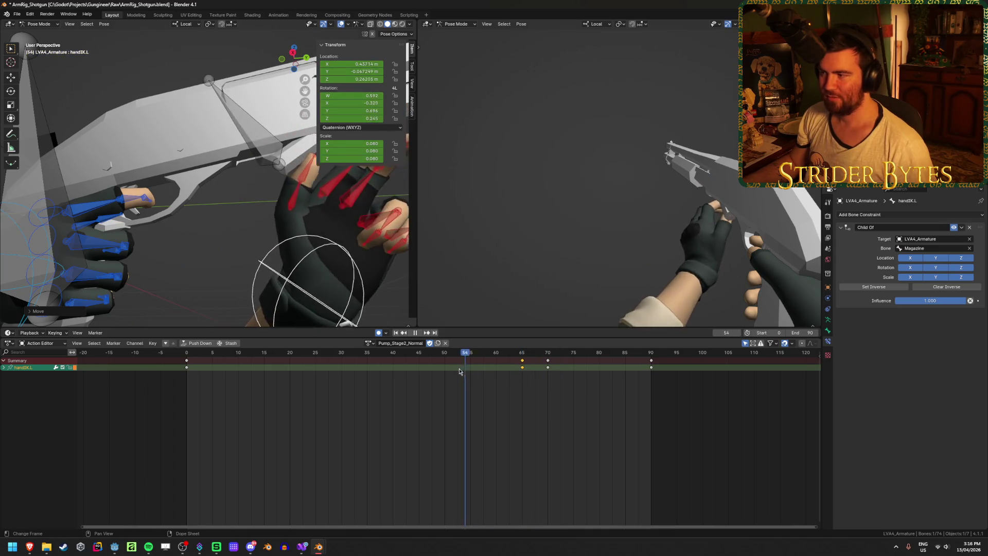
mouse_move(473, 370)
left_mouse_down()
mouse_move(563, 369)
mouse_move(547, 368)
left_mouse_up()
key("space")
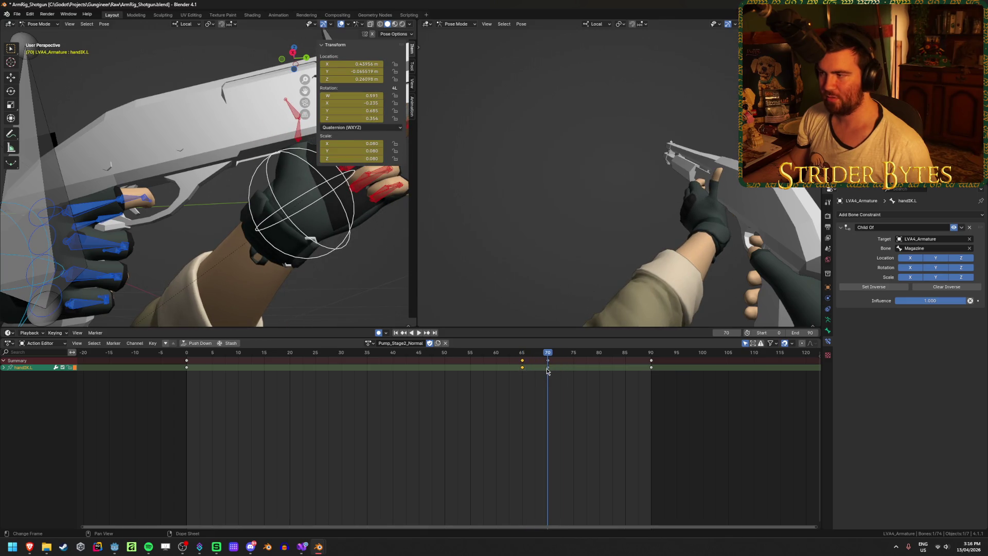
mouse_move(201, 195)
middle_mouse_down()
mouse_move(295, 192)
mouse_move(324, 215)
mouse_move(317, 202)
mouse_move(229, 178)
mouse_move(225, 186)
mouse_move(319, 225)
middle_mouse_up()
key("g")
left_click(226, 186)
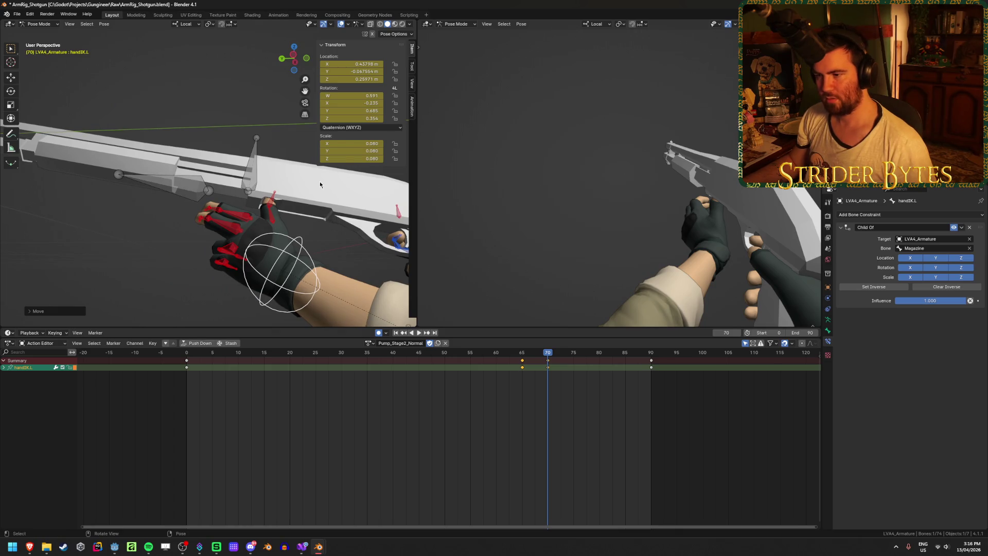
Scrub back to frame 52 and select the thumb2.L and thumb1.L bones.
middle_click_drag(321, 184, 275, 210)
mouse_move(547, 355)
left_mouse_down()
mouse_move(278, 359)
mouse_move(367, 355)
left_mouse_up()
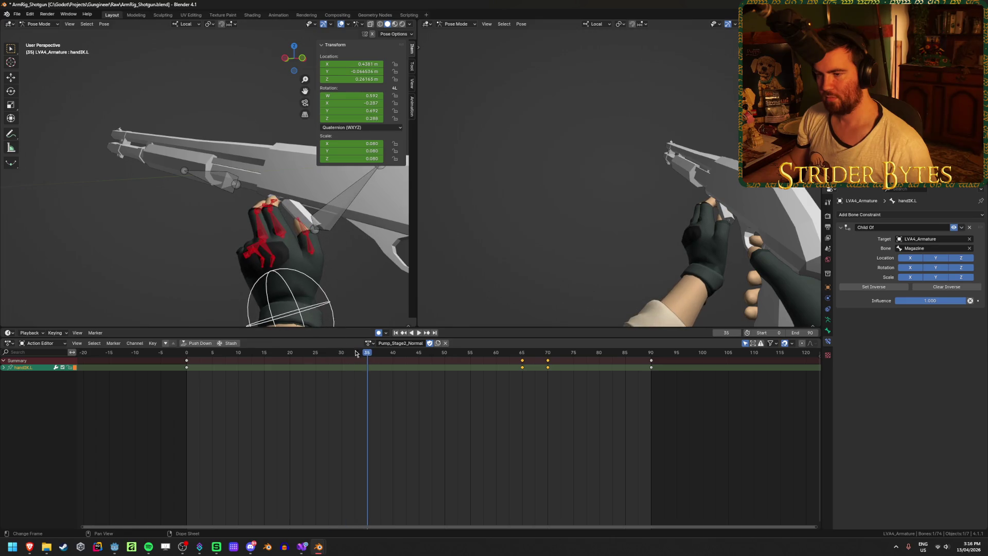
left_click(301, 235)
left_click(309, 247, "shift")
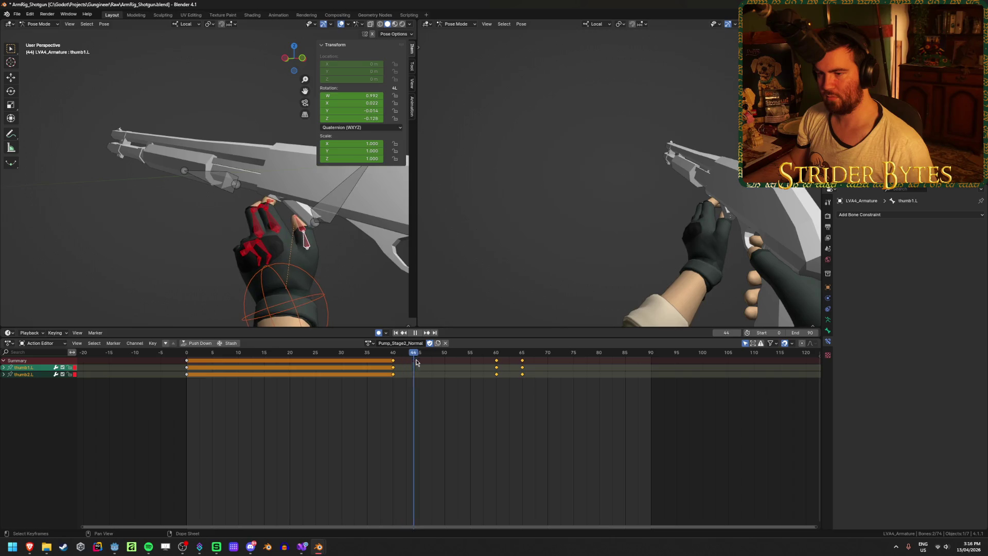
Select the Magazine bone and scrub the pump stroke between frames 24 and 67.
left_click(333, 208)
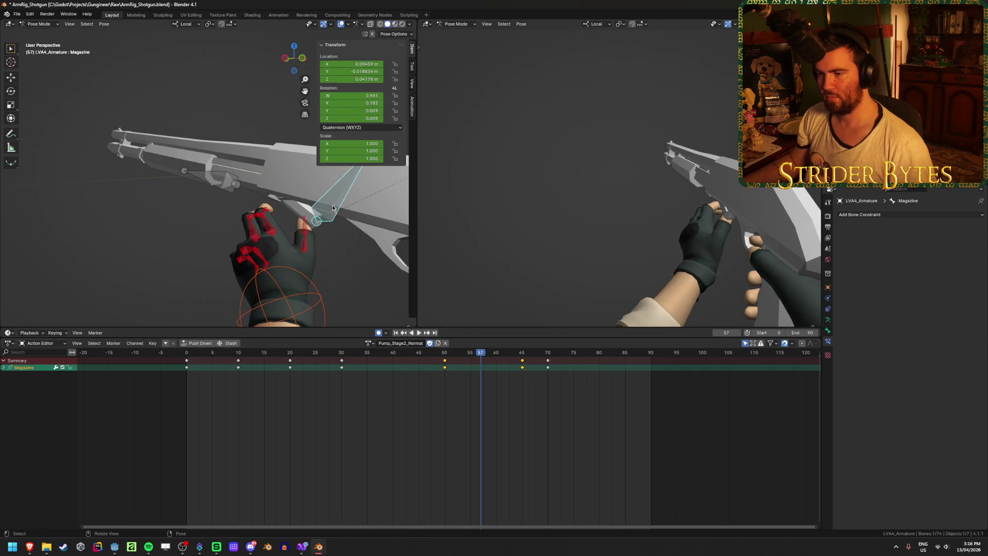
left_click_drag(286, 354, 311, 359)
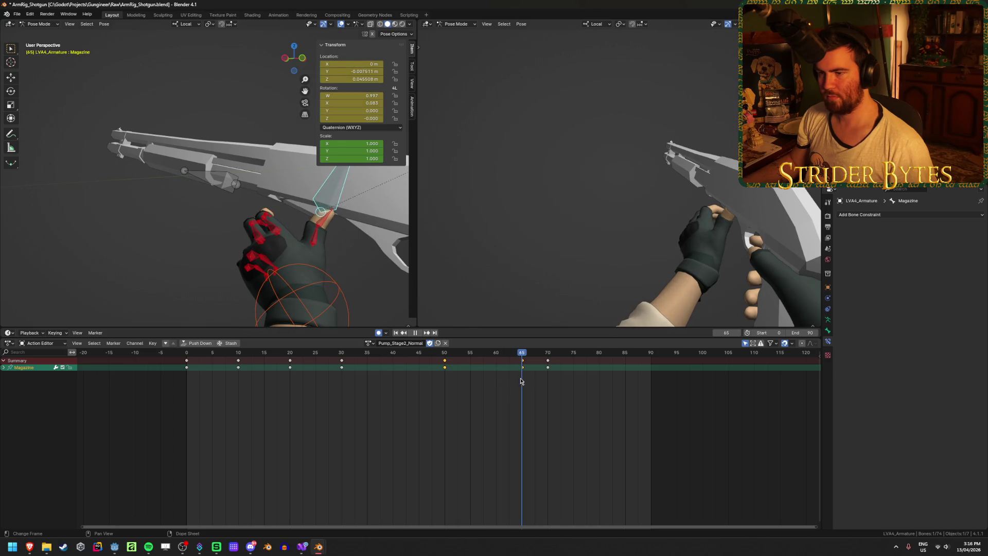
left_click_drag(522, 381, 472, 380)
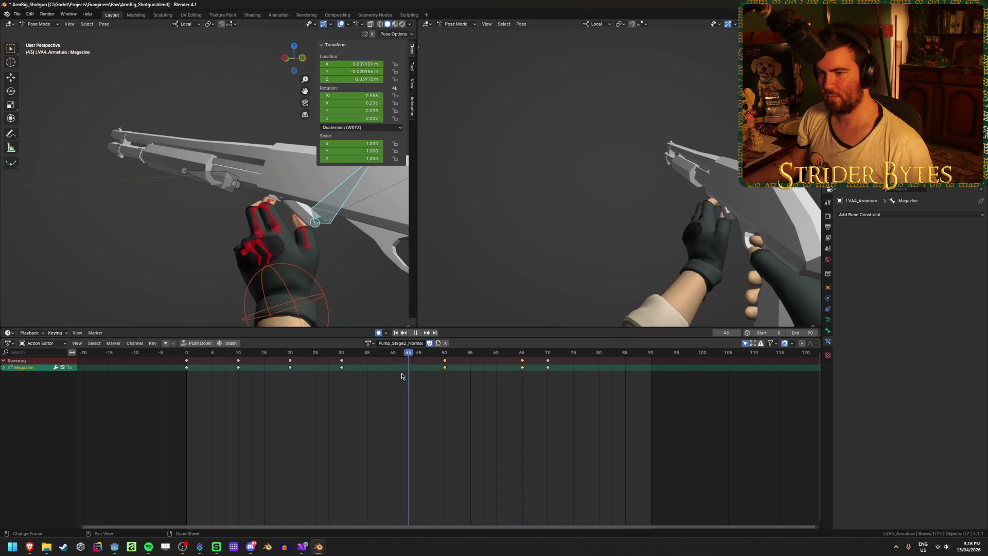
mouse_move(402, 376)
left_mouse_down()
mouse_move(339, 376)
mouse_move(368, 379)
left_mouse_up()
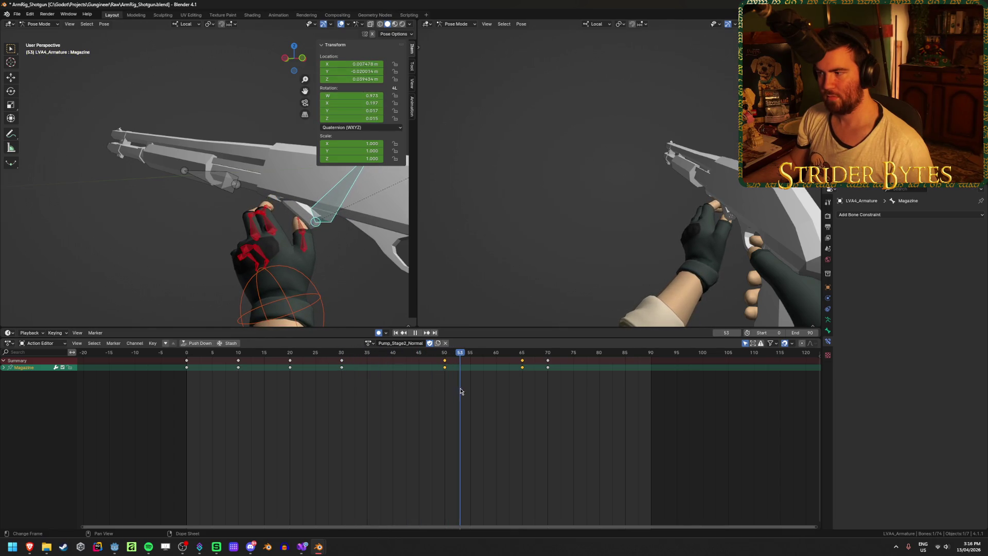
mouse_move(451, 390)
left_mouse_down()
mouse_move(533, 397)
mouse_move(446, 400)
left_mouse_up()
Frame the Magazine bone, move it to line up with the hand, and review frames 30–70.
middle_click_drag(296, 228, 314, 211)
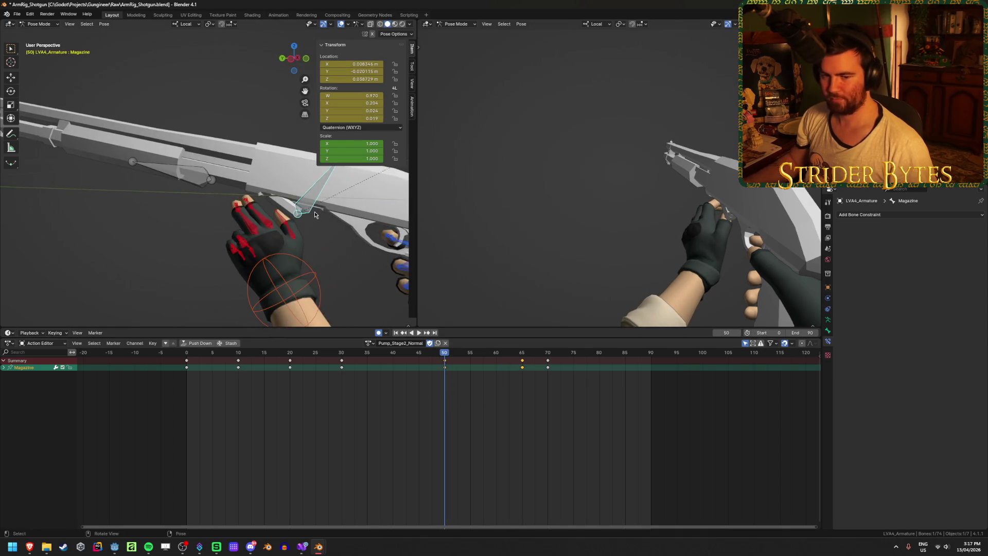
key("KP_Decimal")
scroll(314, 211, "down", 4)
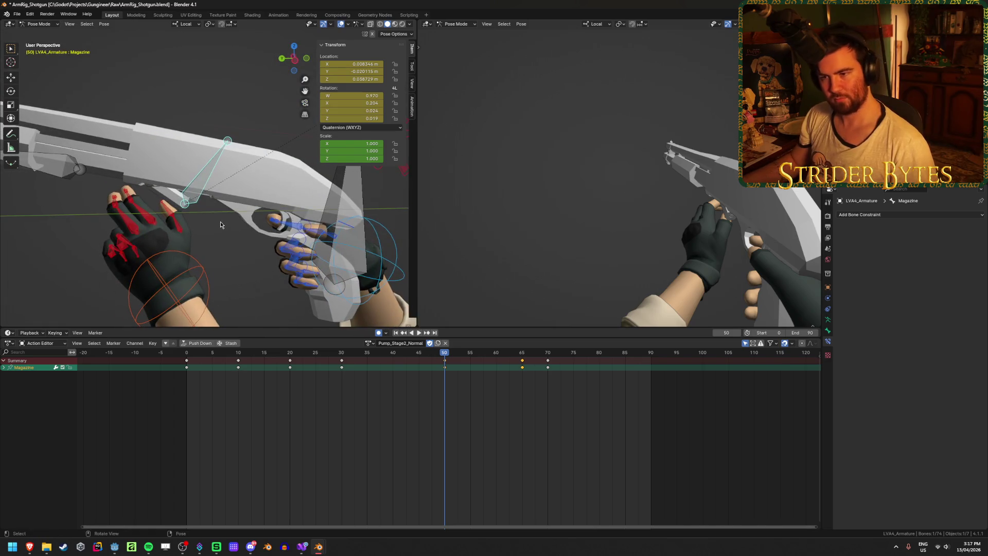
key("g")
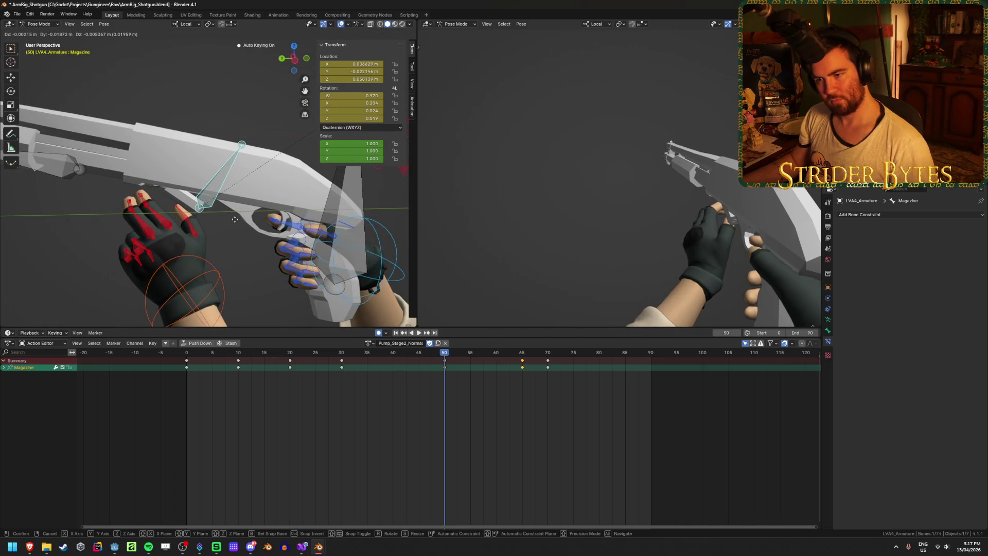
mouse_move(447, 357)
left_mouse_down()
mouse_move(222, 354)
mouse_move(368, 355)
left_mouse_up()
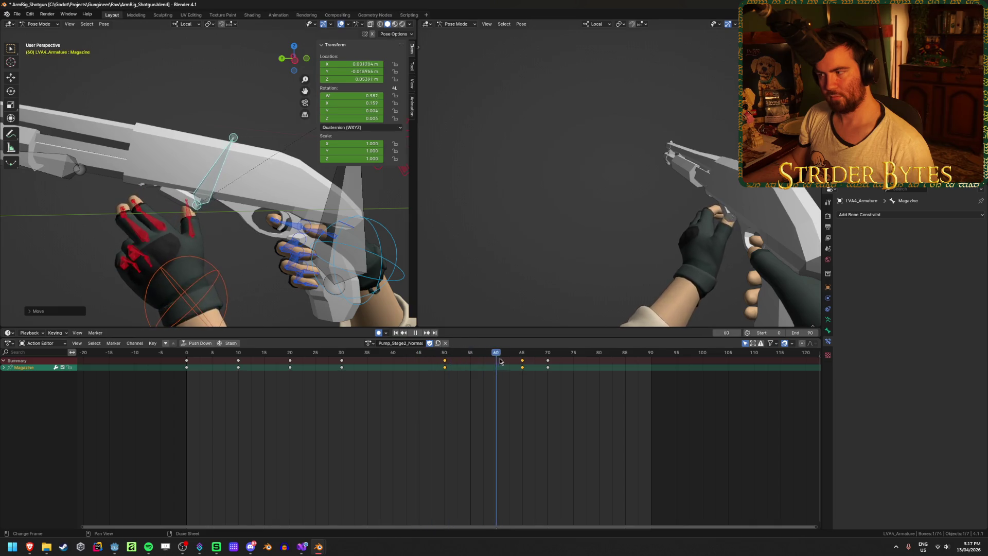
left_click(367, 357)
mouse_move(368, 358)
left_mouse_down()
mouse_move(344, 356)
mouse_move(547, 358)
mouse_move(324, 350)
left_mouse_up()
Inspect the hand around frame 25, selecting thumb2.L, thumb1.L, Magazine and handIK.L in turn.
left_click(183, 237)
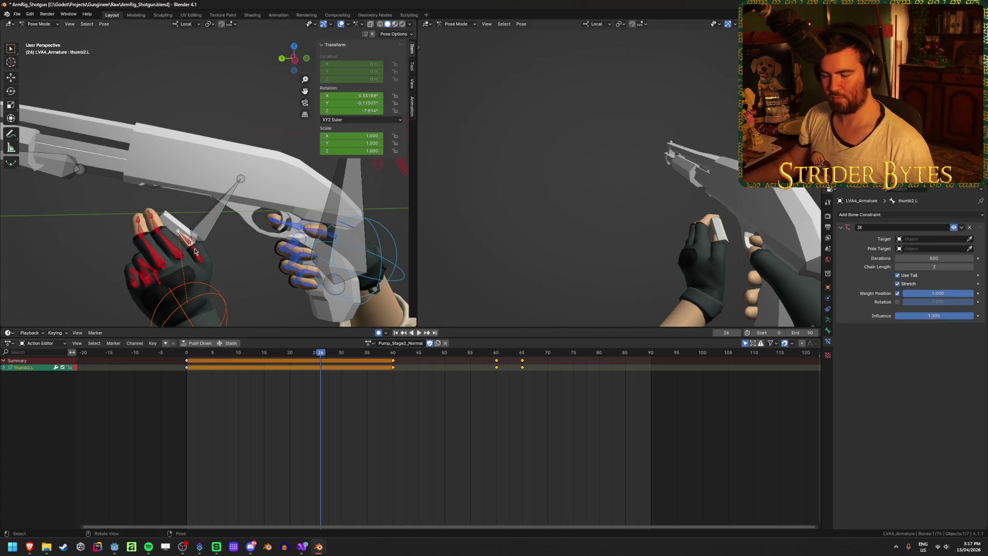
mouse_move(184, 236)
middle_mouse_down()
mouse_move(227, 260)
mouse_move(323, 230)
middle_mouse_up()
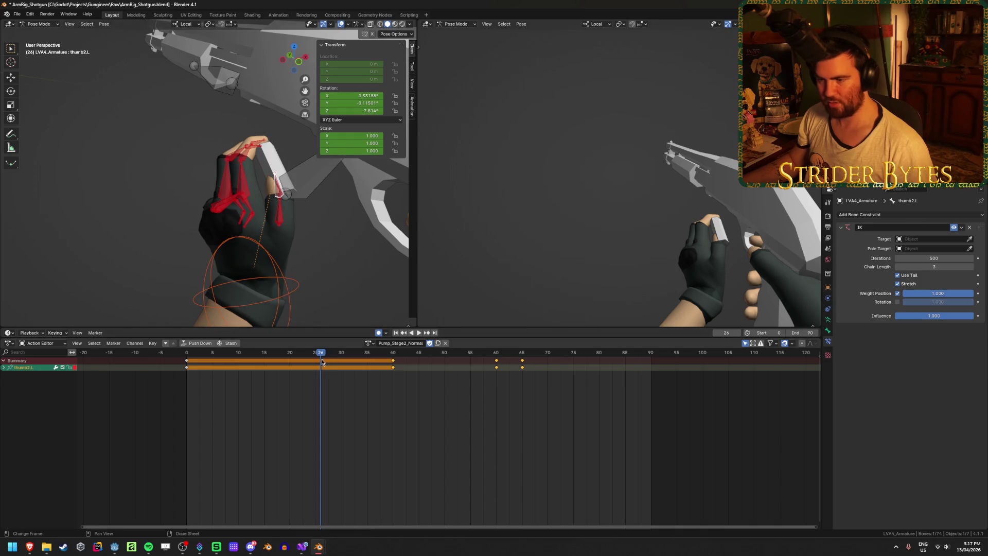
mouse_move(323, 362)
left_mouse_down()
mouse_move(187, 355)
mouse_move(315, 354)
left_mouse_up()
middle_click_drag(216, 216, 202, 208)
left_click(272, 226)
left_click(286, 206)
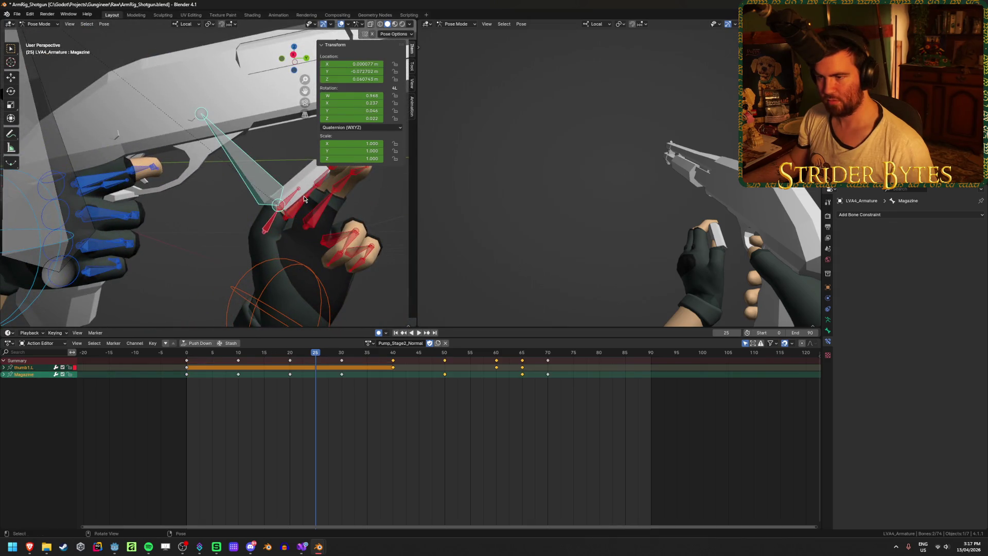
mouse_move(303, 196)
middle_mouse_down()
mouse_move(326, 228)
mouse_move(361, 242)
mouse_move(14, 261)
mouse_move(256, 301)
middle_mouse_up()
left_click(280, 309)
Duplicate handIK.L's frame-0 key to frame 50.
key("space")
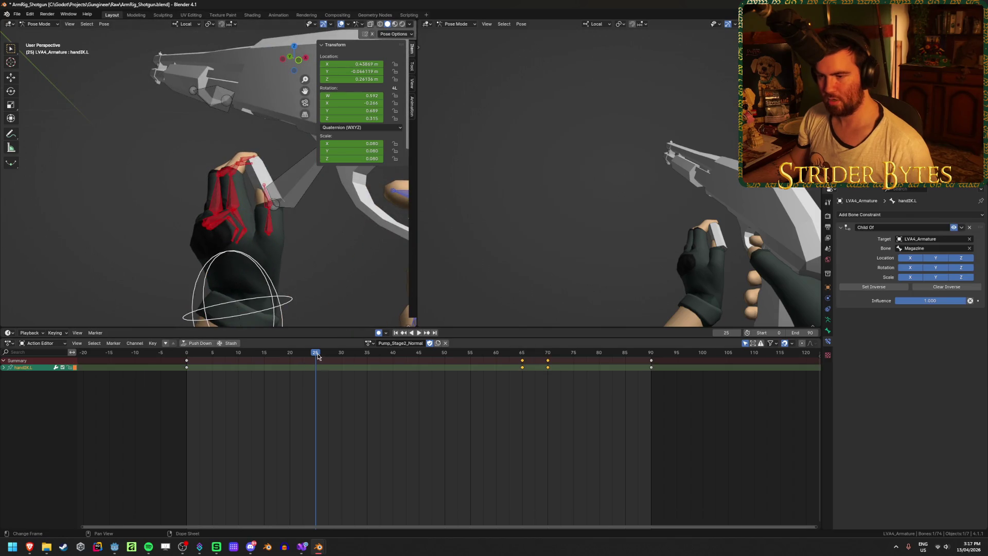
left_click_drag(229, 355, 227, 354)
key("space")
left_click(186, 365)
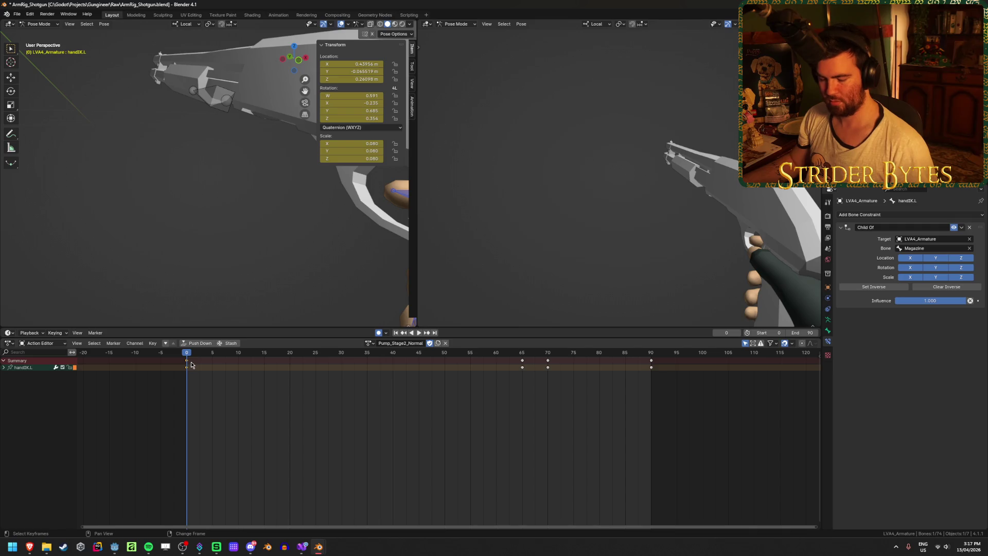
key("shift+d")
left_click(447, 378)
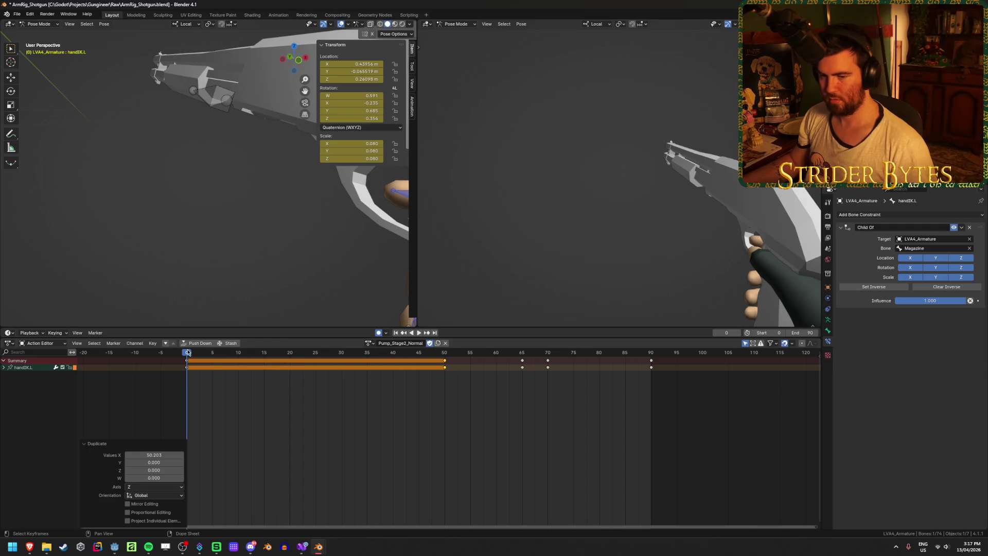
Save ArmRig_Shotgun.blend and play the pump animation from the first frame.
left_click_drag(267, 358, 369, 366)
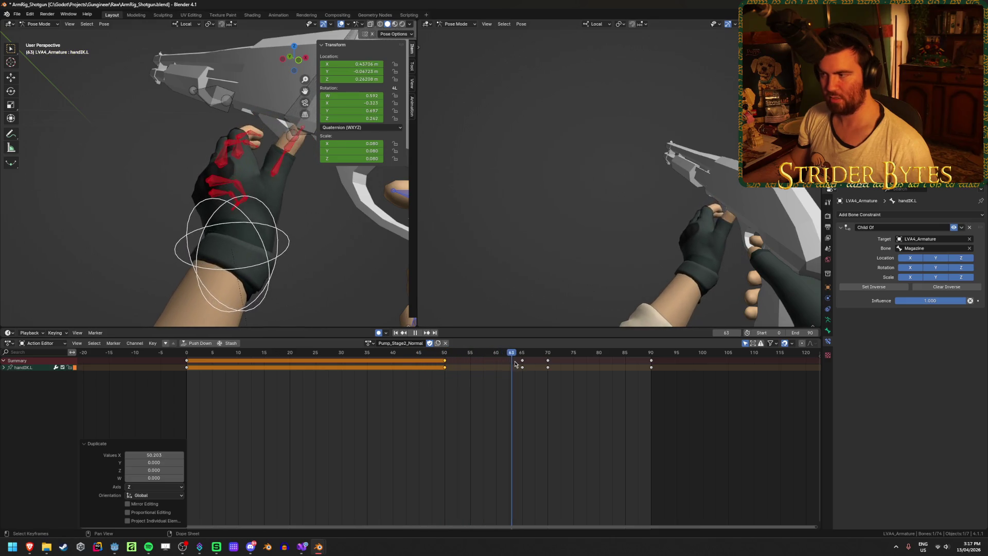
key("space")
left_click(368, 367)
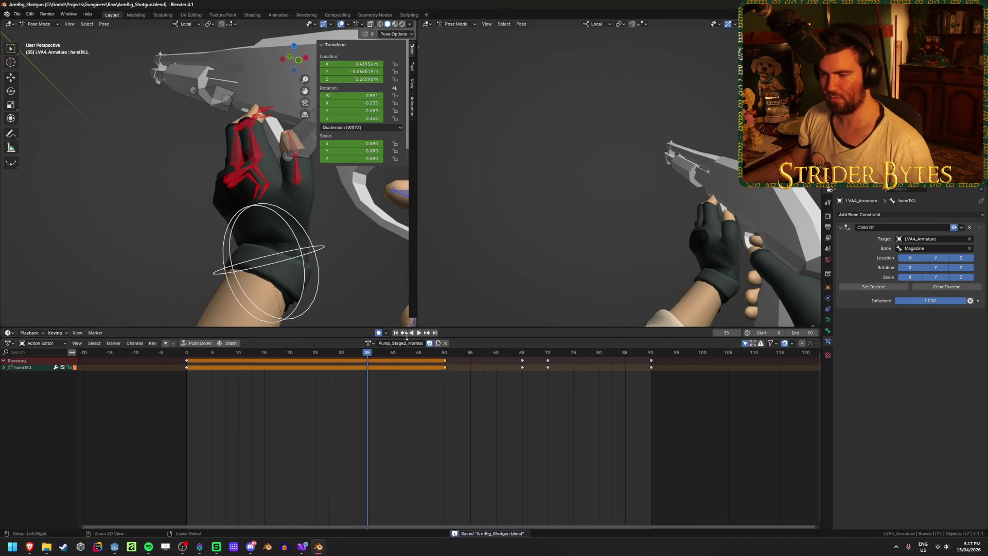
left_click(396, 333)
left_click(419, 332)
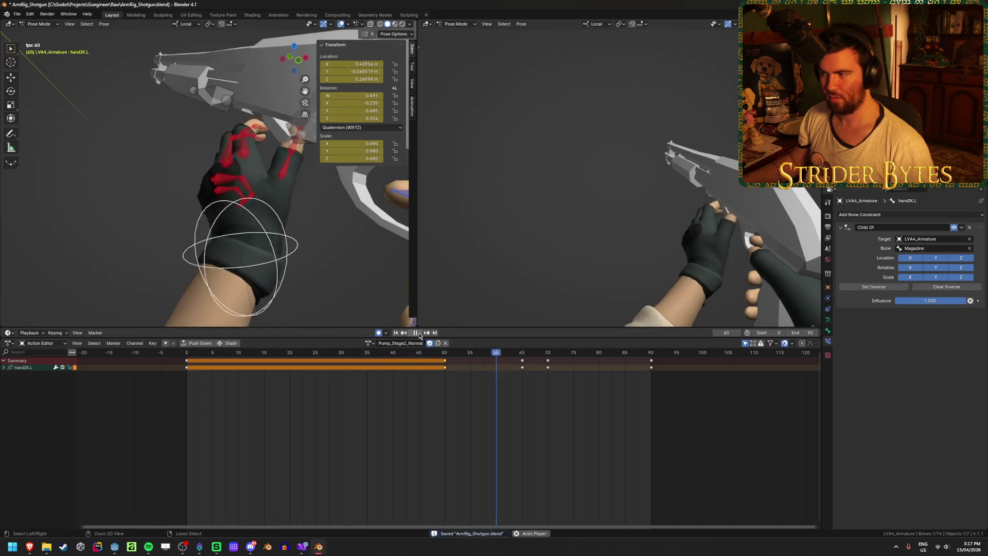
Switch the right viewport to the scene camera view (Numpad 0) to preview the pump.
key("KP_0")
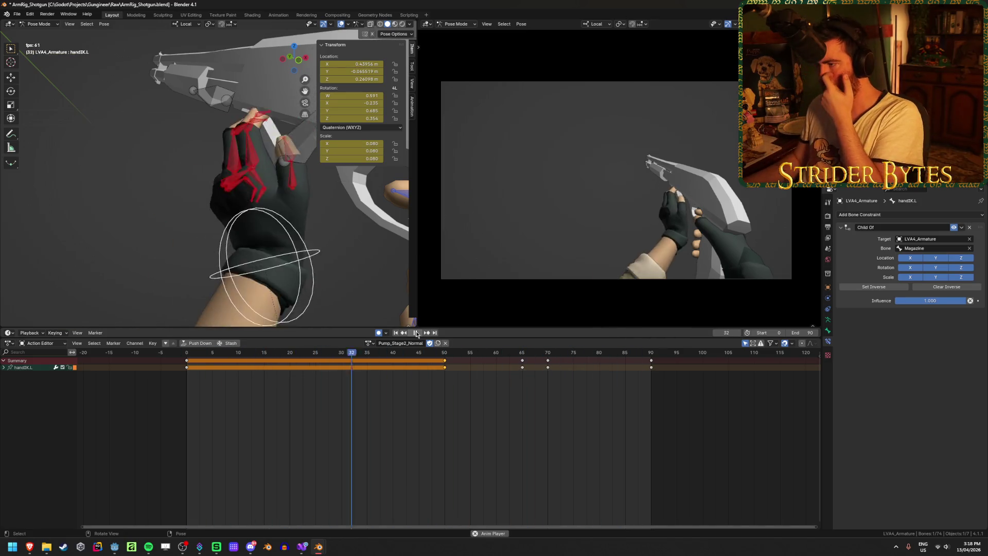
Stop playback at frame 36, save the rig, and review the thumb2.L bone's pump motion.
left_click(417, 332)
key("ctrl+s")
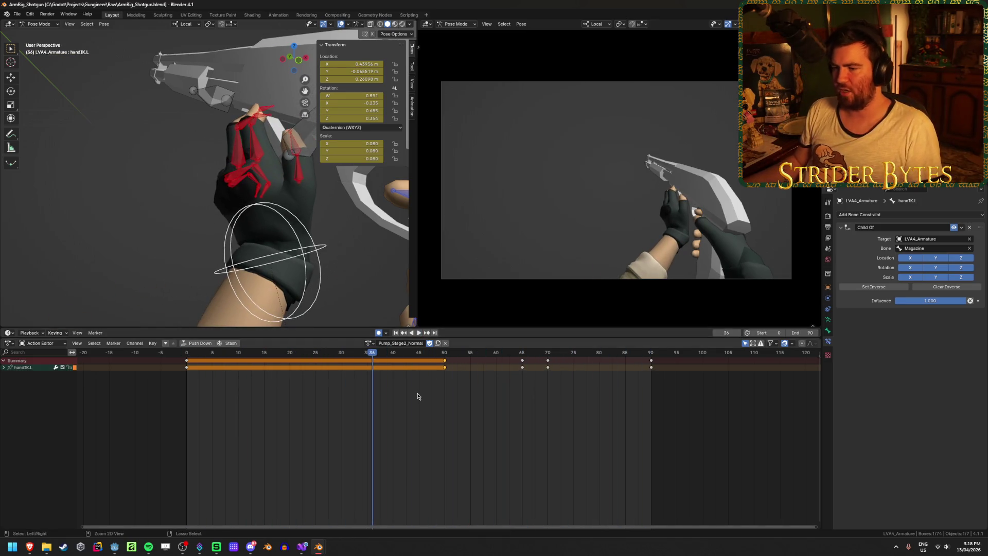
left_click(296, 149)
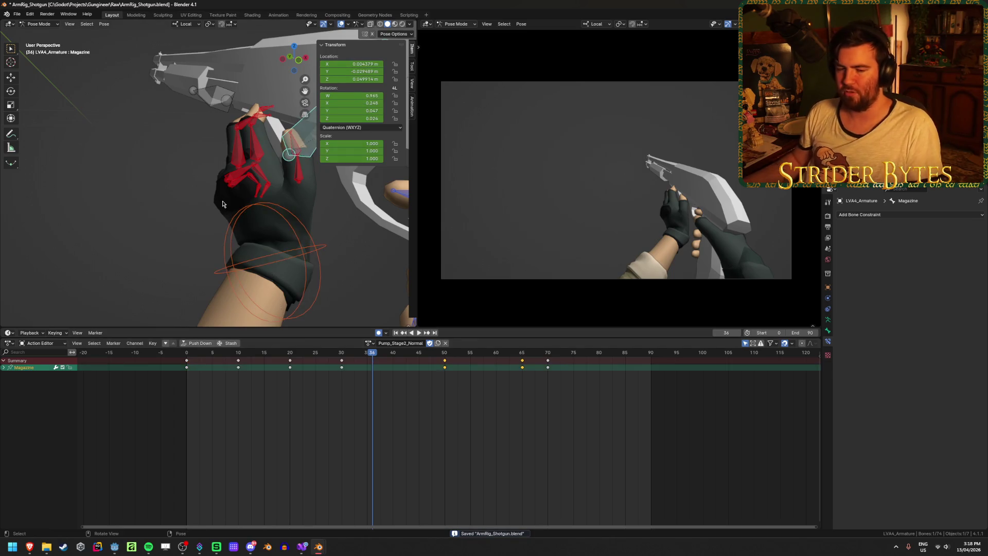
mouse_move(296, 149)
middle_mouse_down()
mouse_move(289, 147)
mouse_move(277, 223)
mouse_move(289, 242)
middle_mouse_up()
left_click(288, 146)
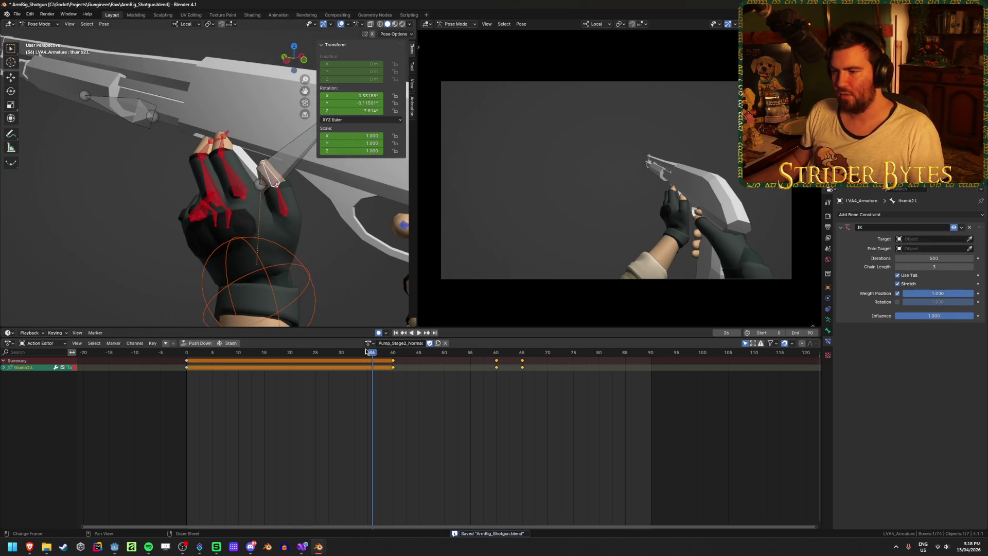
mouse_move(376, 357)
left_mouse_down()
mouse_move(253, 360)
mouse_move(328, 361)
left_mouse_up()
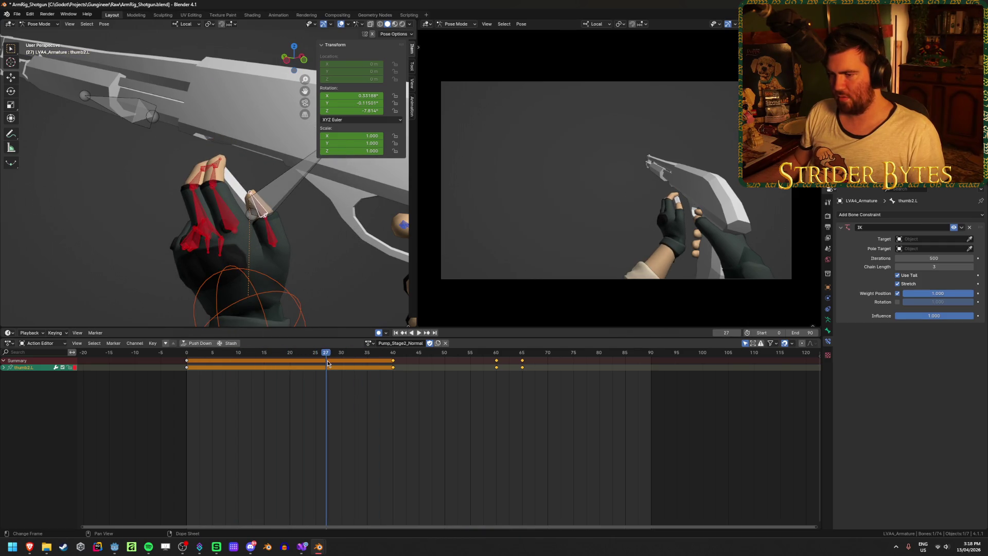
Select the left hand IK control, then the Magazine bone, and scrub through the pump frames.
left_click(265, 293)
middle_click_drag(272, 231, 283, 241)
left_click(269, 193)
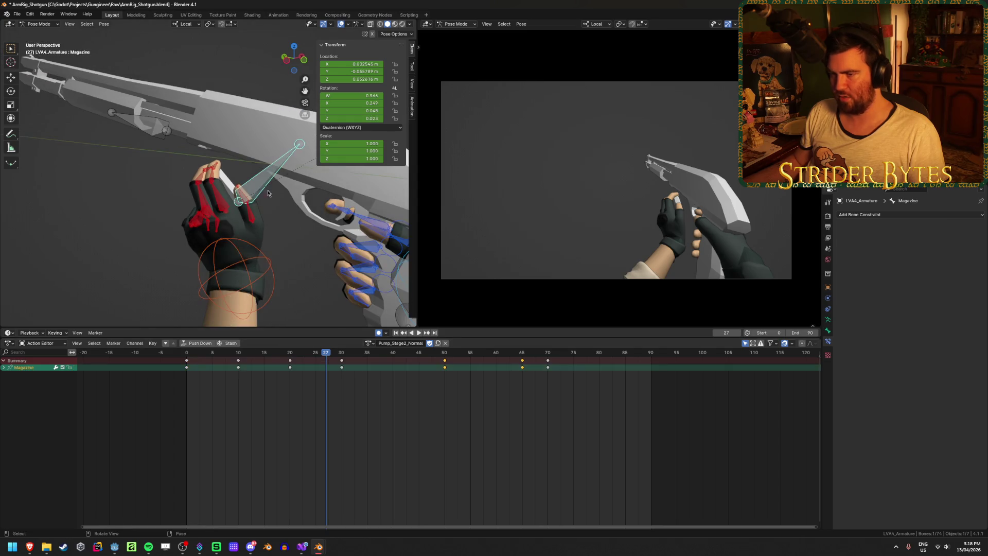
key("space")
left_click(245, 356)
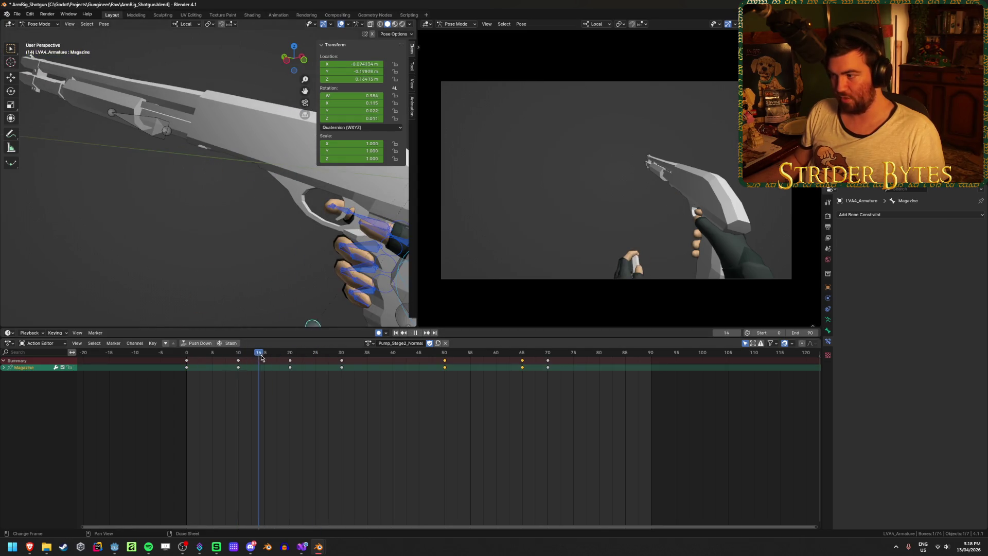
mouse_move(261, 357)
left_mouse_down()
mouse_move(273, 360)
mouse_move(243, 360)
mouse_move(264, 362)
left_mouse_up()
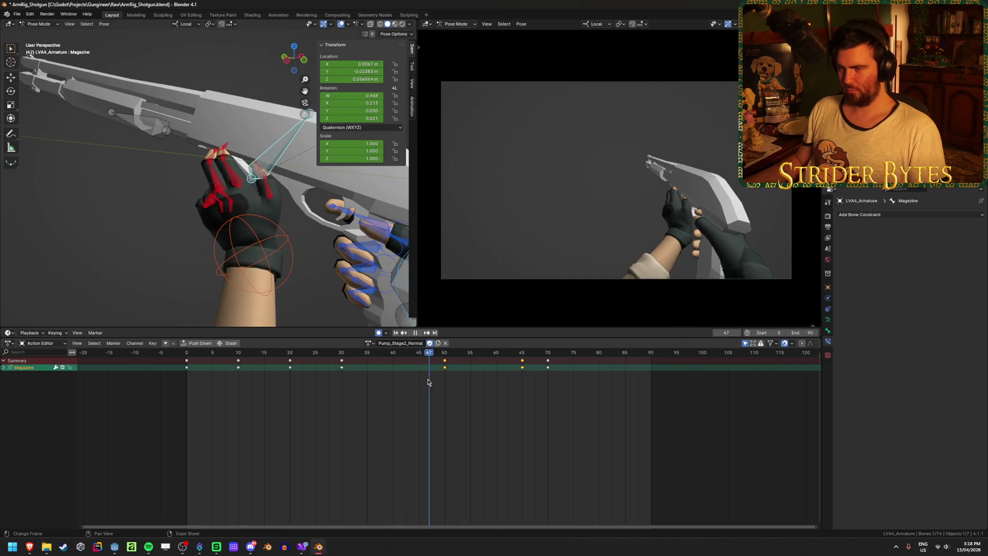
mouse_move(467, 384)
left_mouse_down()
mouse_move(565, 396)
mouse_move(341, 392)
mouse_move(341, 367)
mouse_move(400, 366)
mouse_move(386, 366)
mouse_move(392, 374)
left_mouse_up()
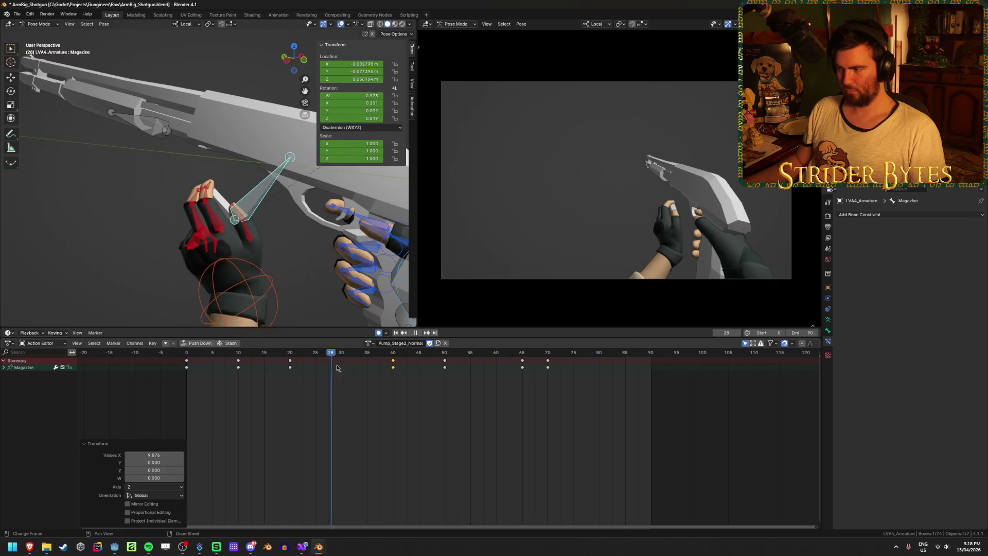
Replay the animation to frame 43, then switch to the YouTube reference video.
key("space")
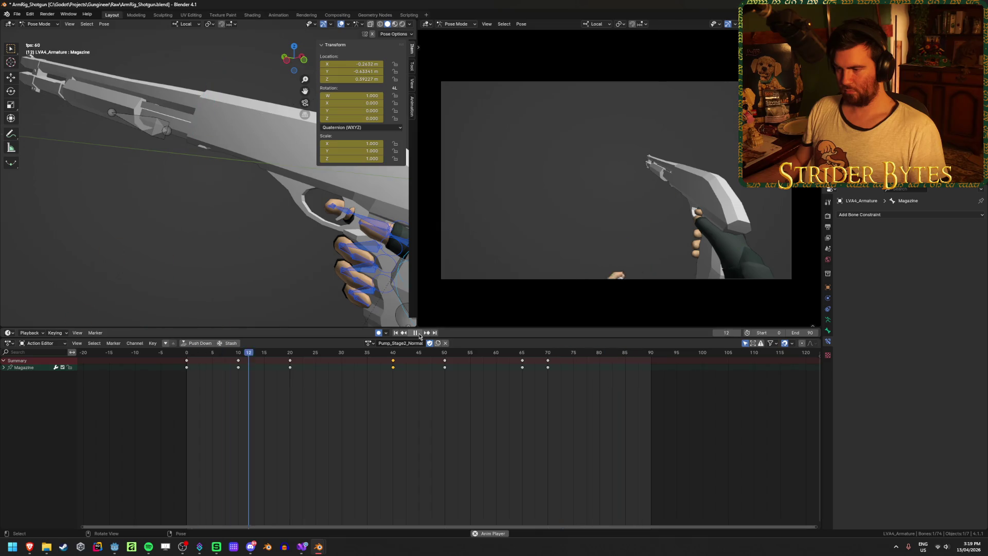
left_click(419, 335)
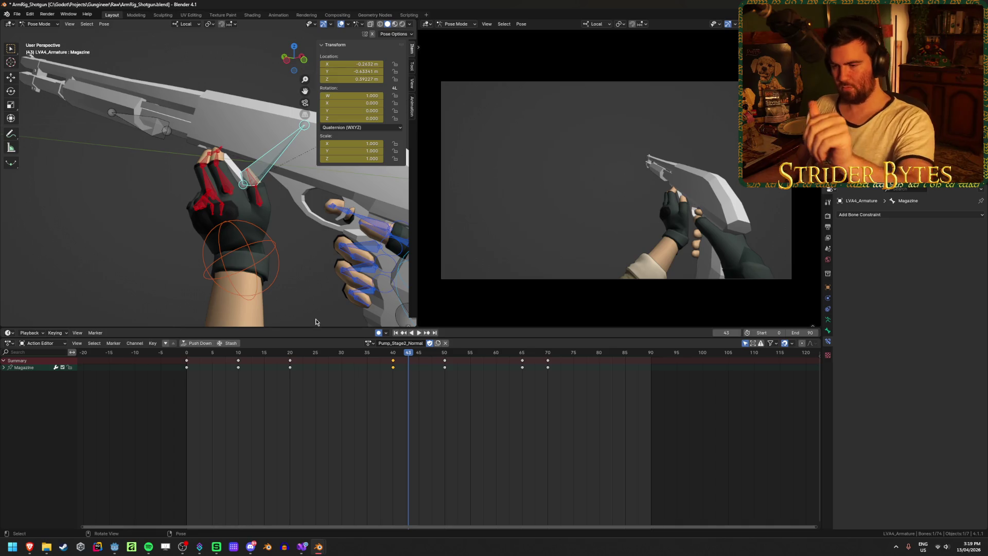
mouse_move(30, 546)
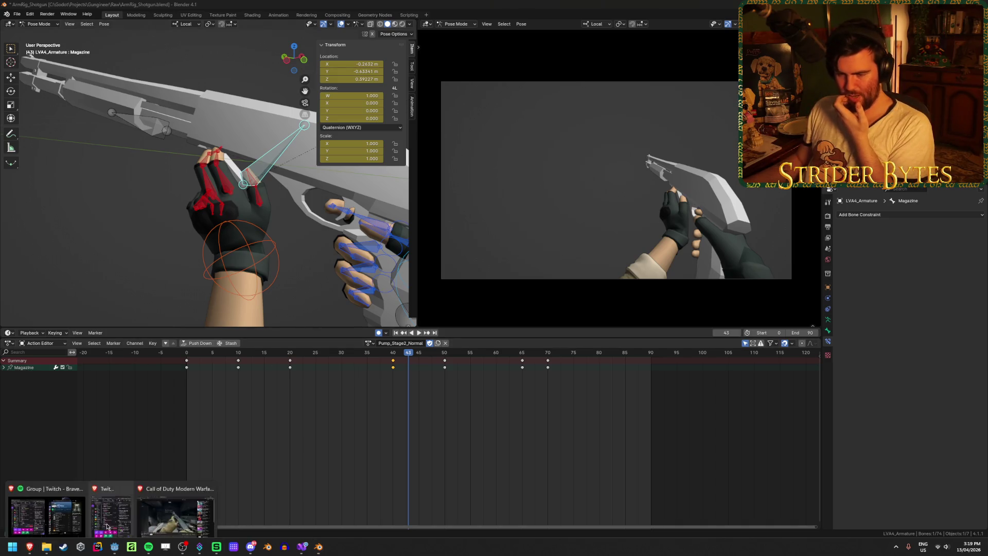
left_click(165, 502)
key("space")
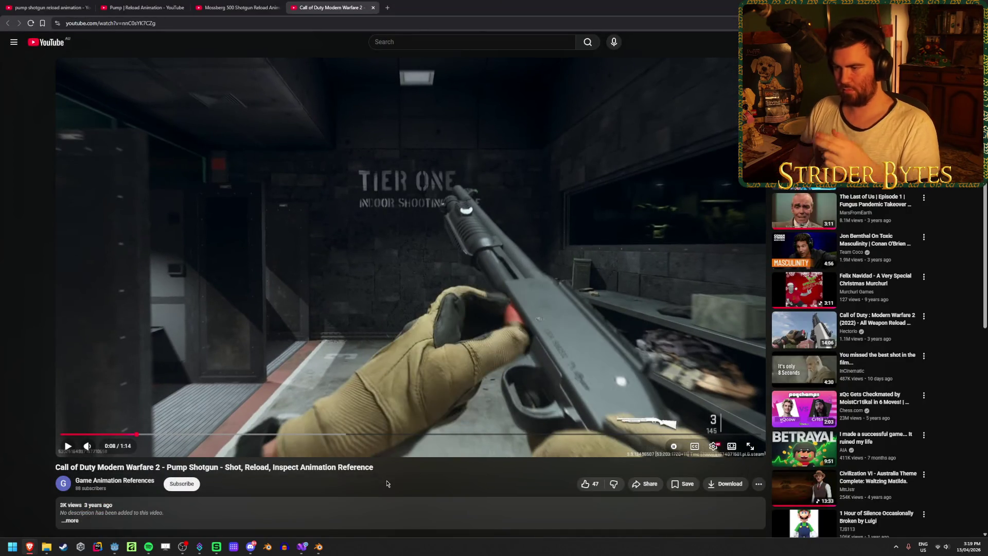
key("period")
key("period")
key("period")
key("period")
key("period")
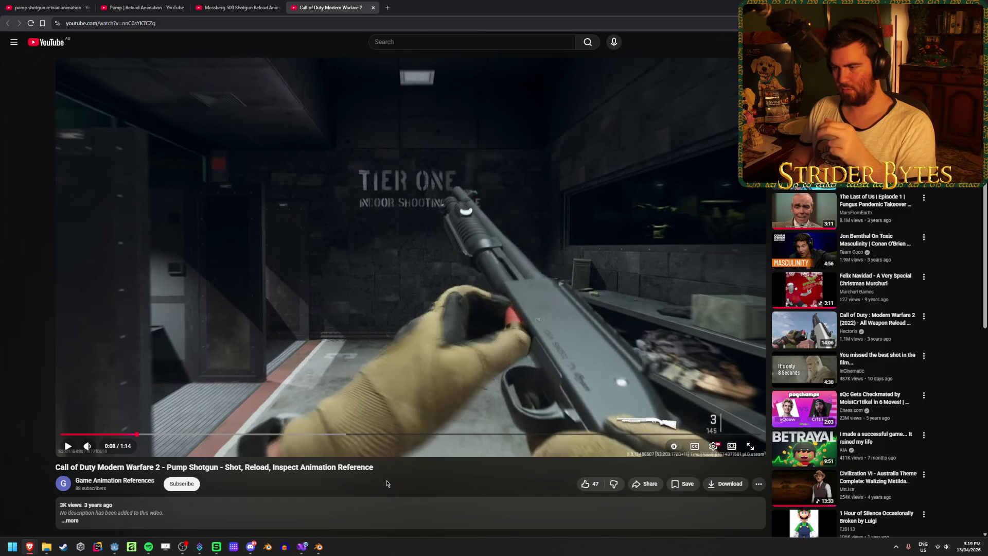
key("period")
key("period")
key("period")
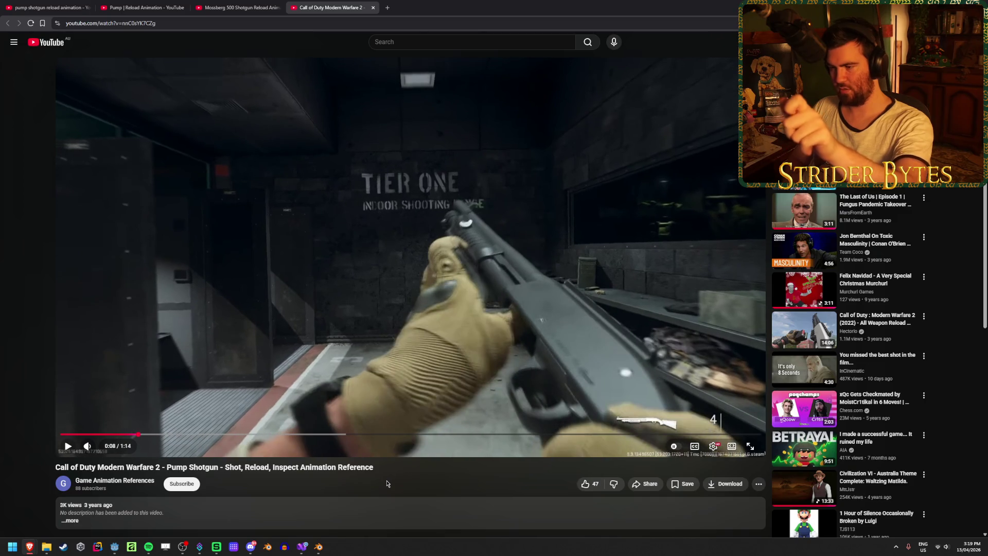
key("comma")
key("comma")
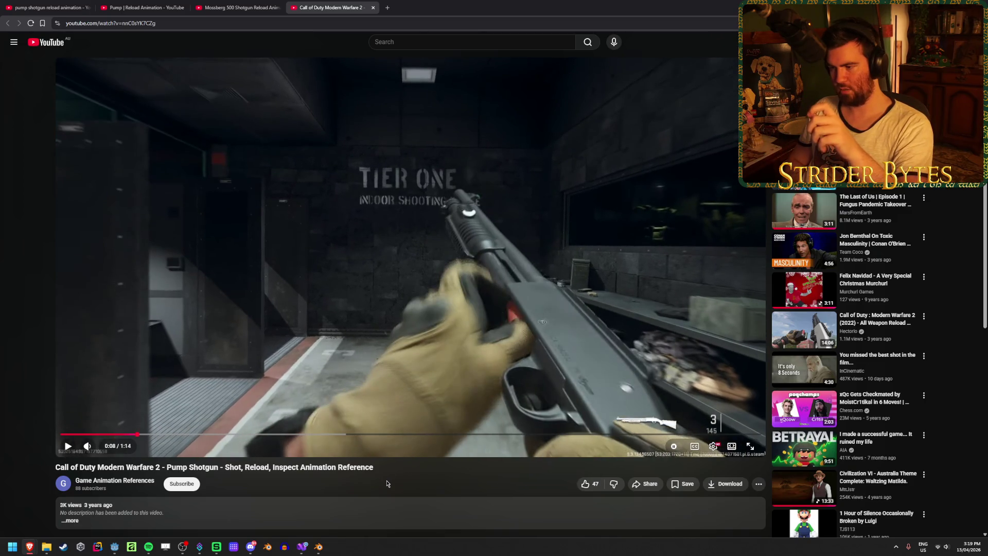
key("period")
key("period")
key("period")
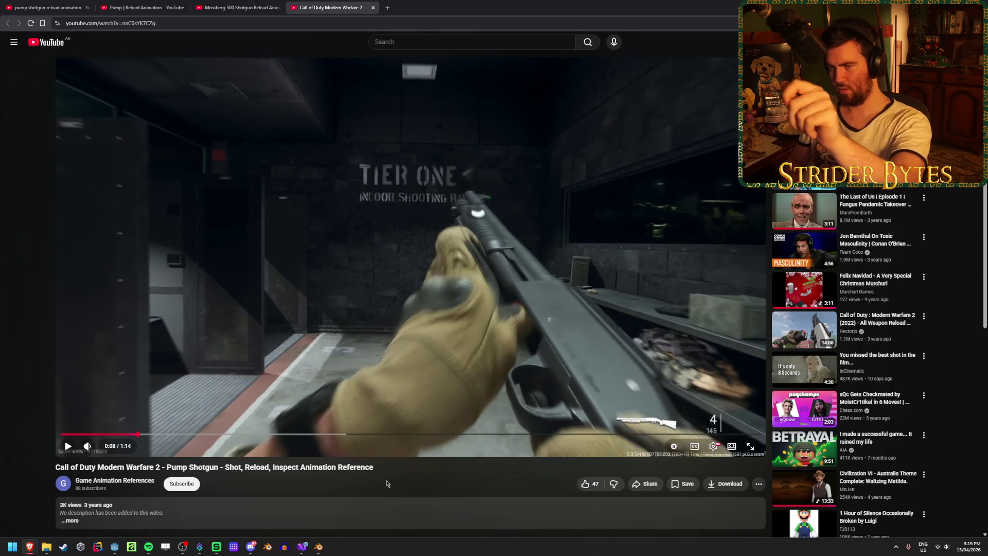
key("period")
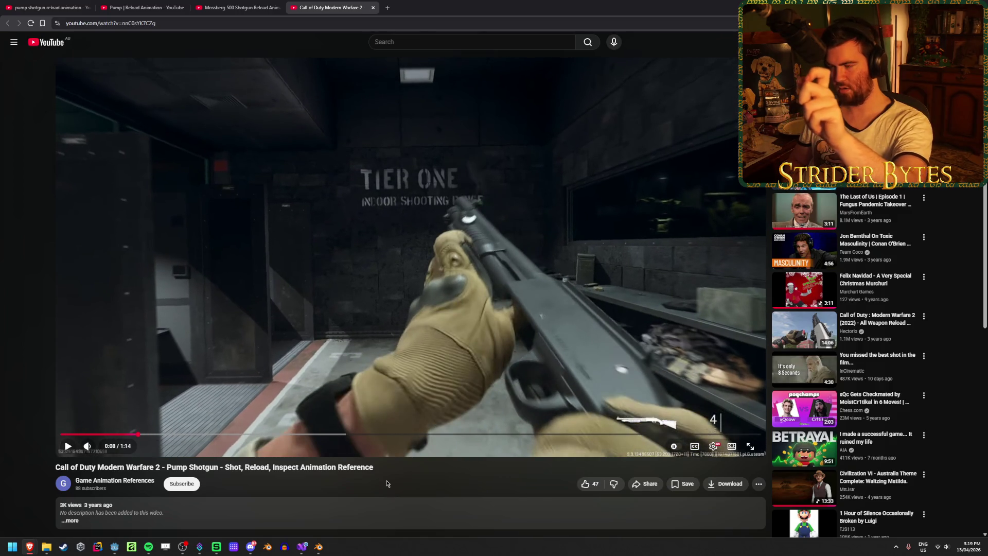
key("comma")
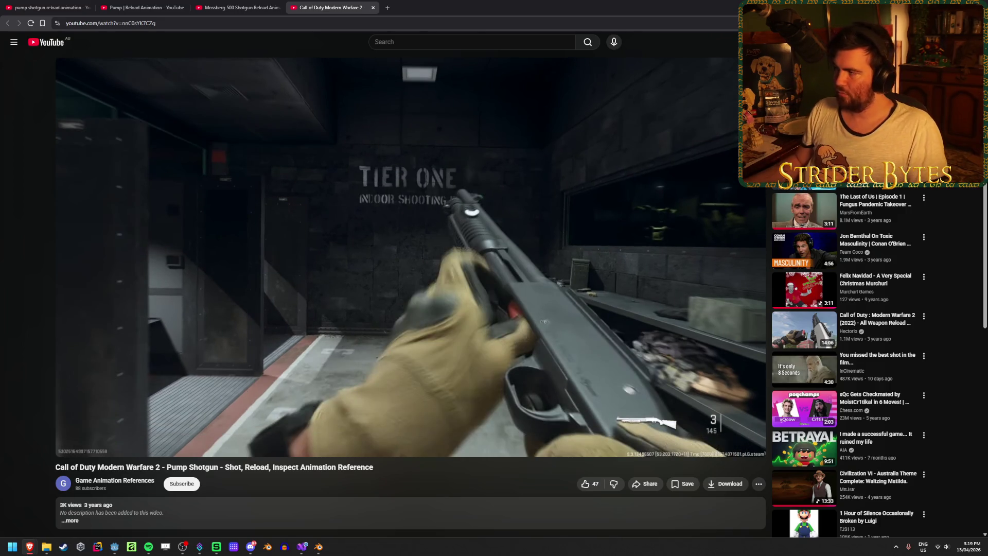
key("alt+Tab")
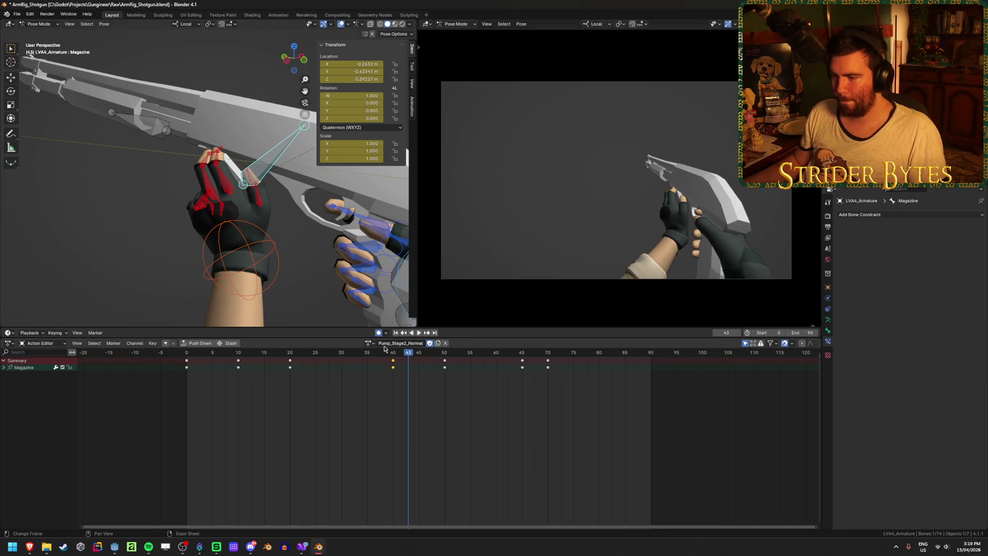
Play the pump animation, select the Magazine keyframe at frame 40, and scrub from frame 68 back to 47.
key("space")
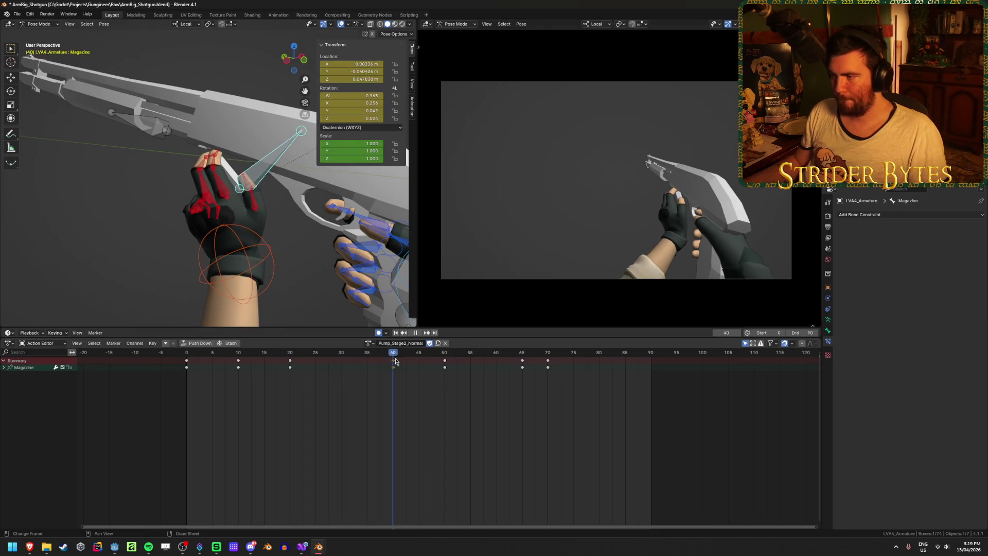
left_click(394, 361)
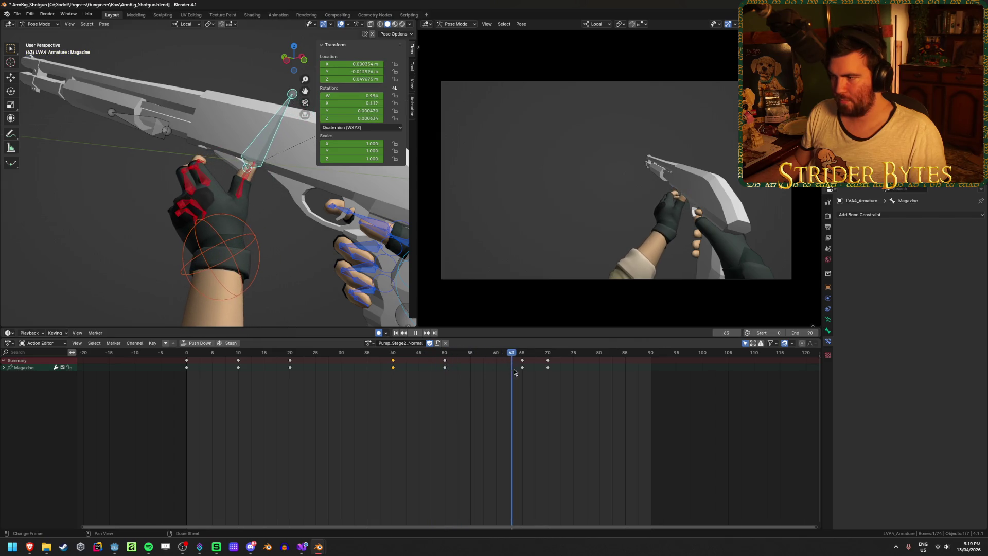
mouse_move(539, 376)
left_mouse_down()
mouse_move(406, 372)
mouse_move(489, 375)
mouse_move(445, 378)
left_mouse_up()
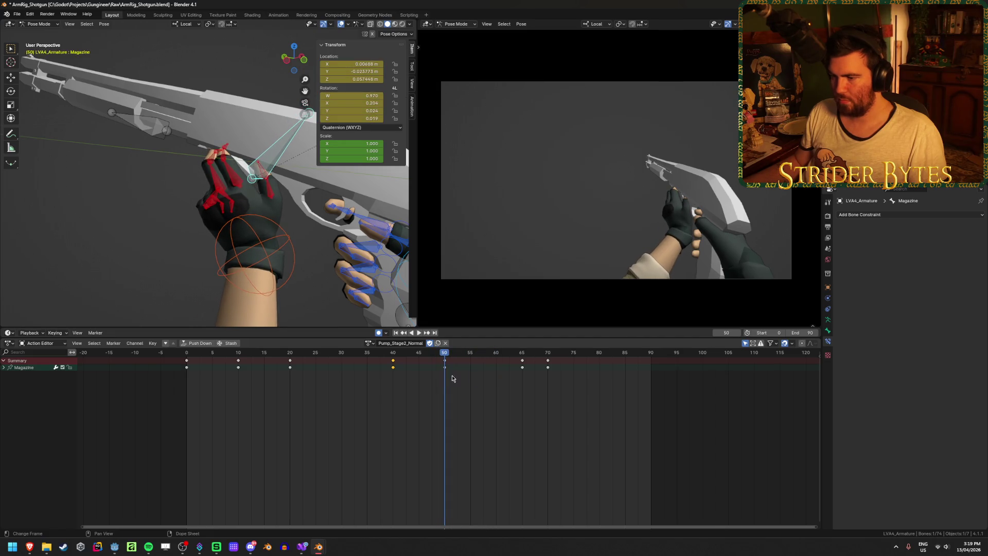
mouse_move(247, 217)
middle_mouse_down()
mouse_move(258, 226)
mouse_move(247, 232)
mouse_move(169, 222)
mouse_move(127, 193)
mouse_move(65, 193)
mouse_move(277, 209)
mouse_move(279, 196)
mouse_move(242, 180)
middle_mouse_up()
Reposition the Magazine bone, then rotate it and nudge it slightly at frame 40.
key("g")
left_click(281, 195)
left_click_drag(445, 356, 394, 360)
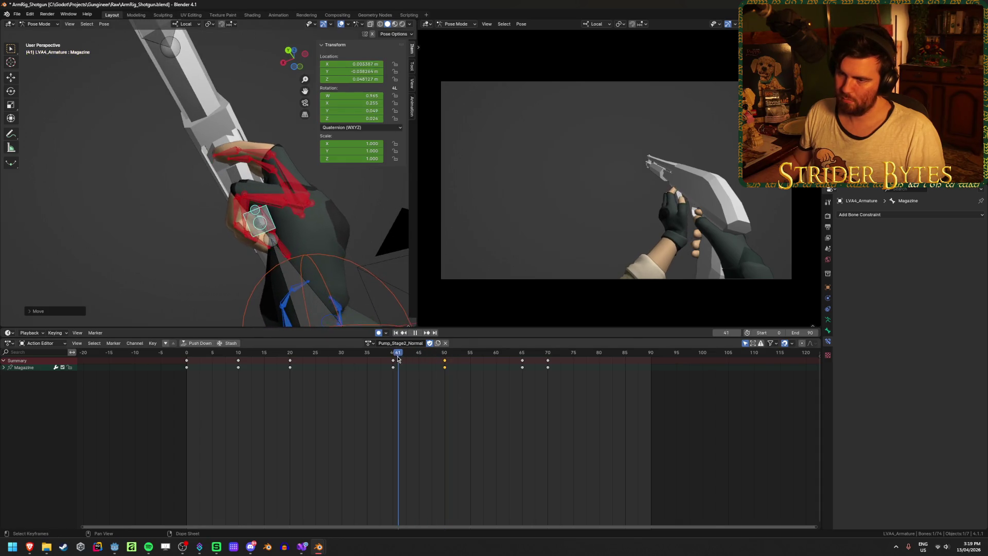
key("r")
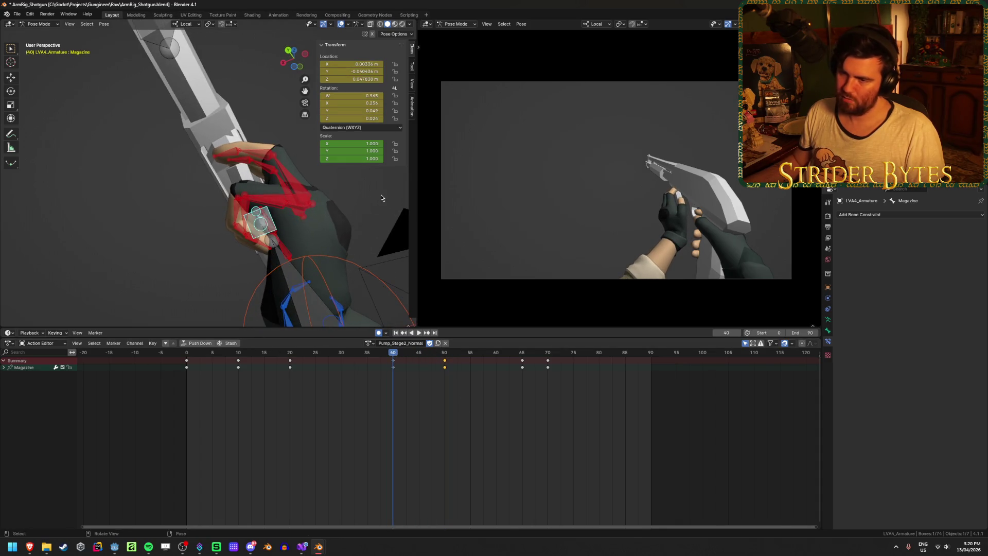
left_click(379, 186)
key("g")
left_click(384, 189)
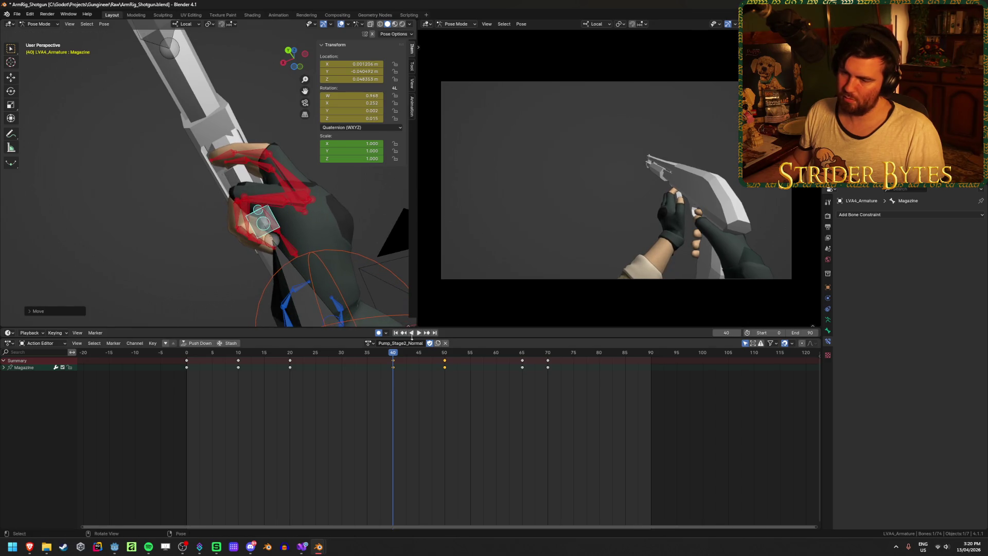
Review the Magazine motion between frames 14 and 65 and replay it to check the frame-65 pose.
mouse_move(395, 362)
left_mouse_down()
mouse_move(258, 362)
mouse_move(545, 377)
mouse_move(524, 378)
left_mouse_up()
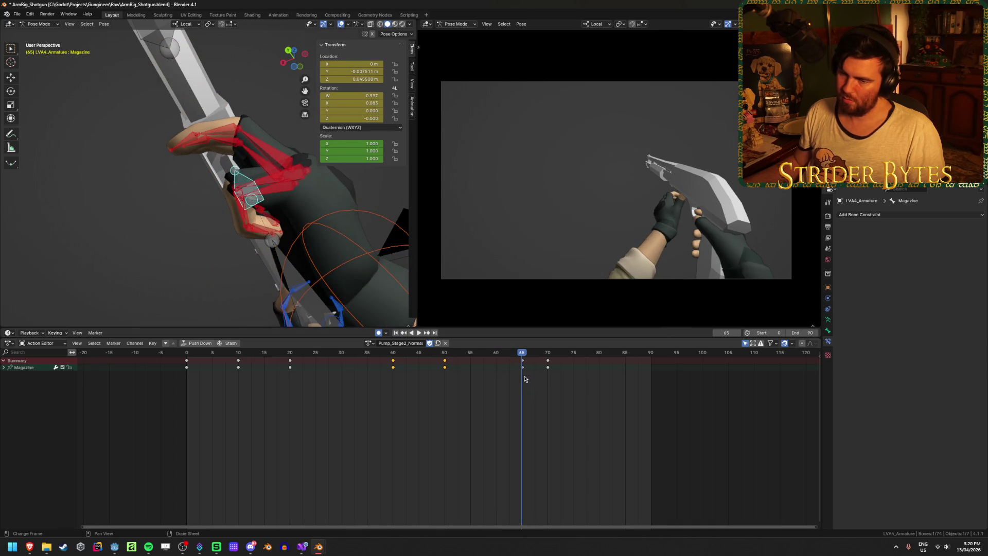
mouse_move(309, 208)
middle_mouse_down()
mouse_move(247, 229)
mouse_move(280, 250)
middle_mouse_up()
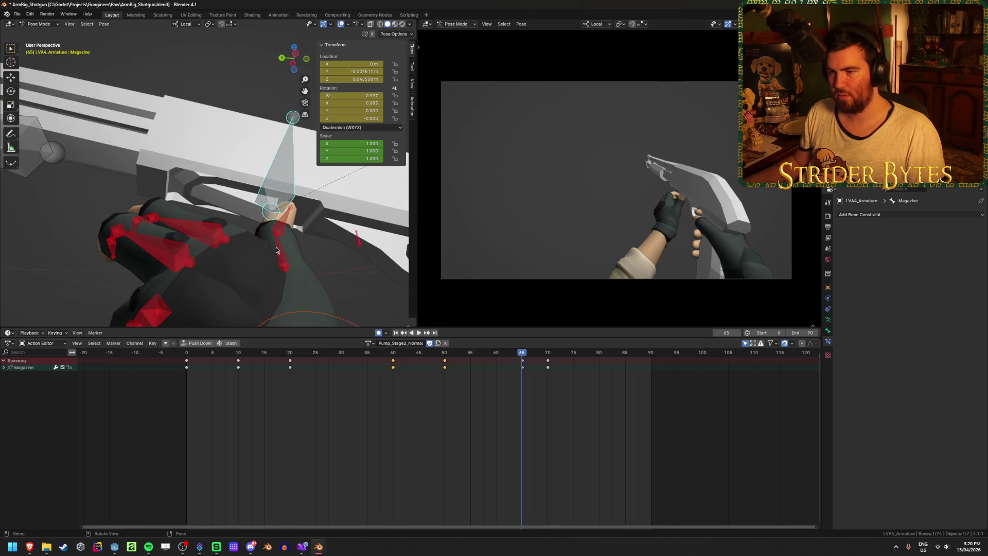
mouse_move(526, 356)
left_mouse_down()
mouse_move(413, 366)
mouse_move(445, 368)
left_mouse_up()
mouse_move(289, 217)
middle_mouse_down()
mouse_move(113, 203)
mouse_move(351, 220)
middle_mouse_up()
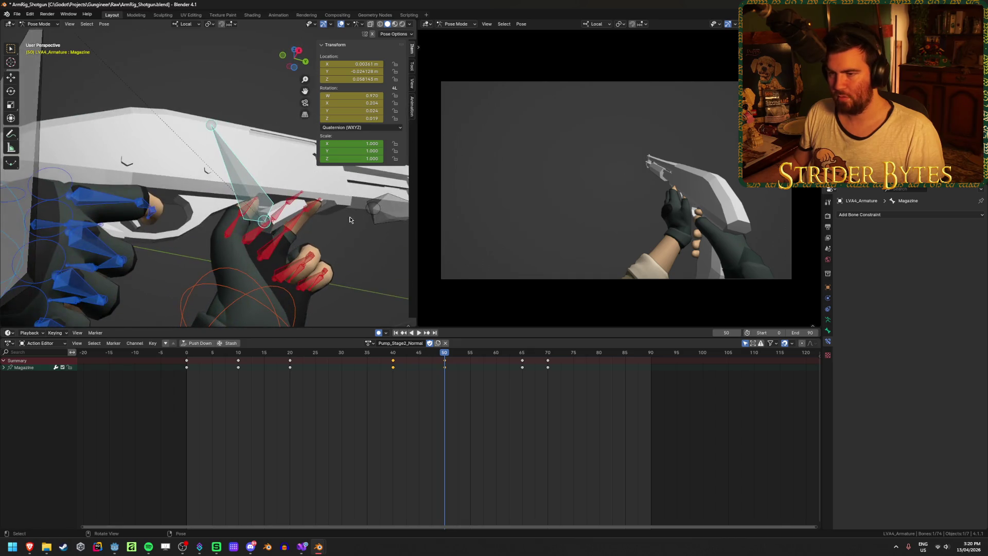
key("space")
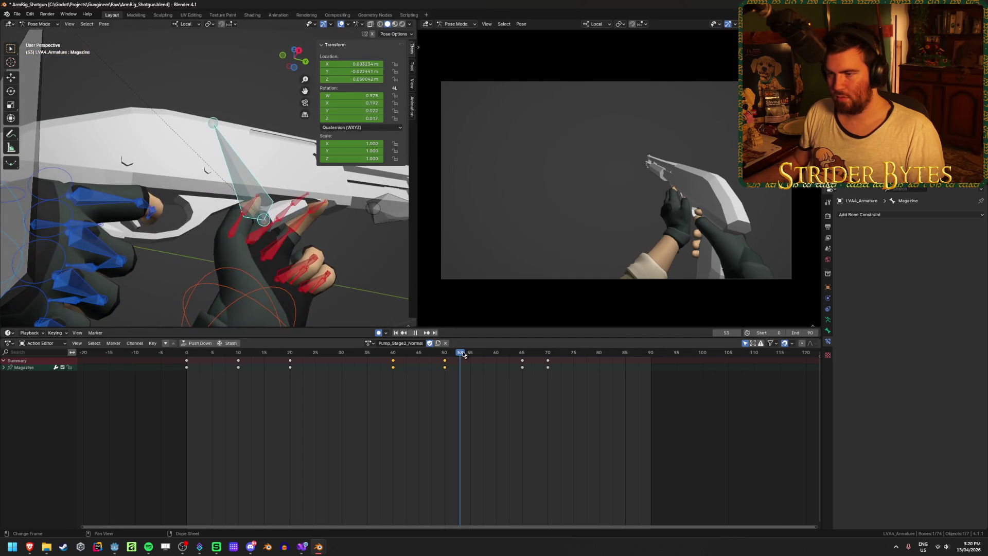
mouse_move(502, 355)
left_mouse_down()
mouse_move(544, 366)
mouse_move(525, 369)
left_mouse_up()
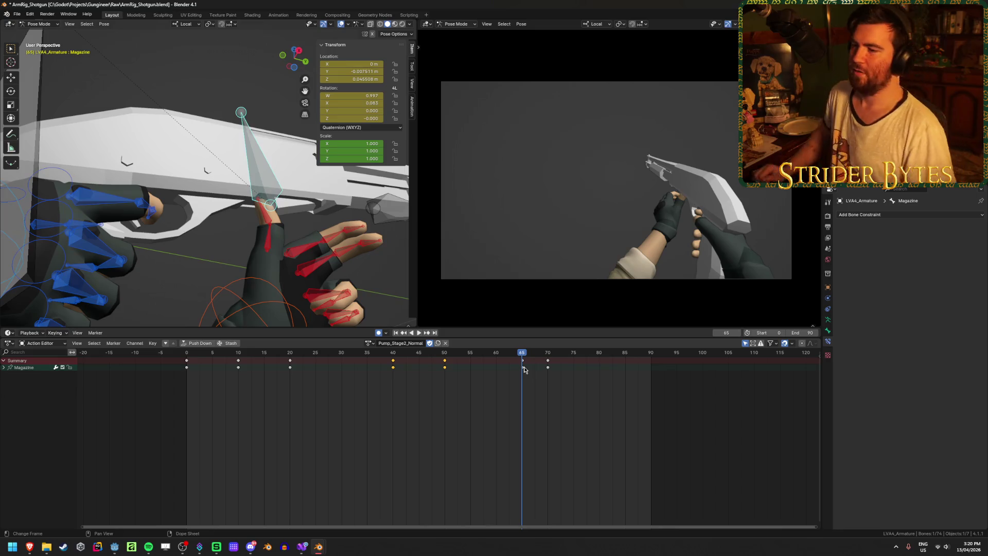
Move and rotate thumb2.L at frame 60 so the thumb rests against the pump.
left_click(264, 223)
left_click(498, 356)
key("space")
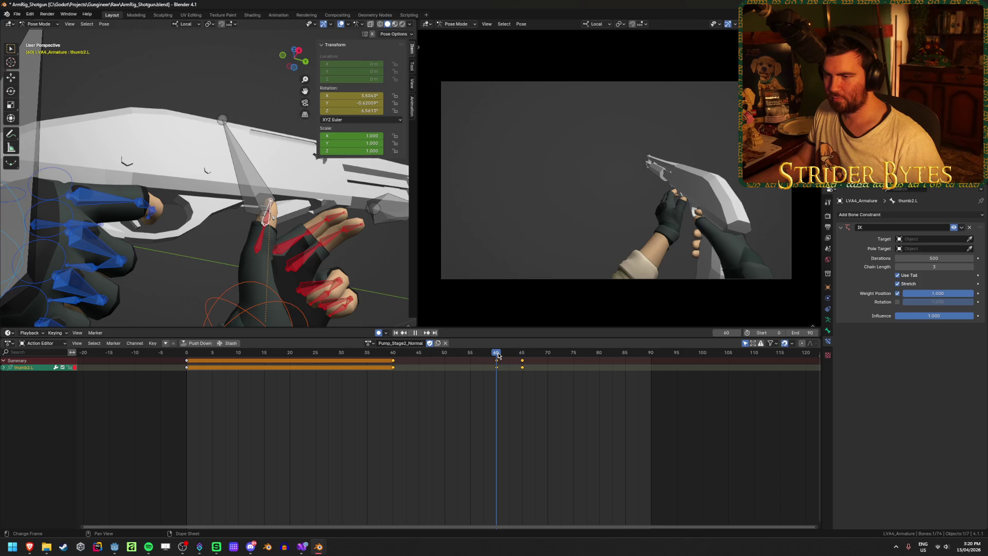
mouse_move(245, 202)
middle_mouse_down()
mouse_move(317, 193)
mouse_move(371, 233)
middle_mouse_up()
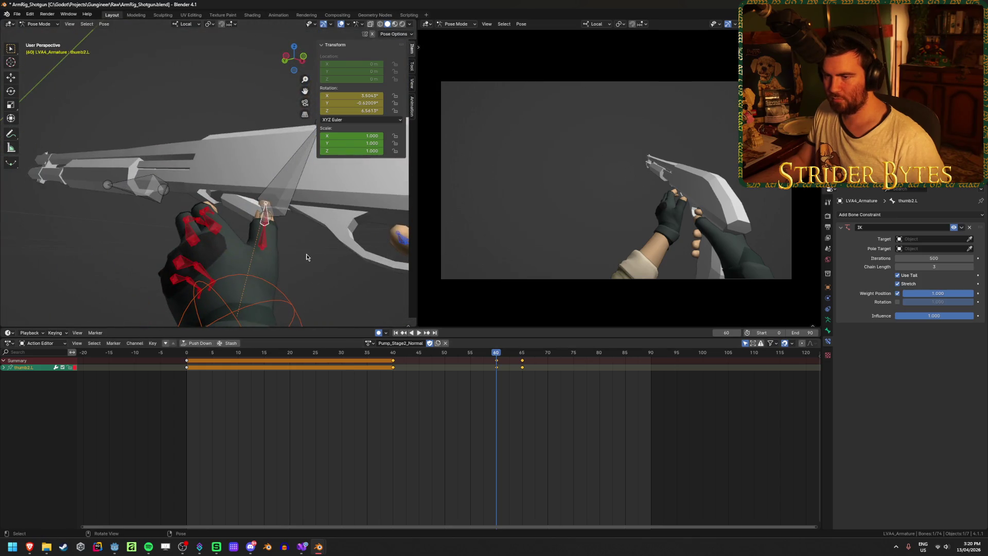
middle_click_drag(307, 258, 341, 266)
scroll(287, 216, "up", 4)
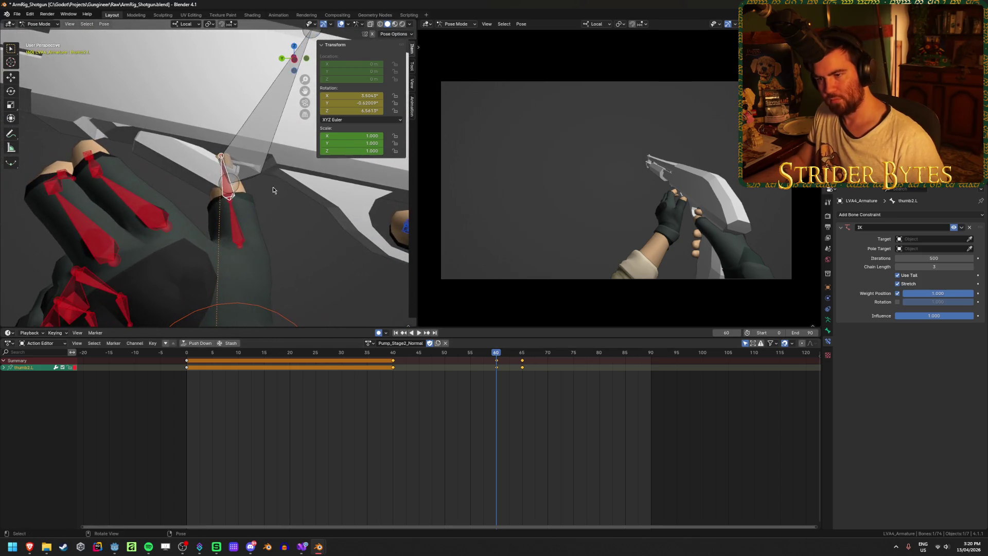
key("g")
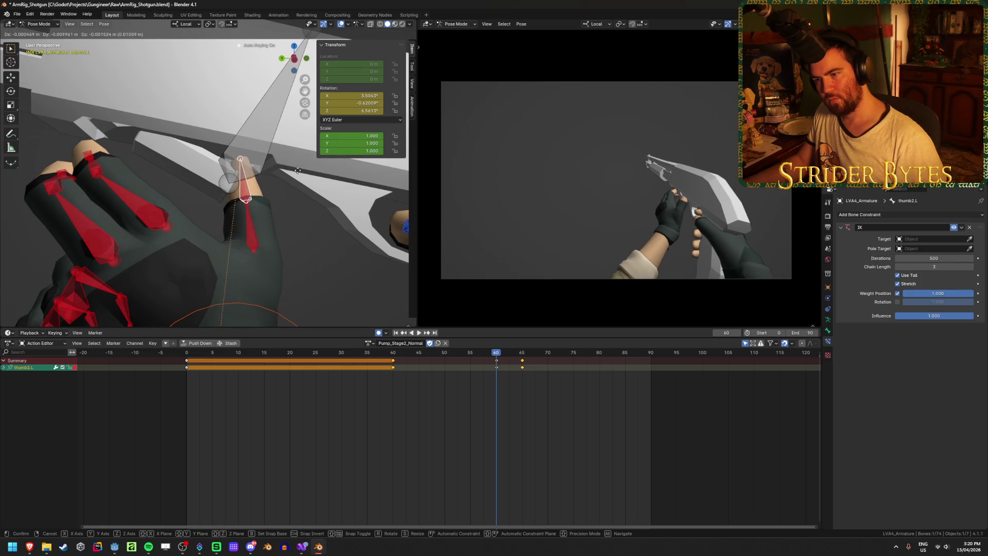
left_click(297, 170)
key("r")
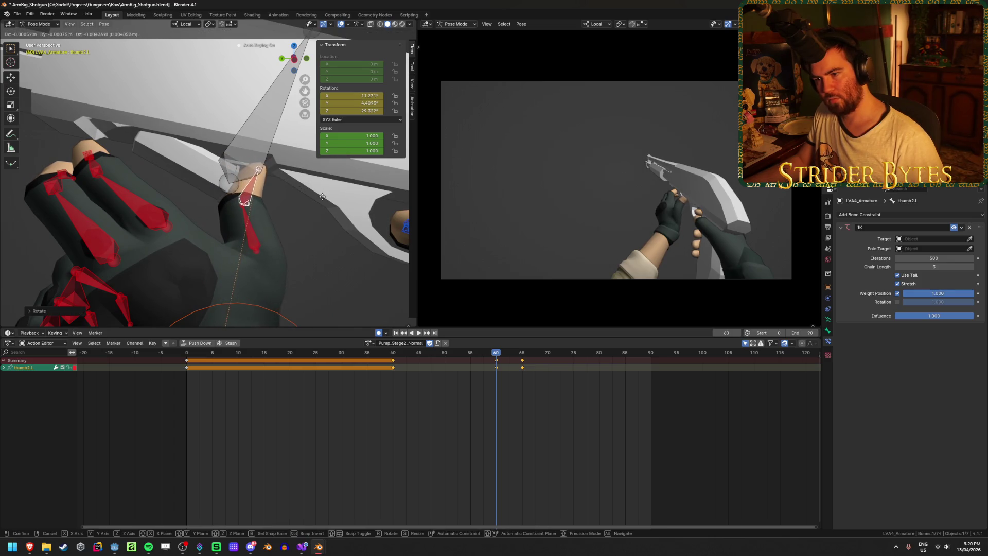
left_click(322, 196)
mouse_move(323, 194)
middle_mouse_down()
mouse_move(248, 153)
mouse_move(341, 168)
mouse_move(312, 164)
mouse_move(306, 258)
middle_mouse_up()
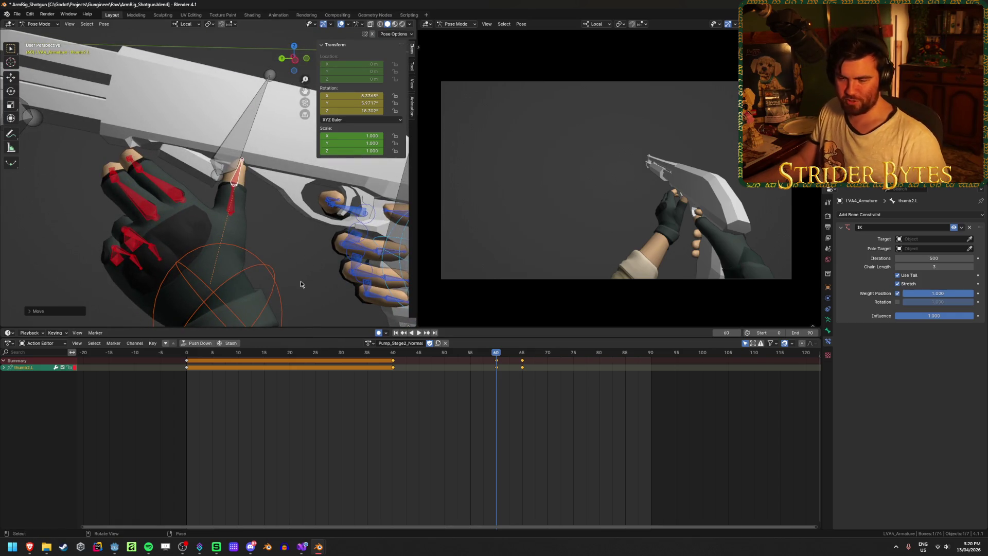
At frame 51, adjust the handIK.L hand control.
left_click_drag(489, 359, 447, 365)
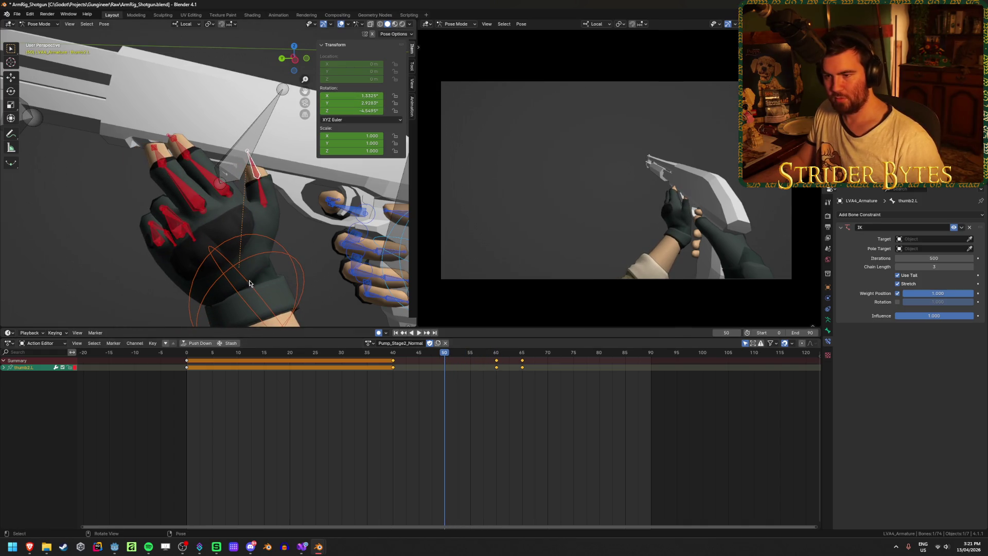
left_click(241, 291)
left_click(288, 248)
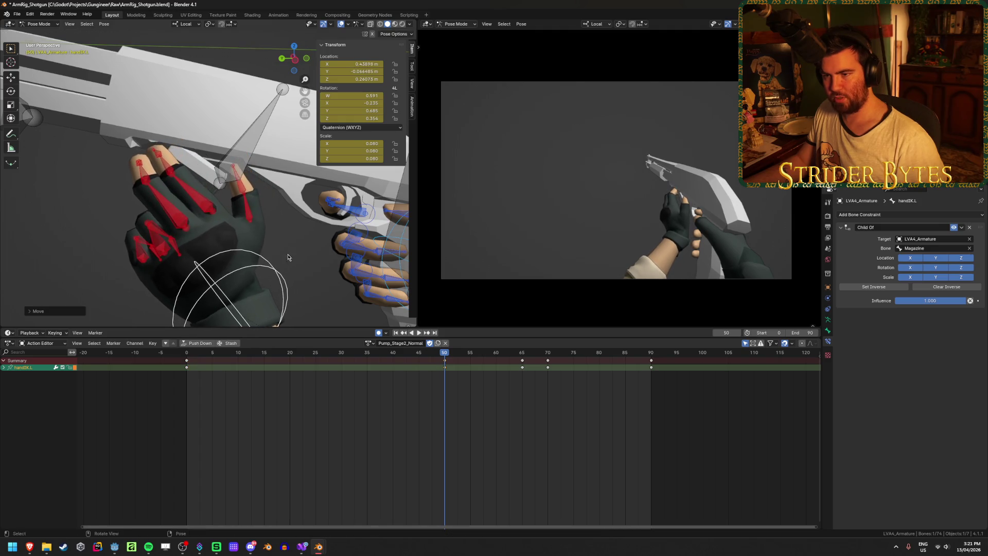
mouse_move(289, 247)
middle_mouse_down()
mouse_move(227, 229)
mouse_move(268, 215)
middle_mouse_up()
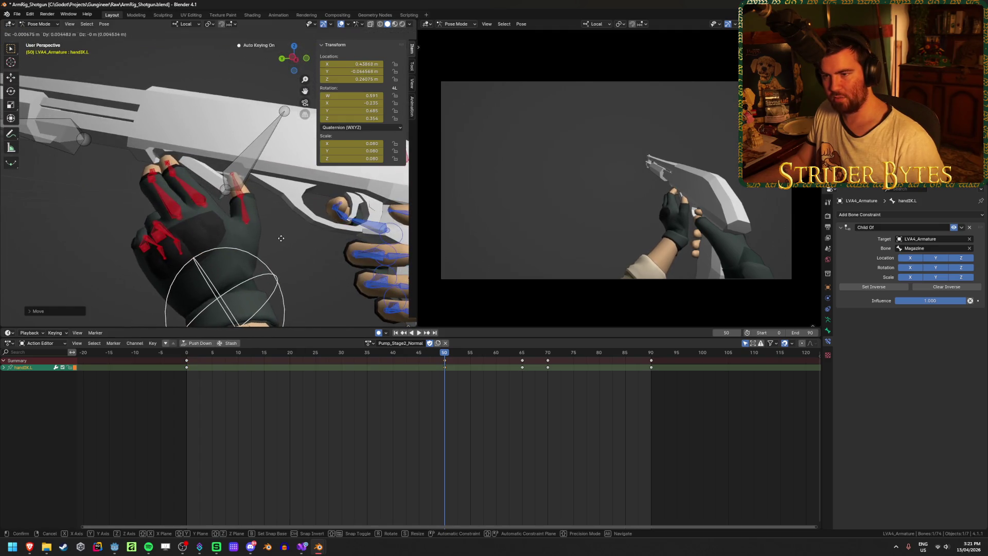
Re-pose thumb2.L to key frame 50, then scrub through the motion.
left_click(241, 192)
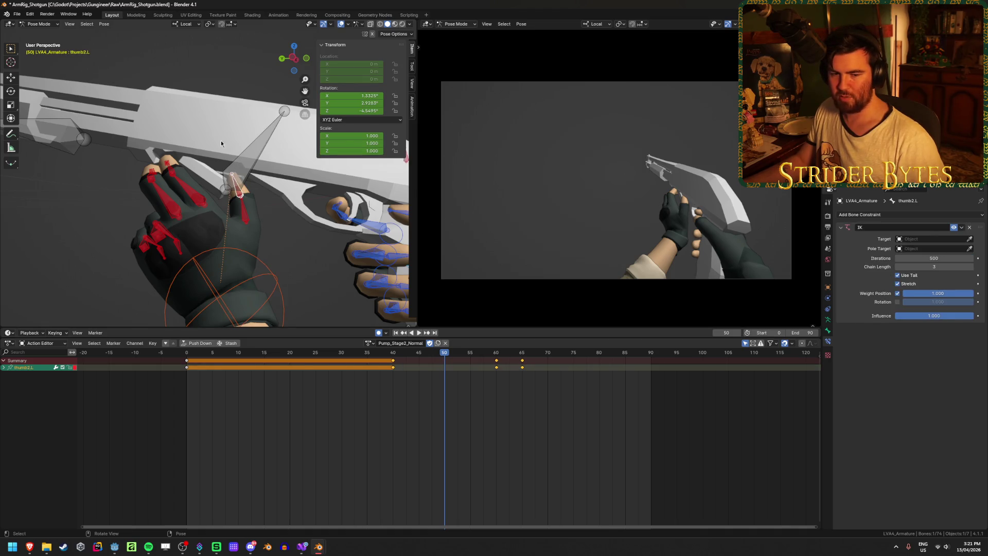
left_click(282, 197)
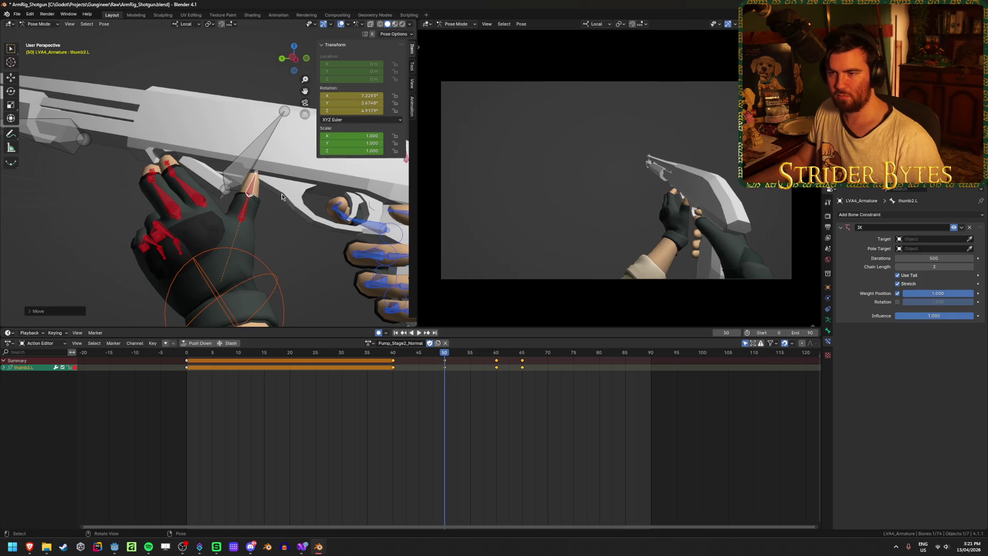
middle_click_drag(261, 209, 318, 226)
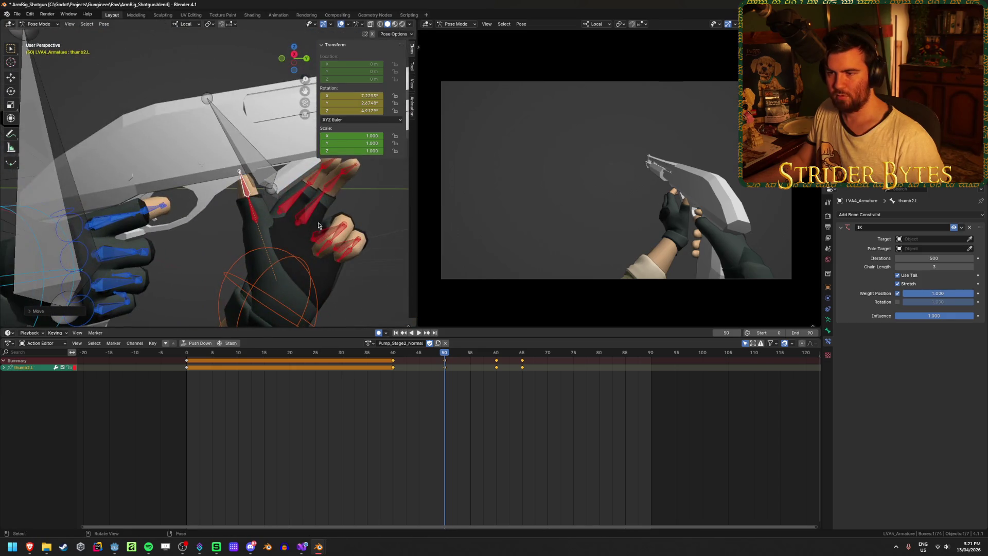
key("g")
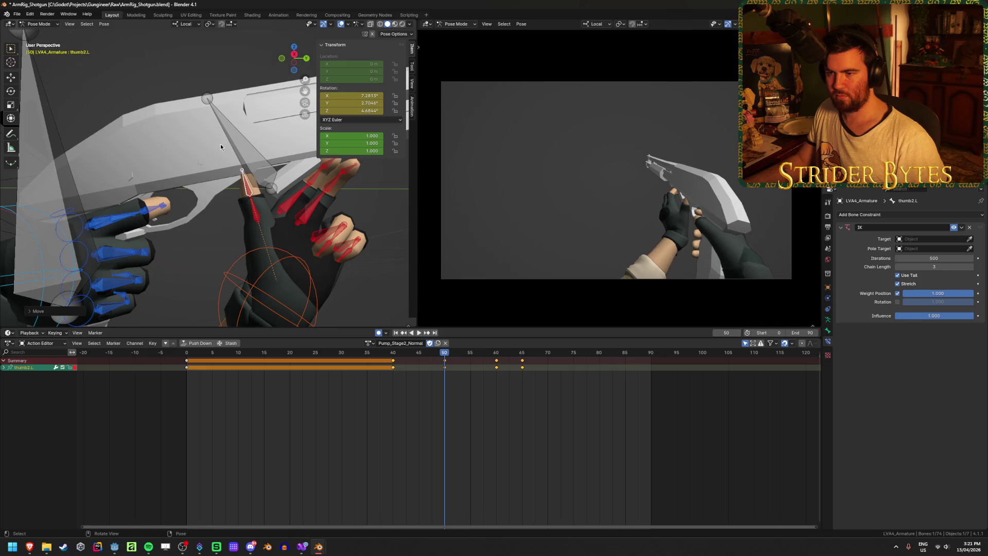
key("r")
left_click(213, 174)
mouse_move(412, 386)
left_mouse_down()
mouse_move(250, 391)
mouse_move(602, 397)
left_mouse_up()
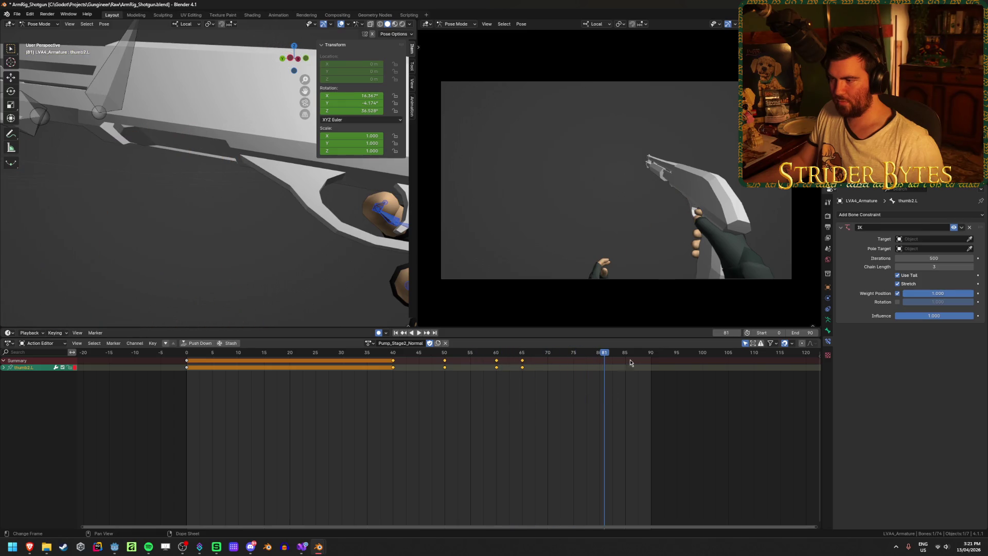
Play back the pump, stop at frame 40, and select just the frame-40 keys.
left_click(397, 333)
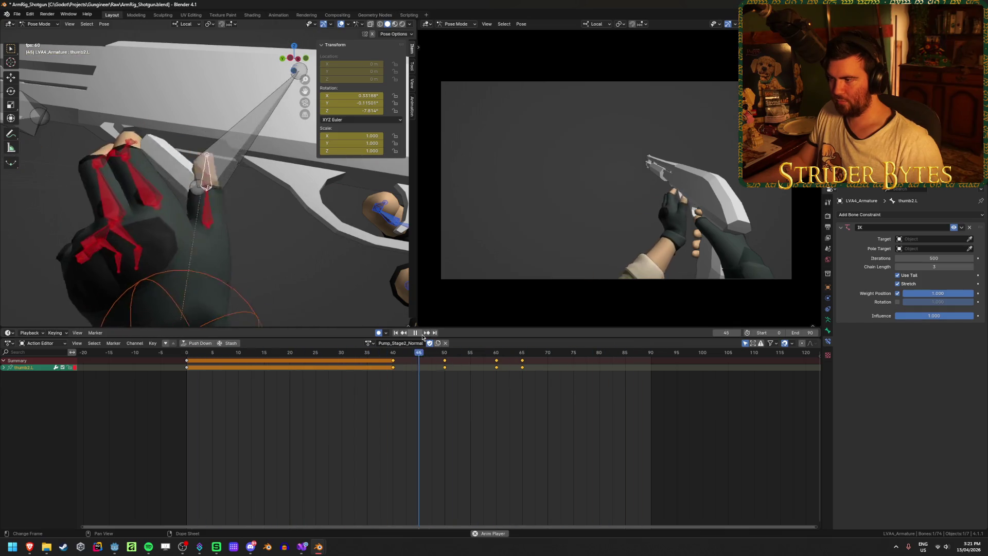
left_click(415, 335)
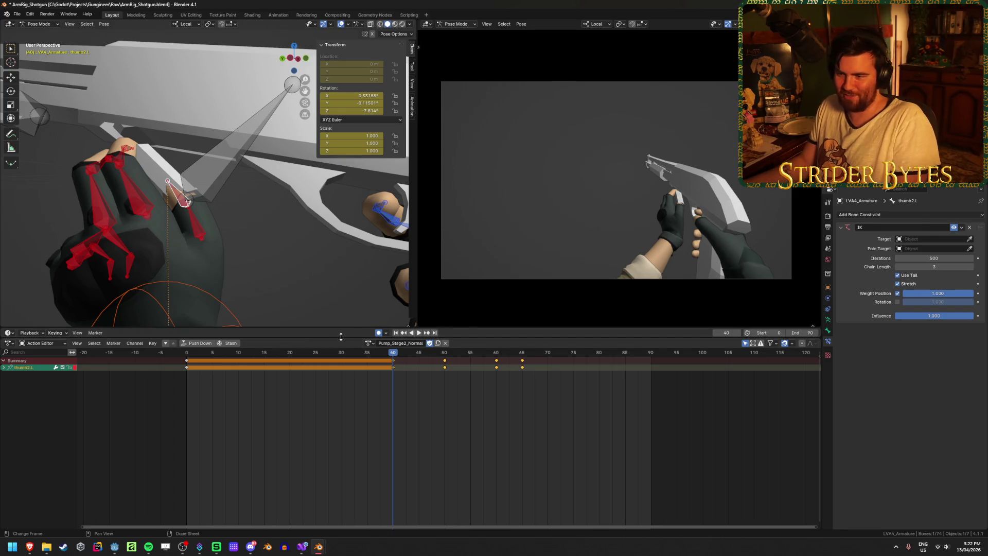
left_click(419, 334)
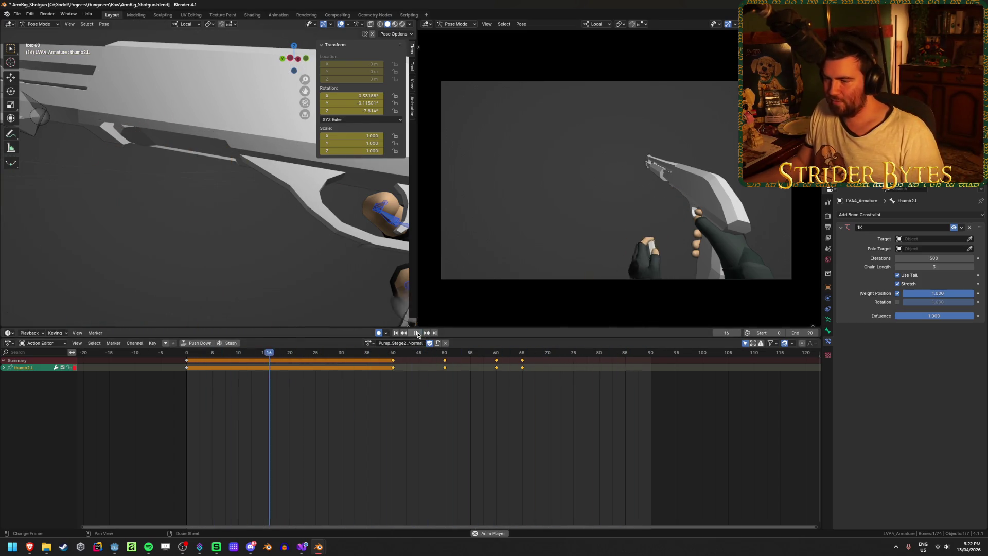
key("space")
left_click(393, 367)
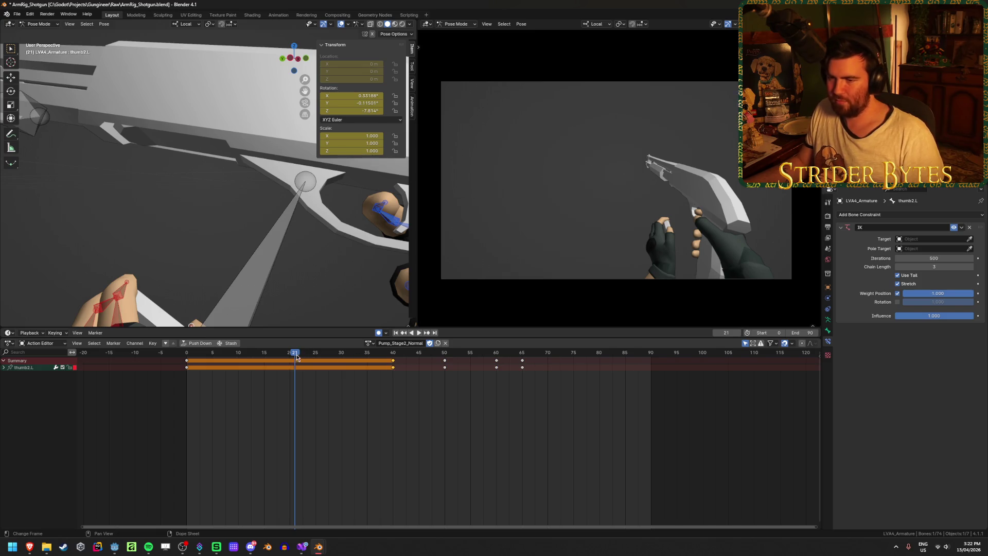
key("space")
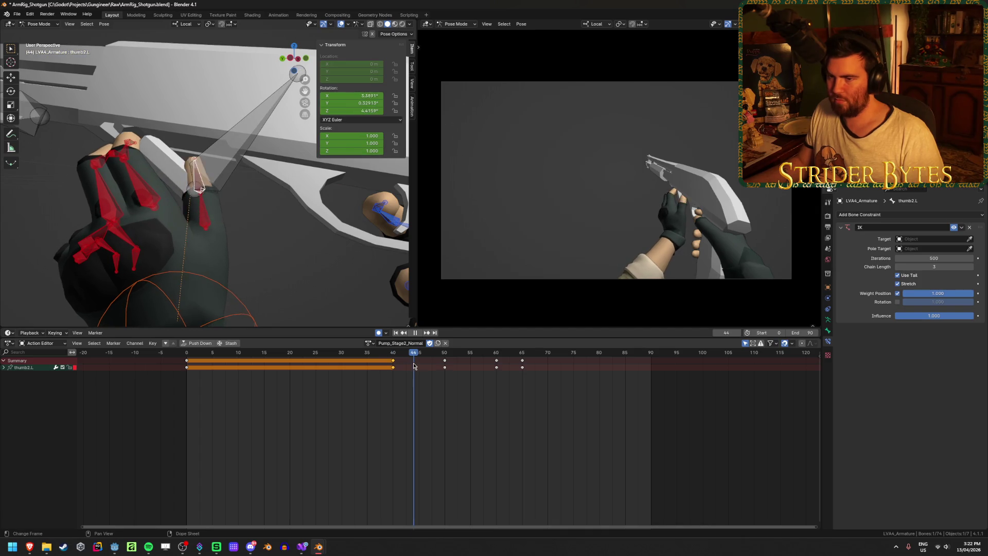
mouse_move(407, 365)
left_mouse_down()
mouse_move(320, 374)
mouse_move(394, 374)
left_mouse_up()
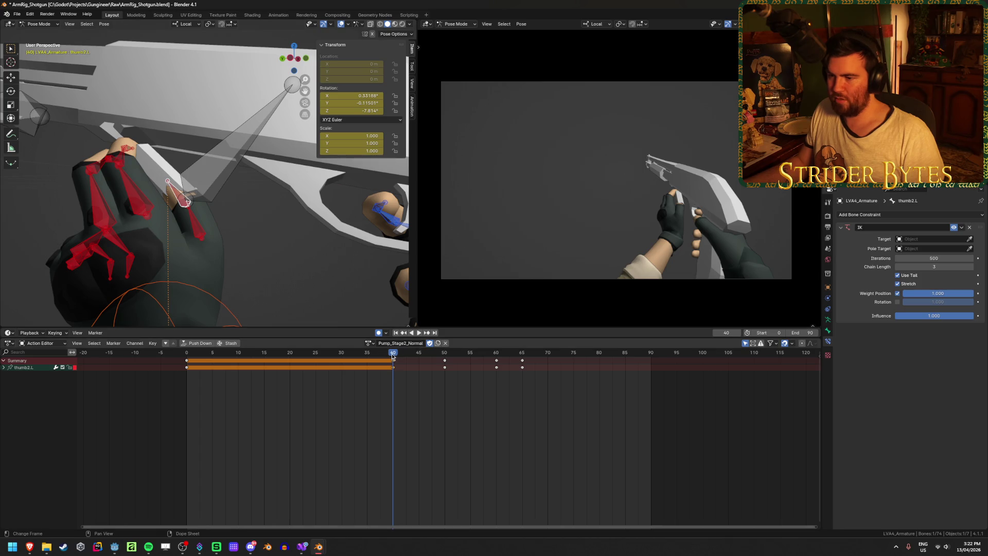
Grab thumb2.L to key a new frame-40 pose, then compare it against frame 7.
middle_click_drag(206, 250, 245, 214)
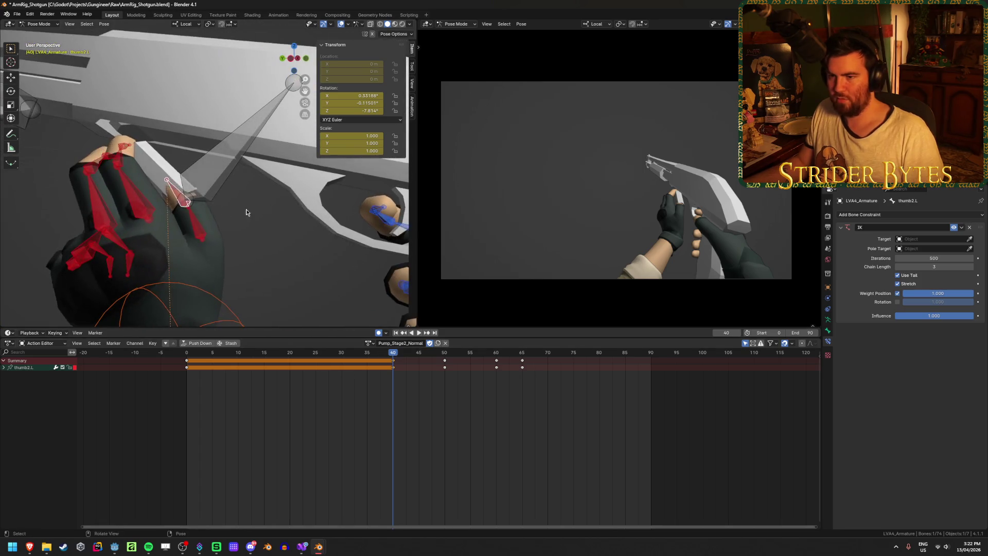
key("g")
left_click(313, 200)
mouse_move(312, 200)
middle_mouse_down()
mouse_move(253, 209)
mouse_move(231, 201)
mouse_move(268, 190)
mouse_move(288, 198)
middle_mouse_up()
mouse_move(393, 366)
left_mouse_down()
mouse_move(271, 357)
mouse_move(233, 366)
mouse_move(391, 371)
left_mouse_up()
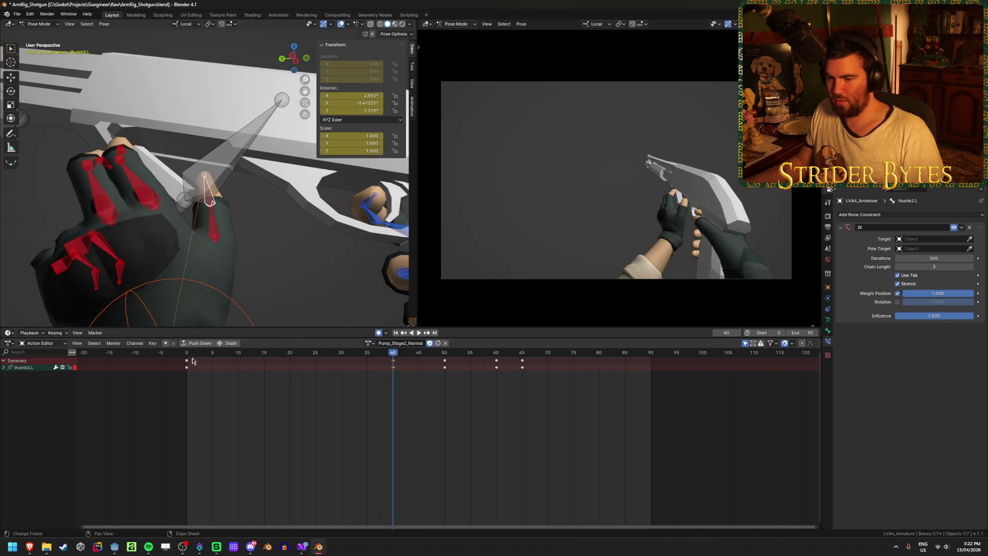
Copy the frame-0 keys of thumb1.L and thumb2.L to frame 30.
left_click(206, 220, "shift")
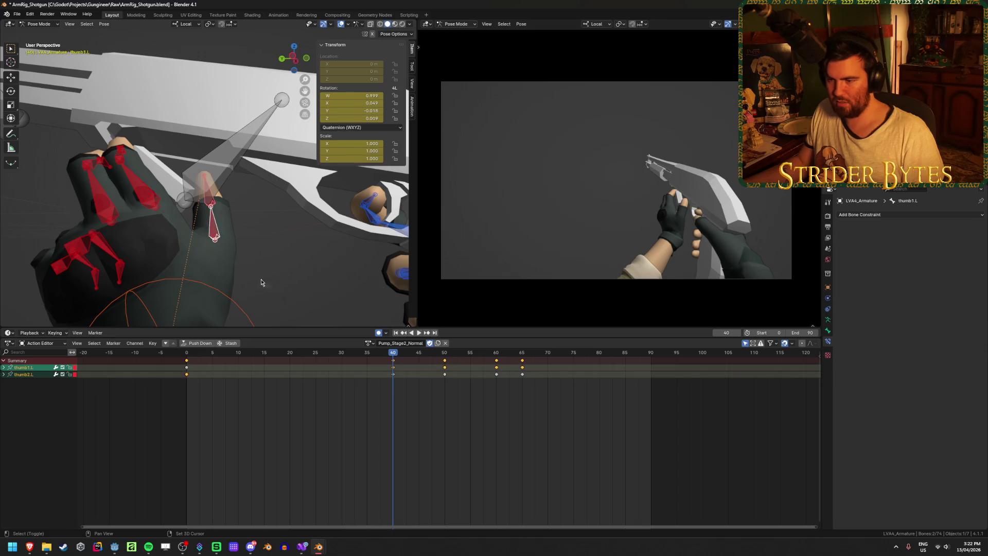
left_click(186, 366)
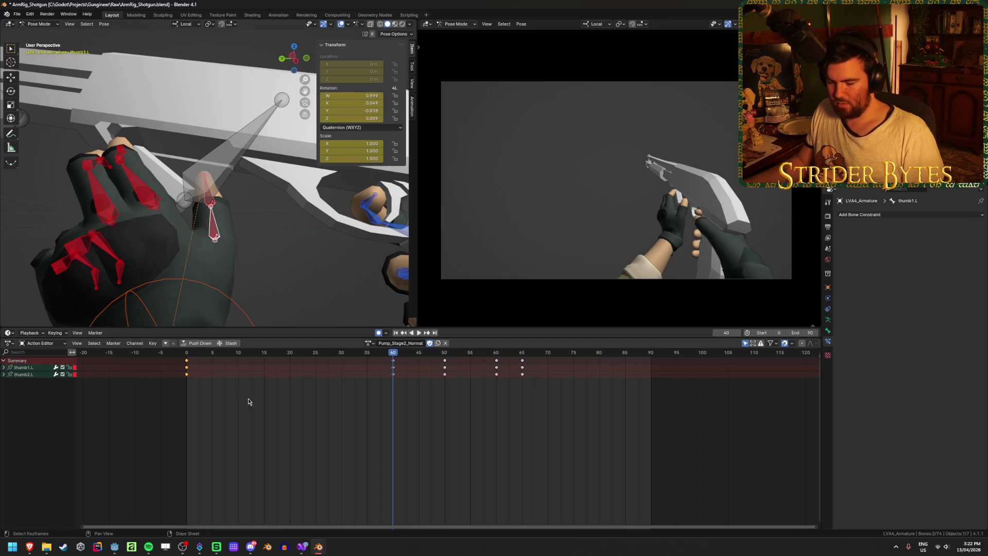
key("g")
left_click(373, 387)
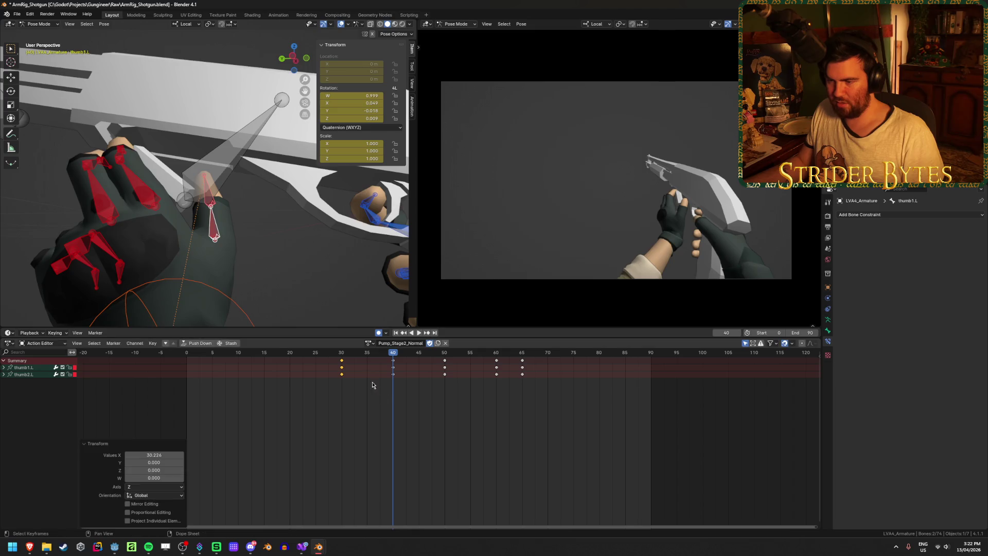
key("shift+ctrl+space")
key("Escape")
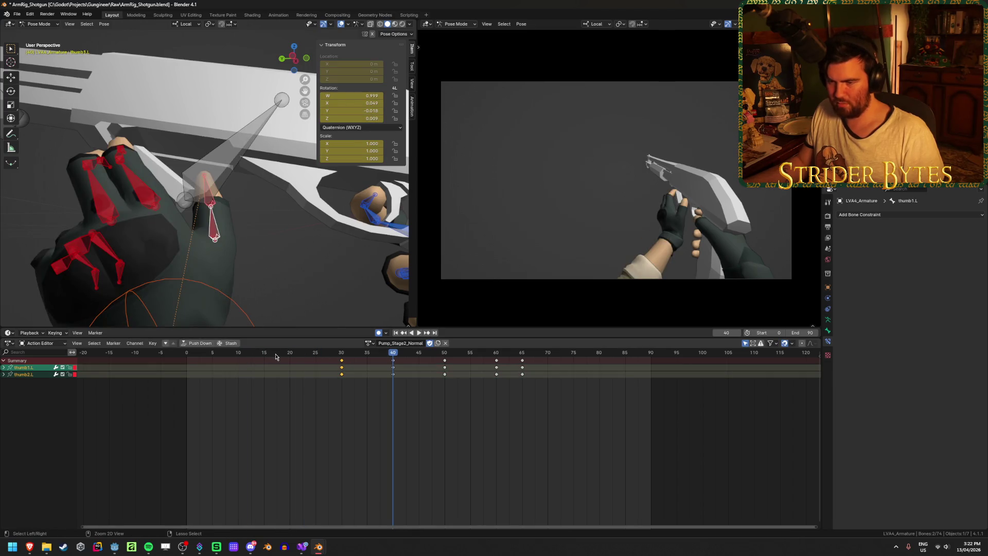
key("g")
left_click(429, 363)
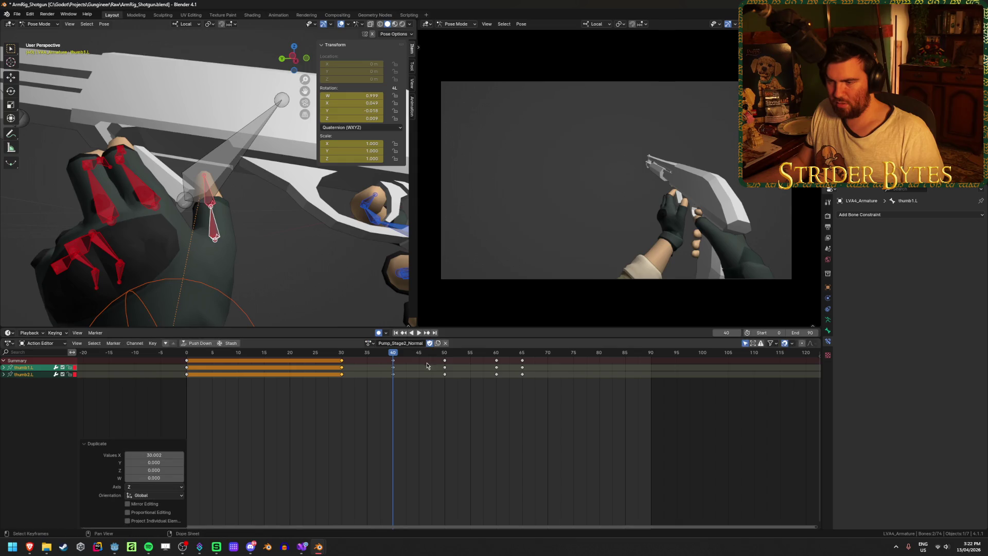
Play back and scrub frames 17–30 to check the thumb holds its opening pose.
key("shift+Left")
key("space")
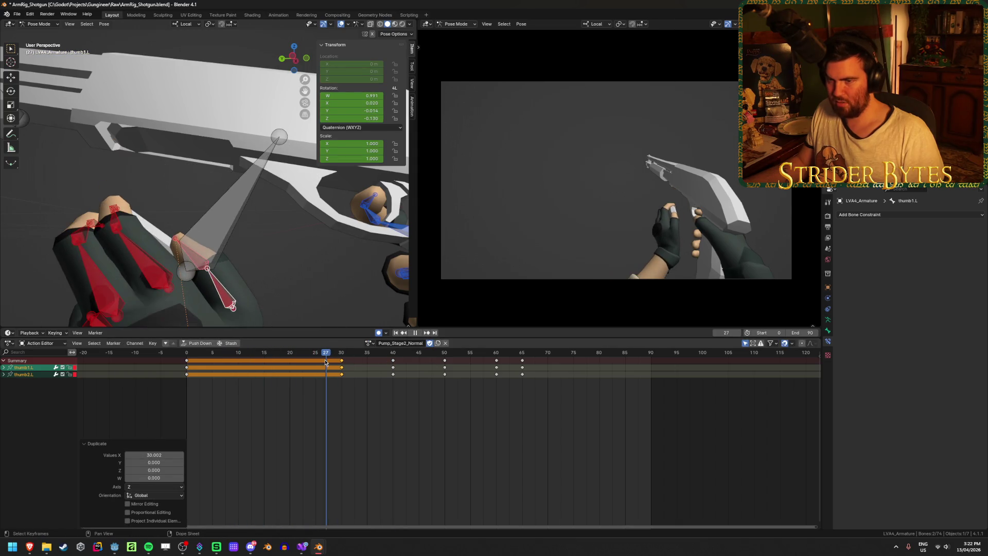
key("space")
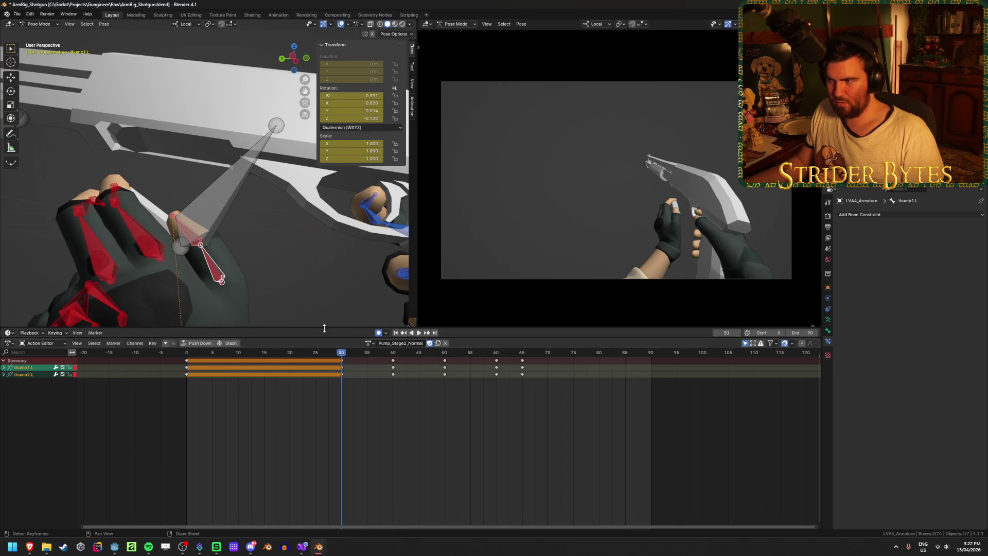
mouse_move(309, 299)
middle_mouse_down()
mouse_move(258, 279)
mouse_move(168, 274)
mouse_move(175, 242)
middle_mouse_up()
key("space")
left_click(316, 356)
mouse_move(316, 356)
left_mouse_down()
mouse_move(273, 359)
mouse_move(414, 375)
mouse_move(399, 378)
left_mouse_up()
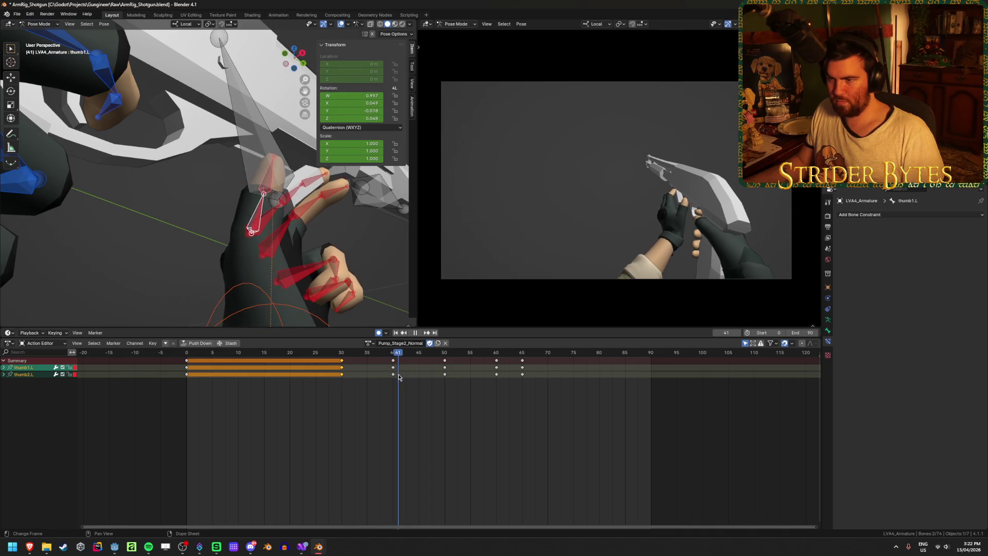
left_click(265, 158)
mouse_move(322, 215)
middle_mouse_down()
mouse_move(222, 253)
mouse_move(179, 251)
mouse_move(228, 234)
middle_mouse_up()
Save, rotate the Magazine bone at frame 40, and replay through frames 19–70 to check it.
key("ctrl+s")
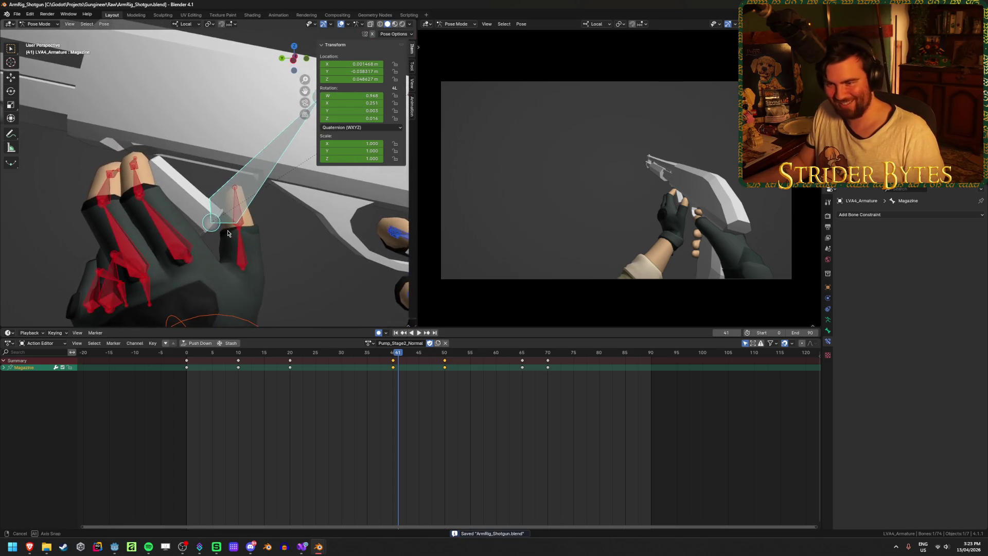
left_click_drag(399, 354, 293, 354)
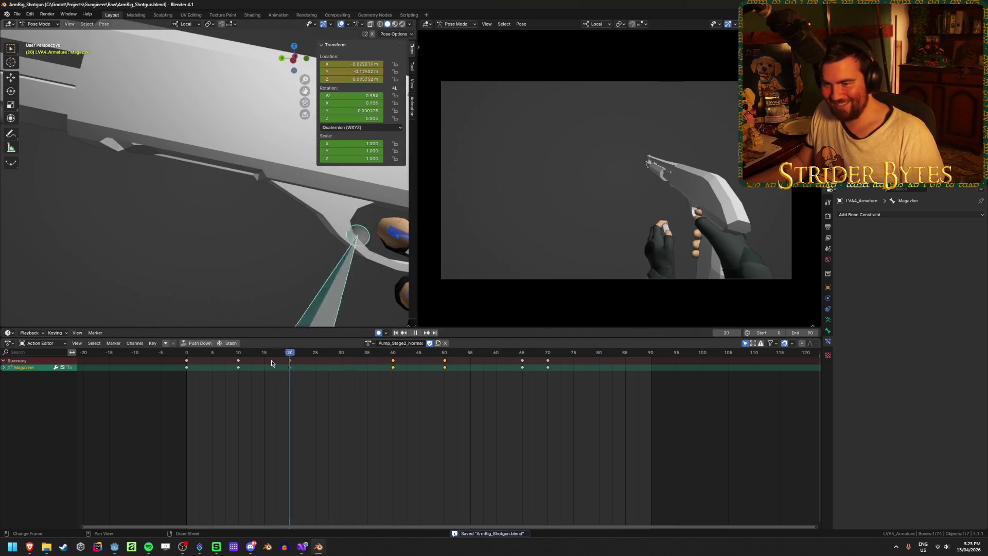
key("space")
key("space")
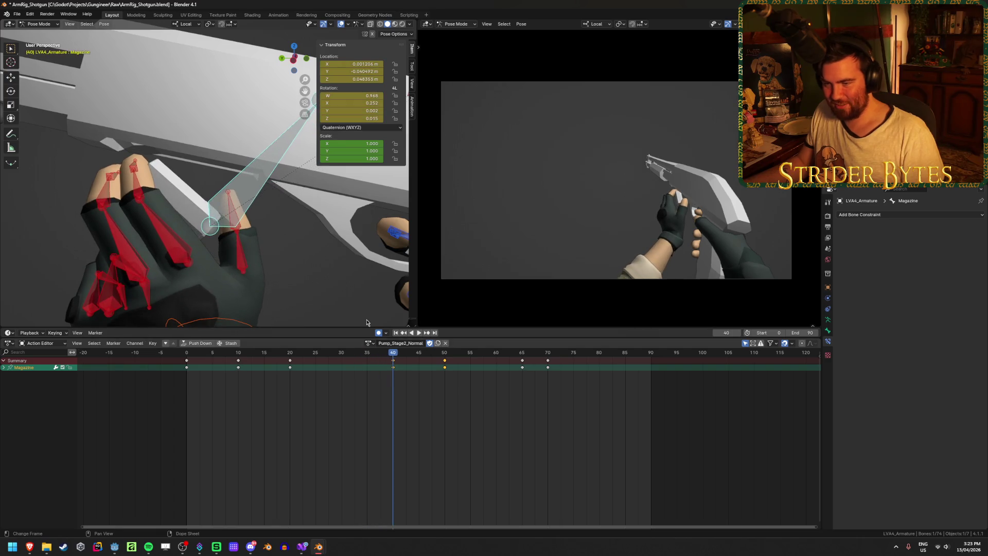
key("r")
left_click(384, 272)
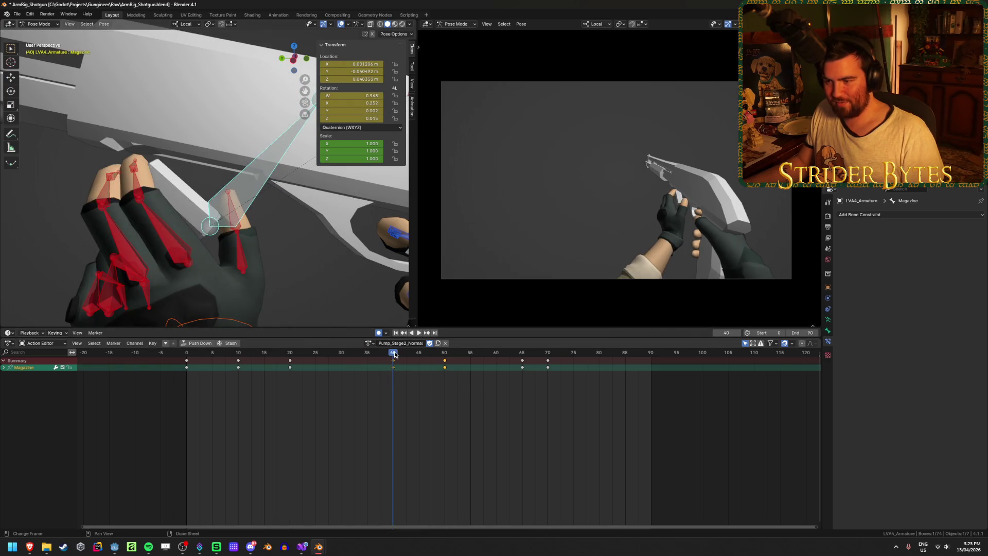
left_click_drag(395, 354, 287, 354)
key("space")
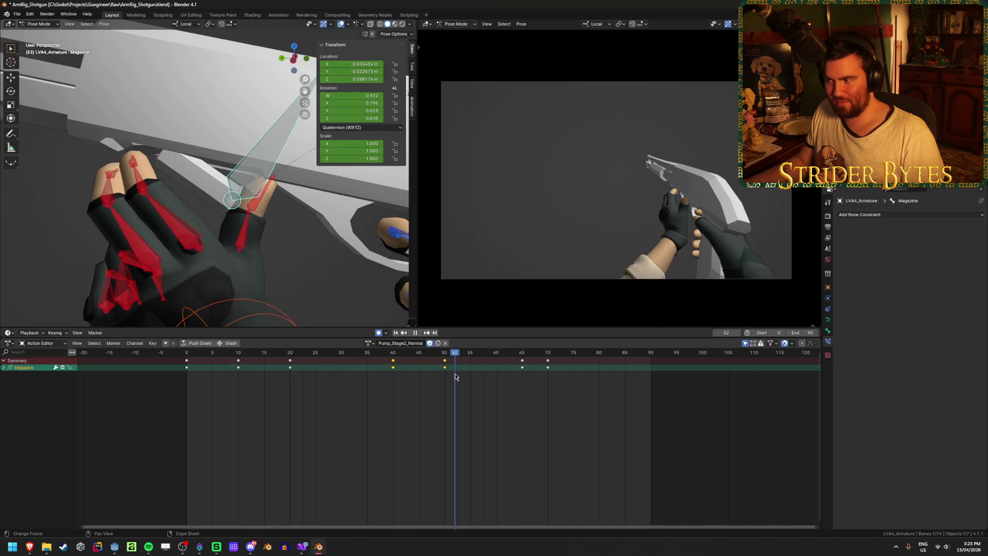
left_click_drag(455, 377, 607, 389)
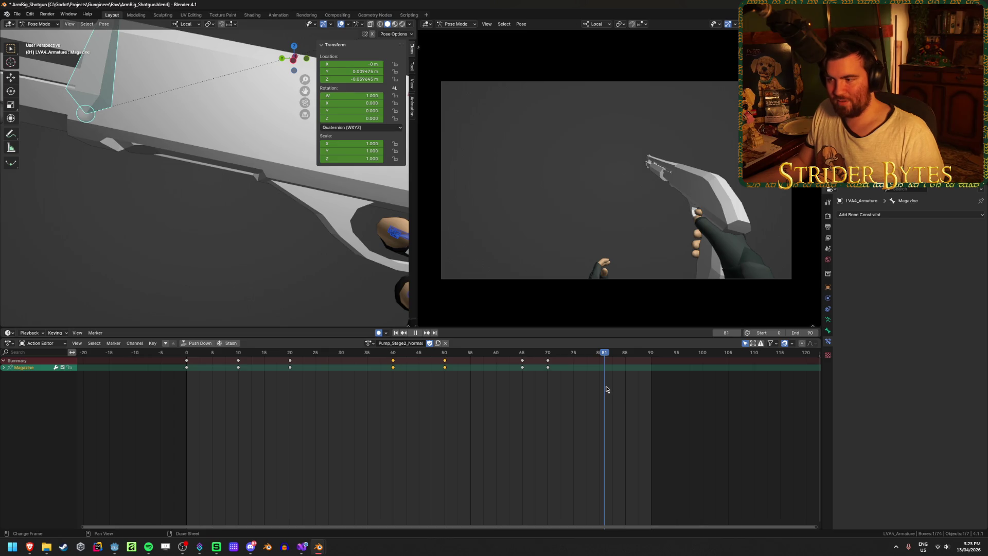
key("Escape")
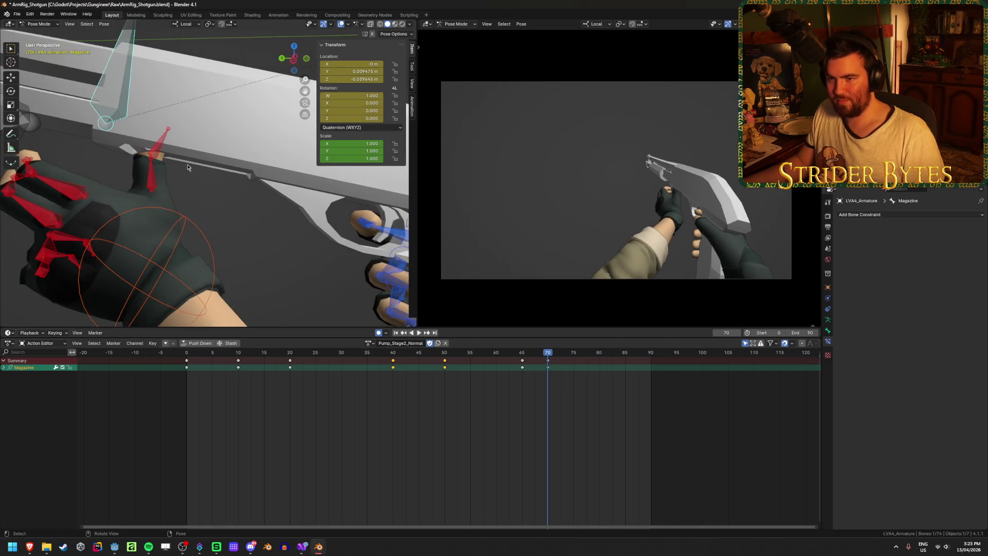
Select thumb1.L and thumb2.L and duplicate their frame-65 key to frame 75.
left_click(162, 153)
left_click(152, 174, "shift")
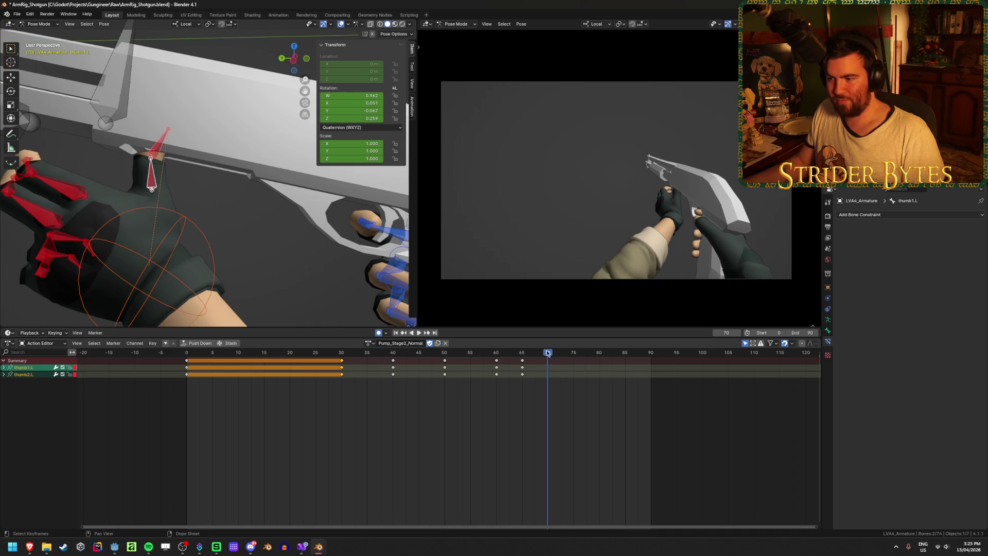
mouse_move(548, 353)
left_mouse_down()
mouse_move(501, 360)
mouse_move(574, 366)
left_mouse_up()
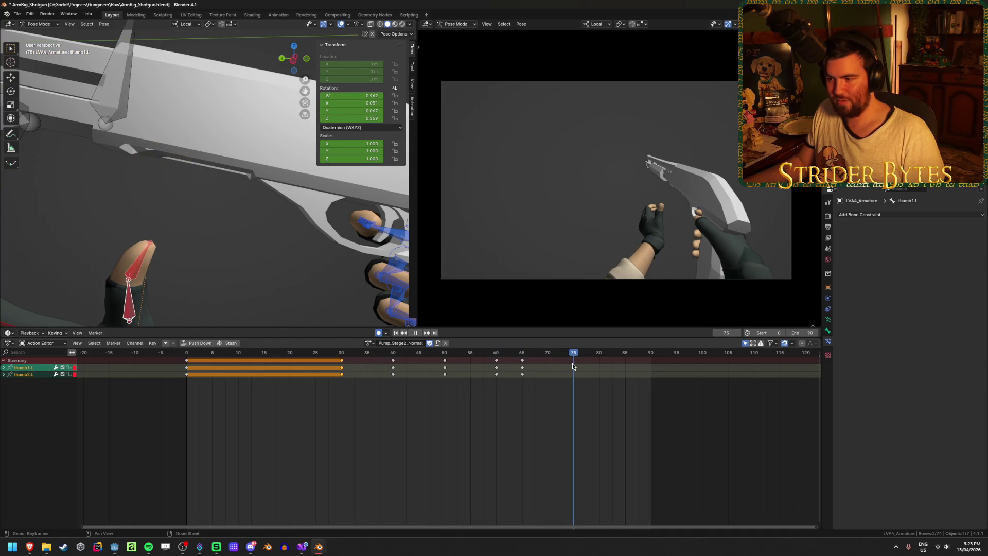
left_click(523, 363)
key("shift+d")
left_click(607, 393)
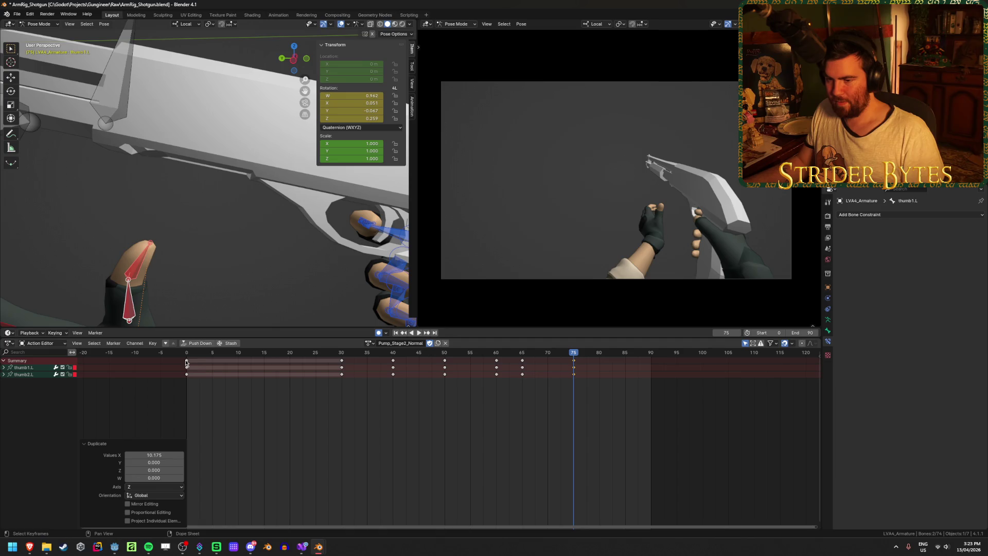
Play back and inspect the thumb pose between frames 68 and 80.
middle_click_drag(288, 309, 216, 274)
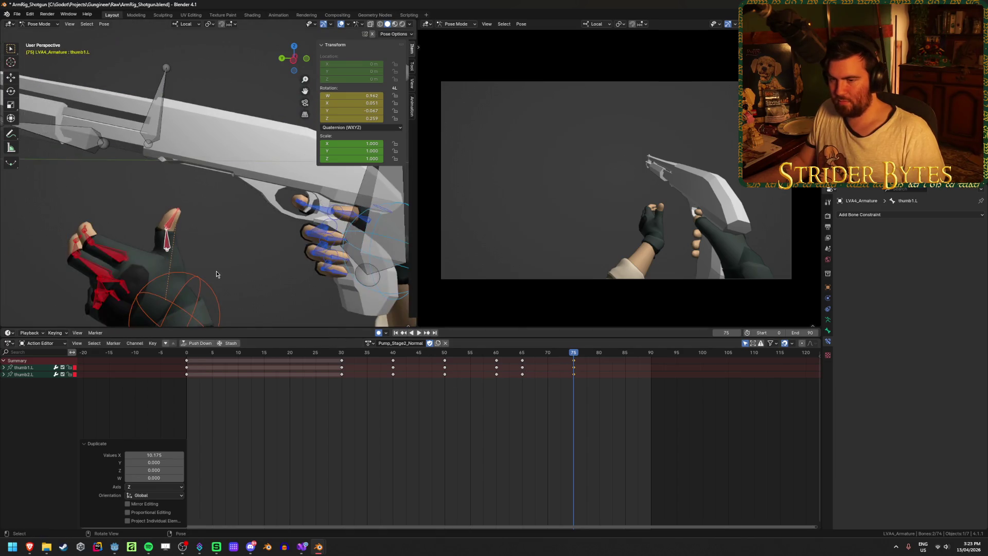
key("space")
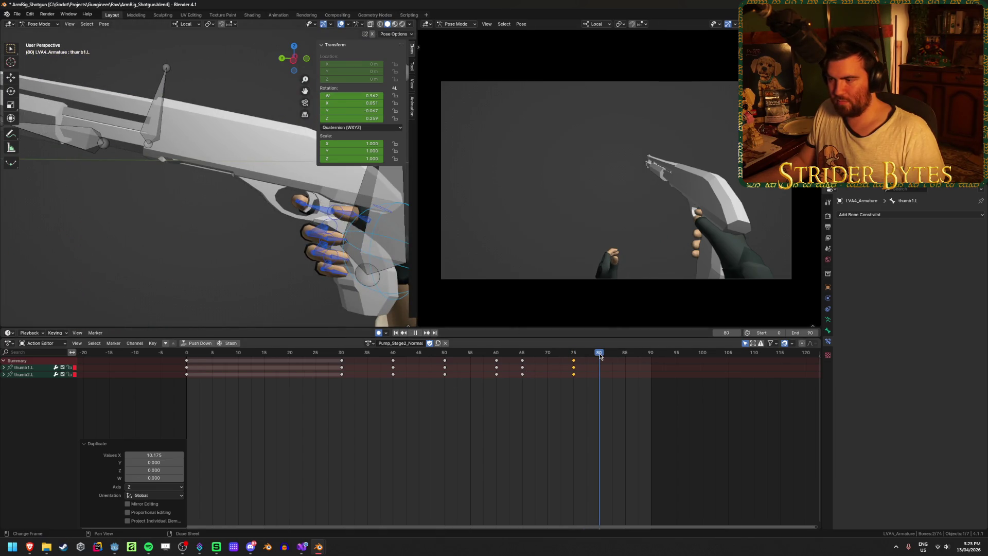
key("space")
mouse_move(242, 278)
middle_mouse_down()
mouse_move(210, 271)
mouse_move(218, 266)
middle_mouse_up()
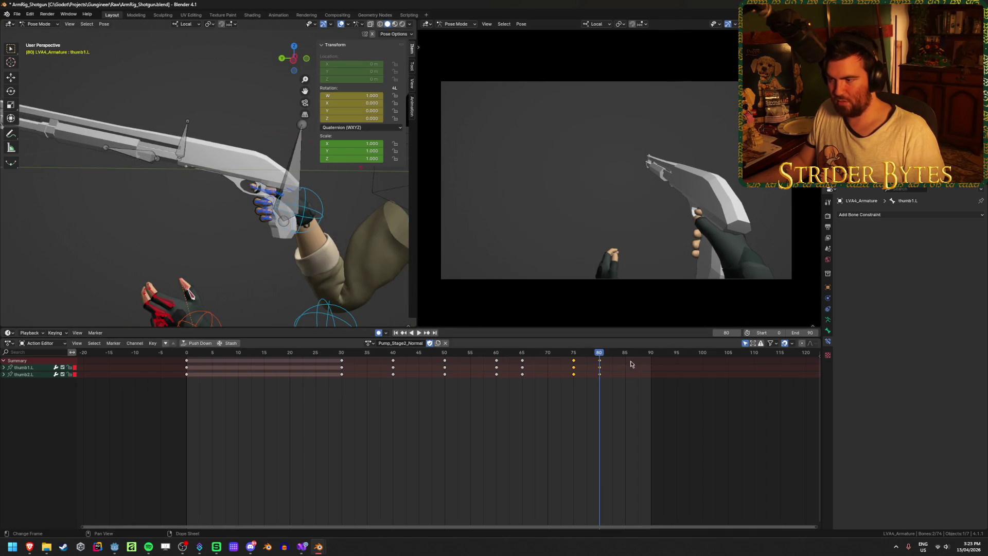
key("space")
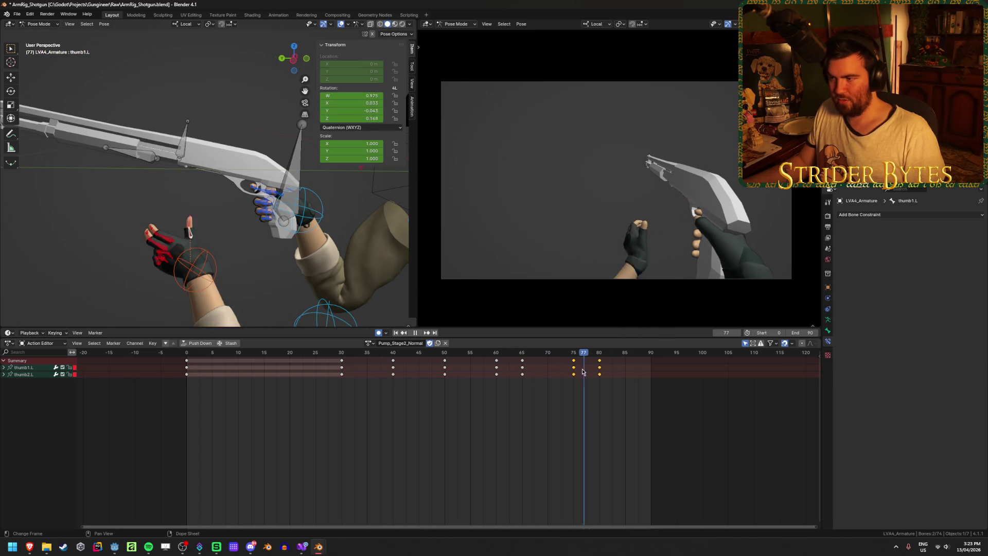
mouse_move(583, 371)
left_mouse_down()
mouse_move(455, 368)
mouse_move(557, 372)
mouse_move(524, 358)
left_mouse_up()
scroll(576, 407, "up", 4)
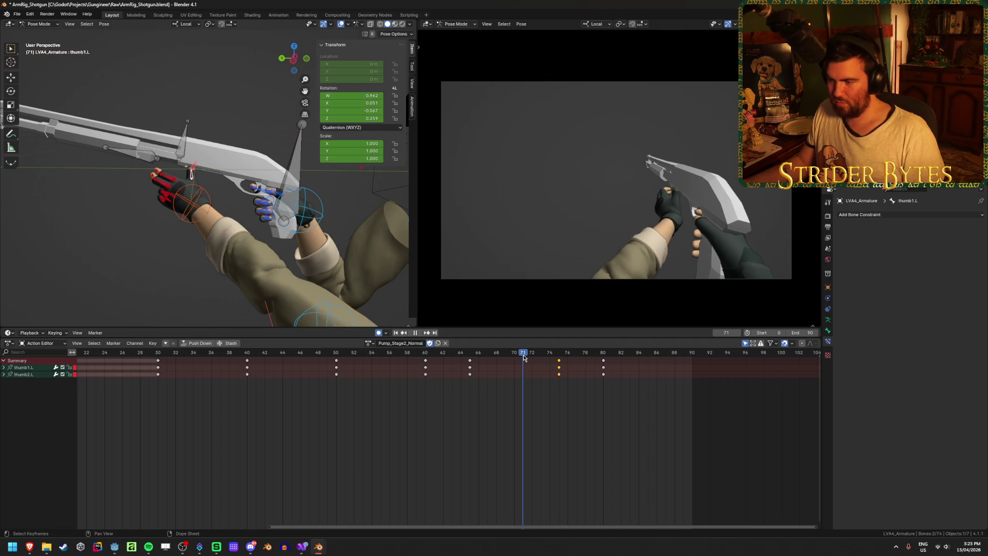
Retime the thumb keys to frames 70 and 75, check playback, and save the blend file.
left_click(524, 365)
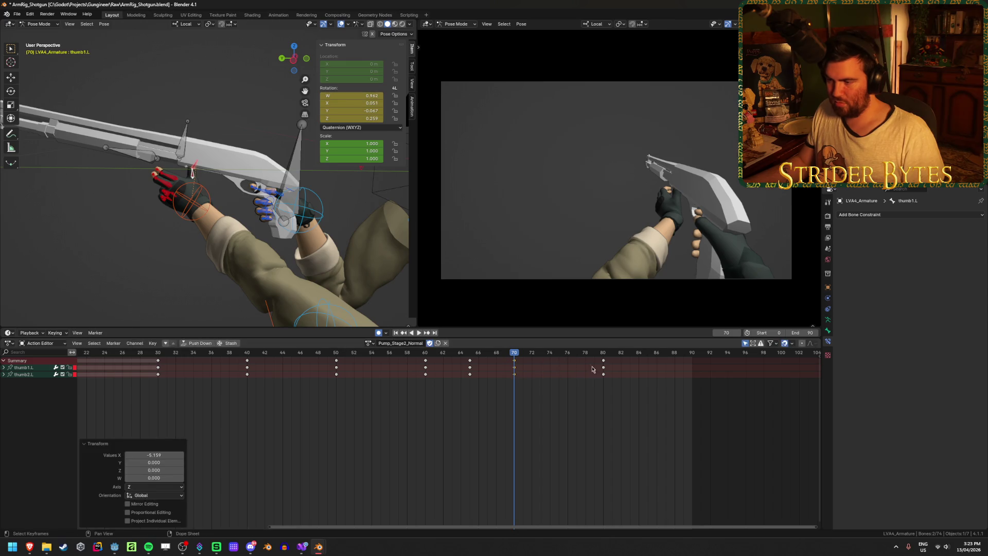
left_click(606, 364)
key("g")
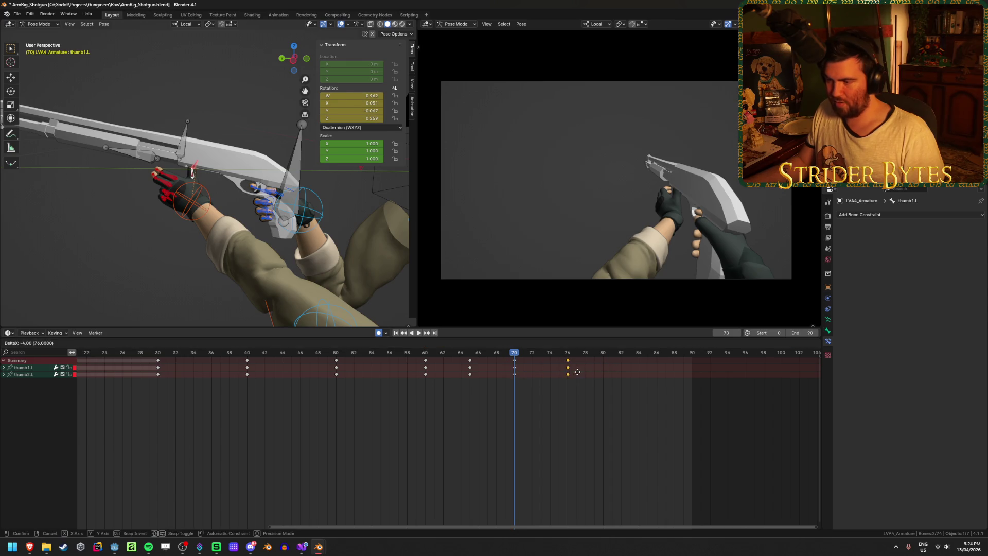
left_click(564, 373)
key("space")
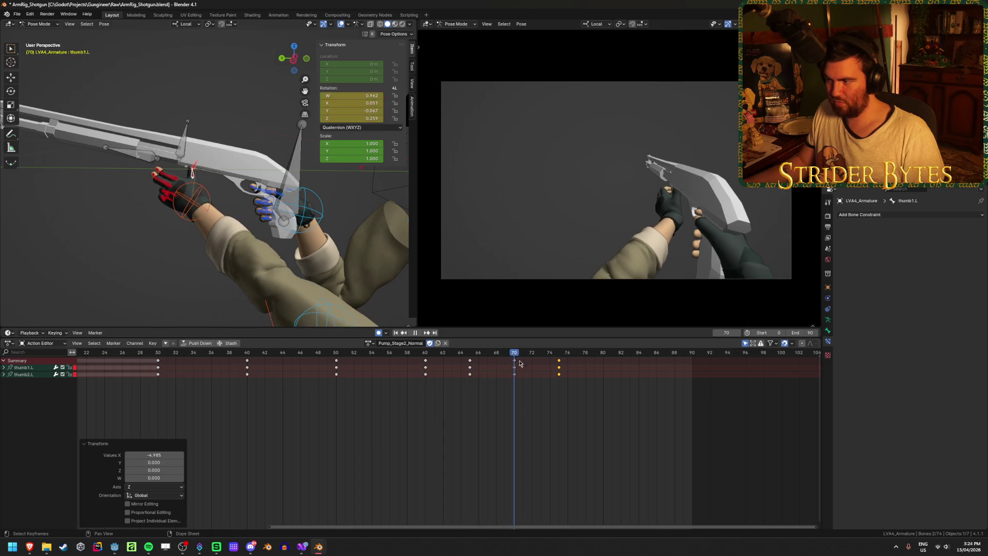
key("space")
key("ctrl+s")
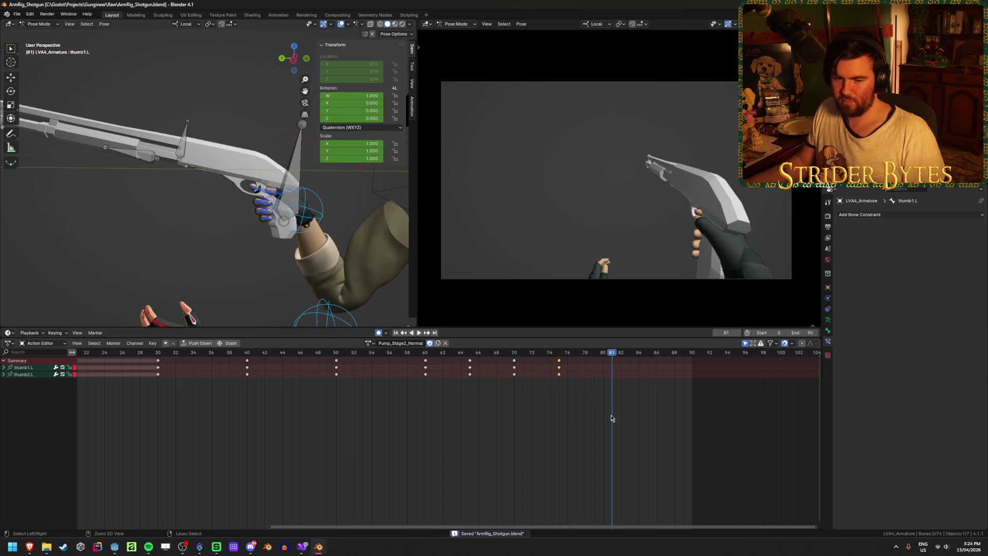
left_click(567, 412)
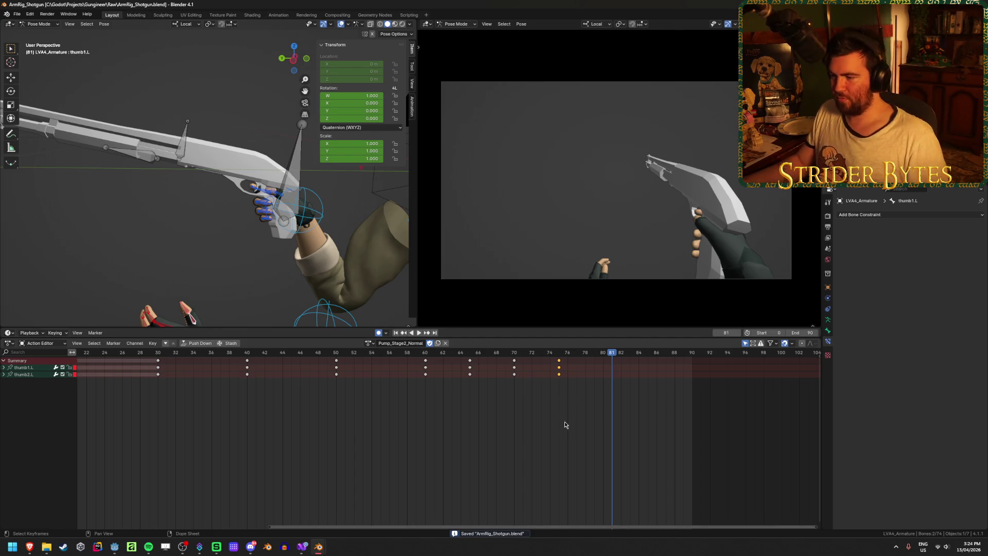
mouse_move(412, 354)
left_mouse_down()
mouse_move(380, 355)
mouse_move(567, 363)
mouse_move(534, 374)
mouse_move(412, 364)
mouse_move(564, 383)
left_mouse_up()
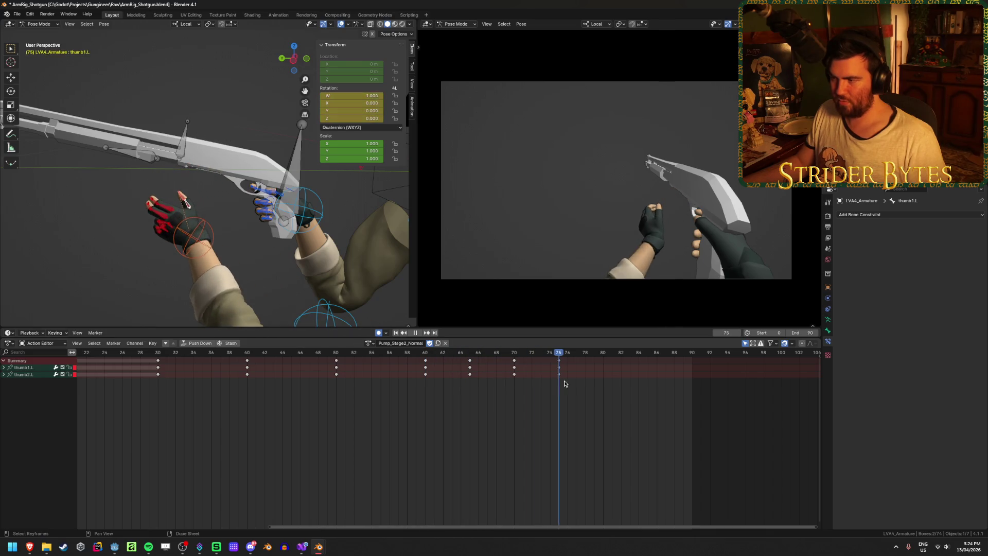
left_click(203, 294)
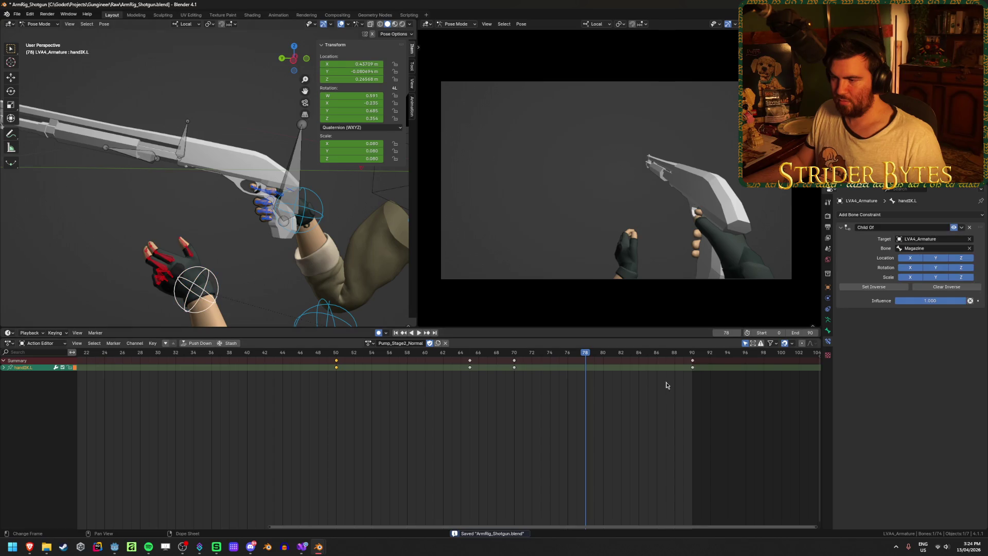
left_click_drag(581, 355, 347, 357)
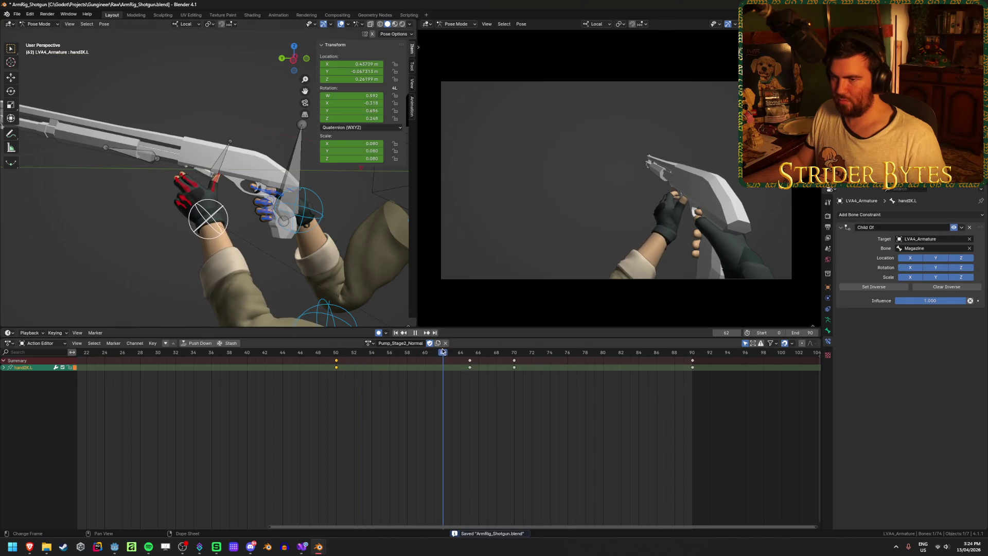
mouse_move(478, 355)
left_mouse_down()
mouse_move(504, 358)
mouse_move(452, 359)
mouse_move(505, 362)
mouse_move(452, 361)
mouse_move(524, 362)
left_mouse_up()
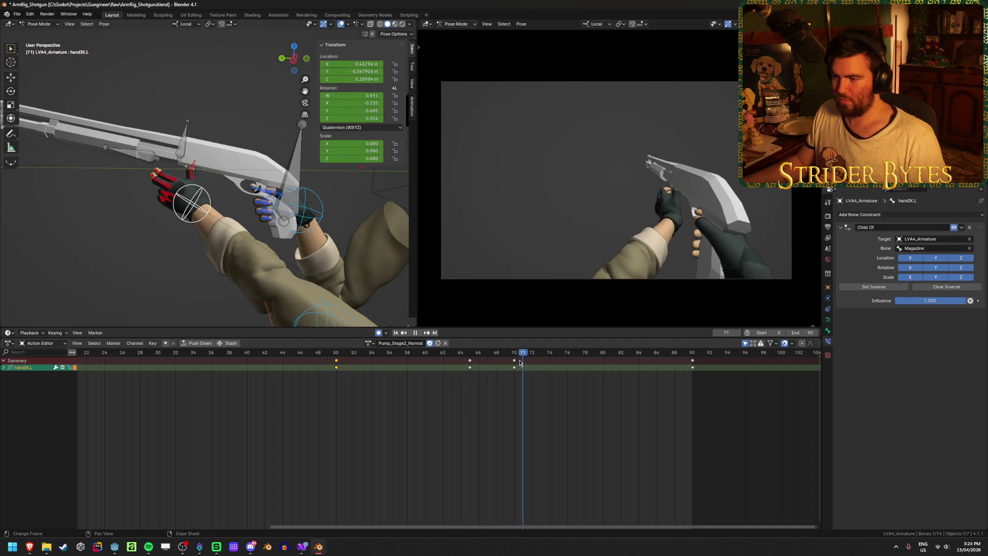
mouse_move(318, 229)
middle_mouse_down()
mouse_move(233, 206)
mouse_move(309, 218)
mouse_move(246, 220)
mouse_move(237, 240)
middle_mouse_up()
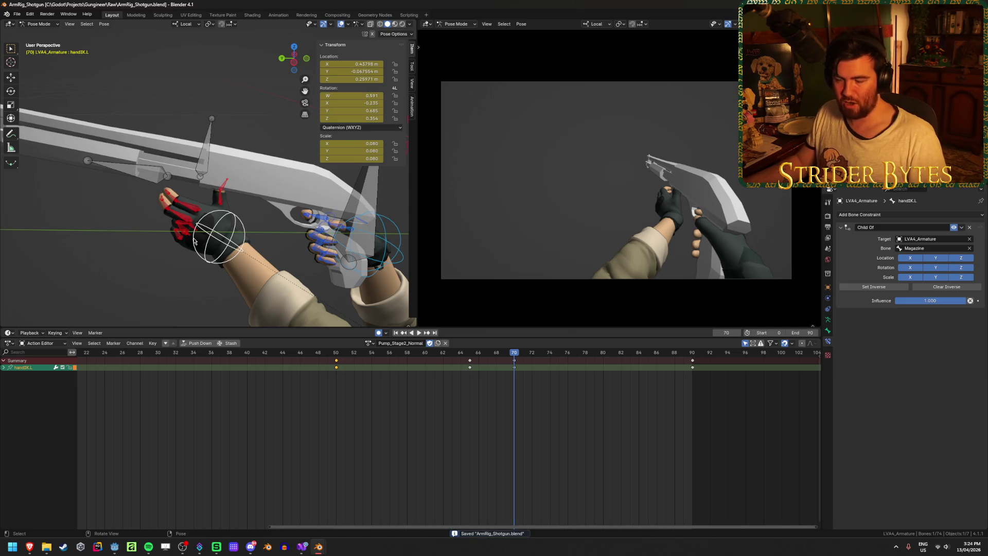
mouse_move(514, 355)
left_mouse_down()
mouse_move(209, 355)
mouse_move(256, 365)
left_mouse_up()
key("space")
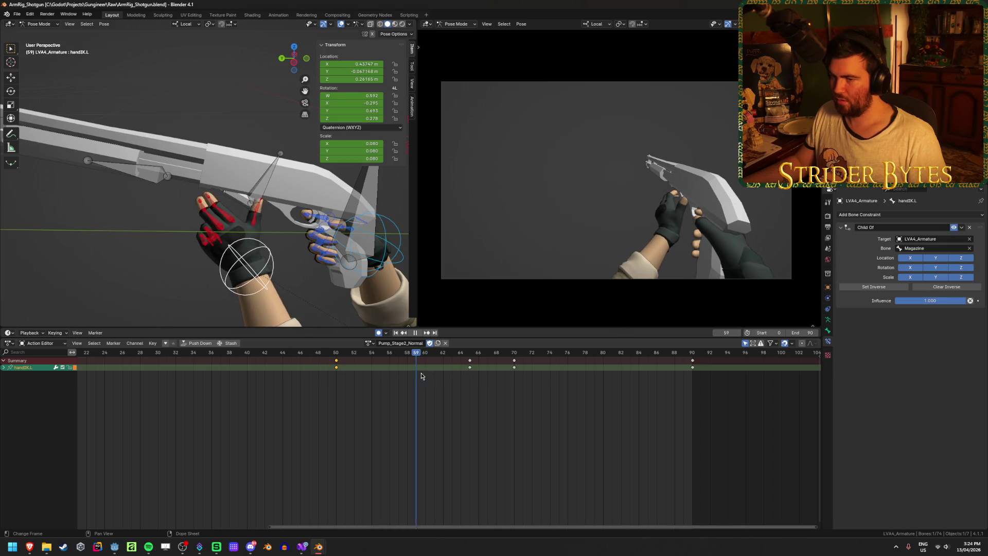
left_click_drag(478, 380, 595, 382)
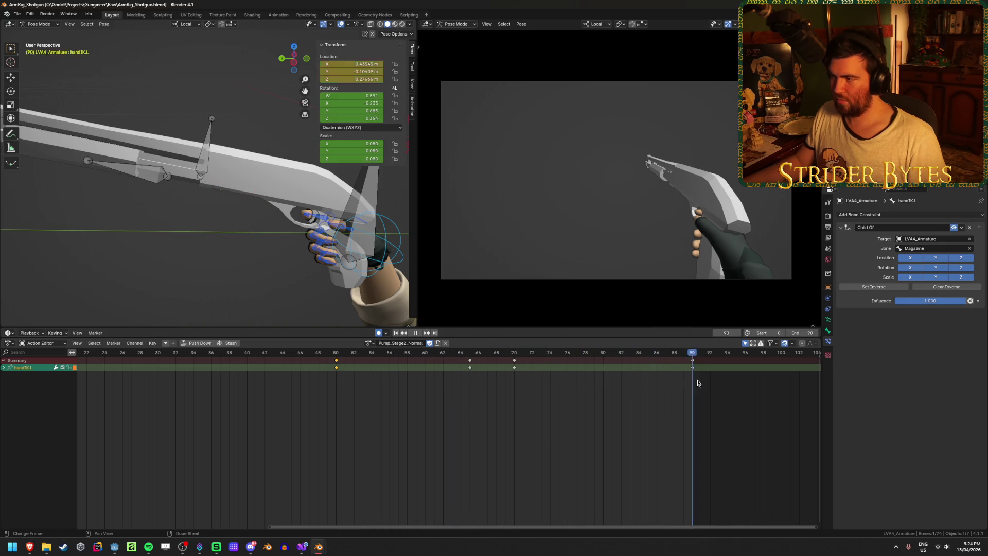
key("Escape")
left_click(396, 333)
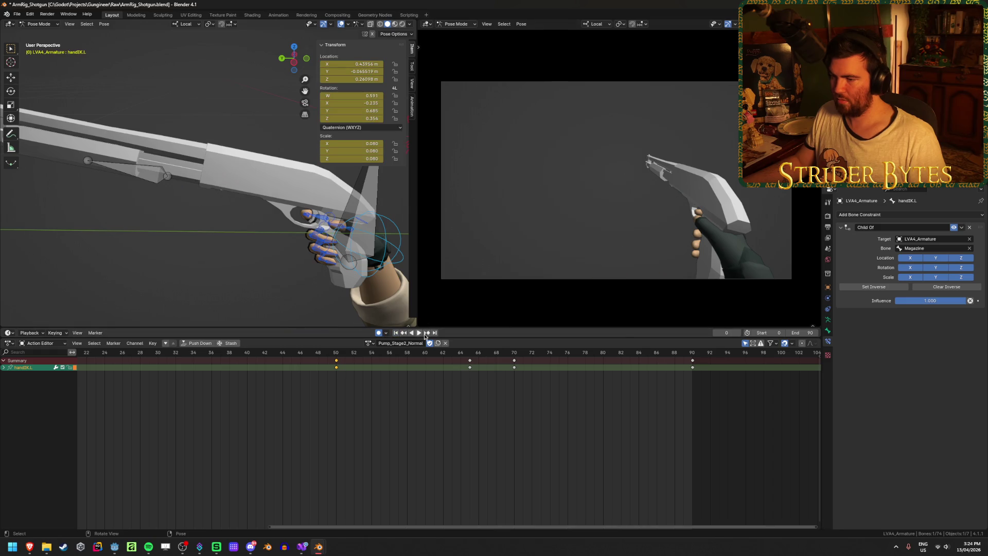
left_click(419, 334)
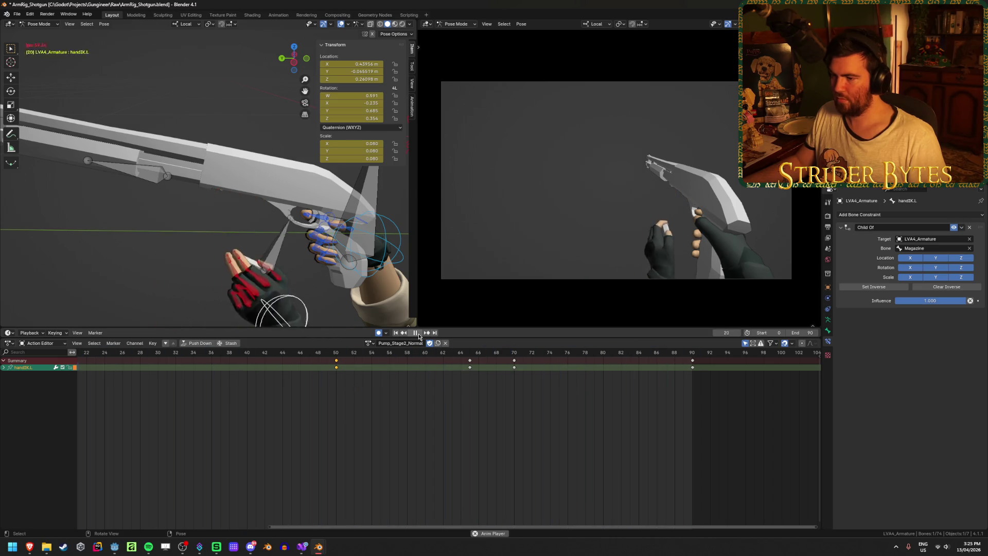
key("space")
Select the GunBase bone, frame all its keys in the timeline, and play from frame 0.
left_click(364, 194)
mouse_move(363, 195)
middle_mouse_down()
mouse_move(224, 243)
mouse_move(219, 290)
middle_mouse_up()
key("Home")
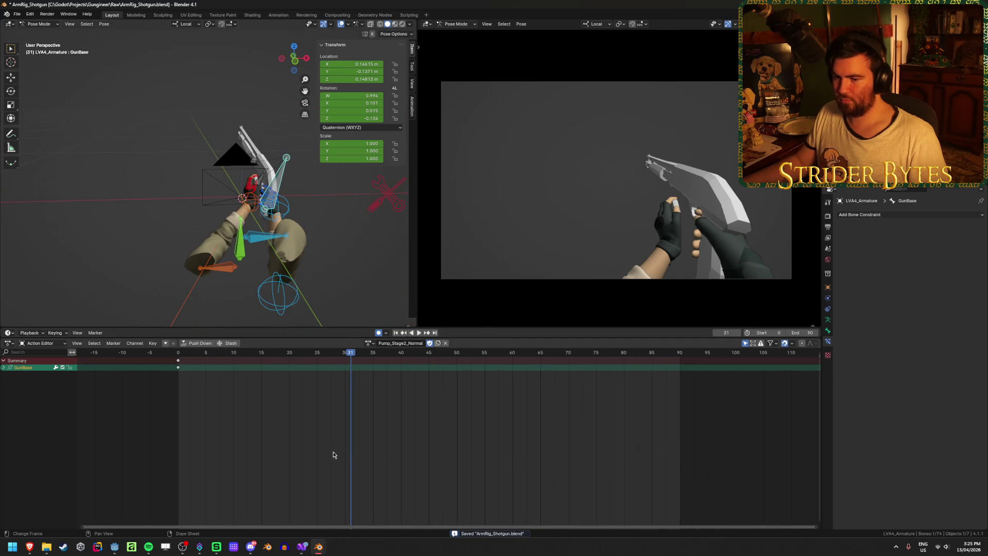
mouse_move(349, 360)
left_mouse_down()
mouse_move(148, 362)
mouse_move(600, 394)
mouse_move(458, 401)
left_mouse_up()
key("space")
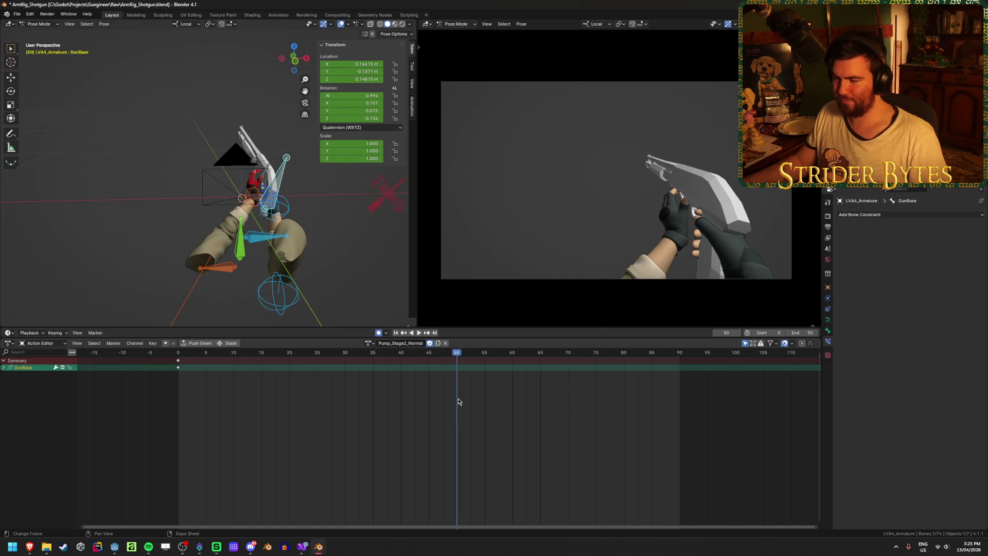
Rotate and move the GunBase bone to key its frame-50 pose.
mouse_move(308, 231)
middle_mouse_down()
mouse_move(312, 203)
mouse_move(361, 208)
middle_mouse_up()
key("r")
left_click(314, 188)
key("g")
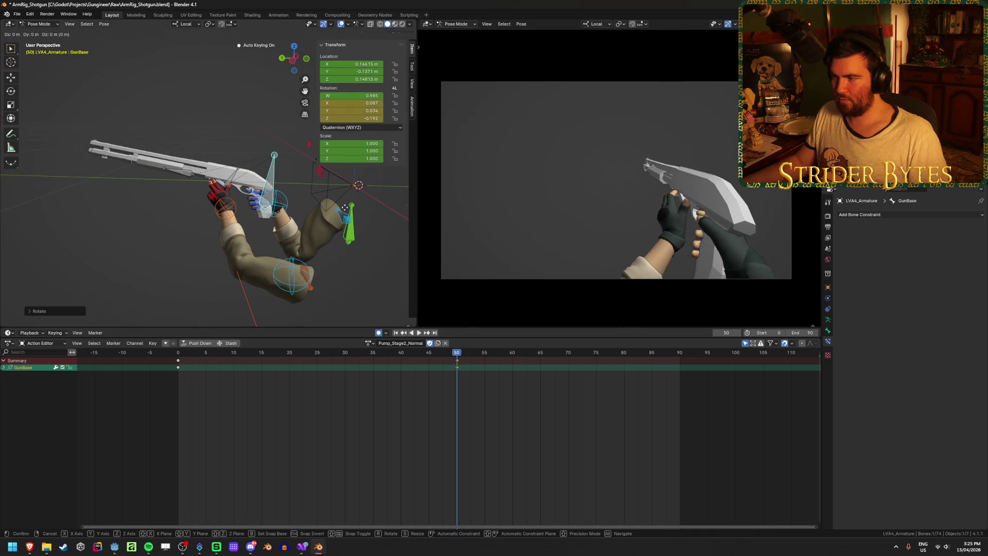
left_click(347, 209)
Slide the GunBase key from frame 50 to 65 and play back to frame 70.
mouse_move(456, 369)
left_mouse_down()
mouse_move(195, 370)
mouse_move(588, 395)
mouse_move(541, 399)
left_mouse_up()
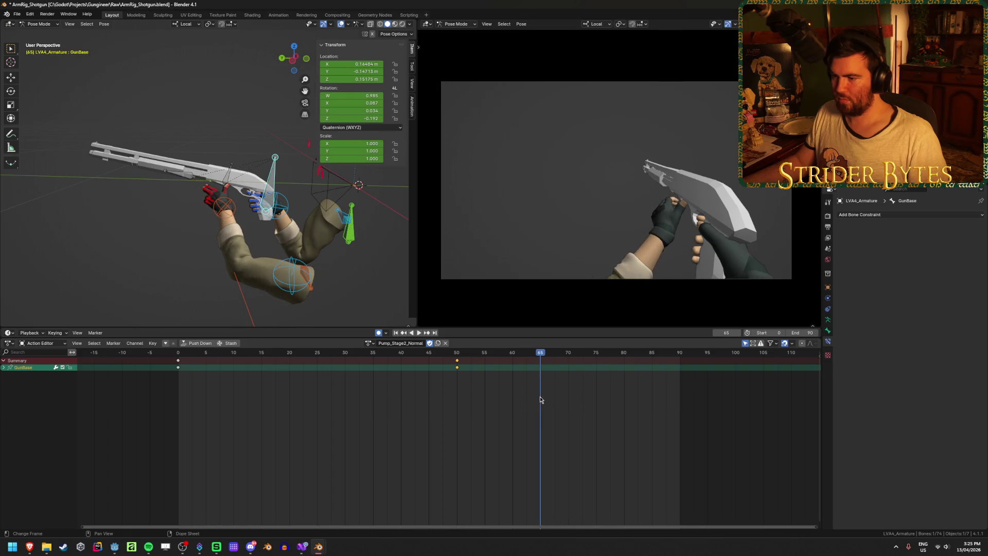
left_click_drag(458, 363, 537, 377)
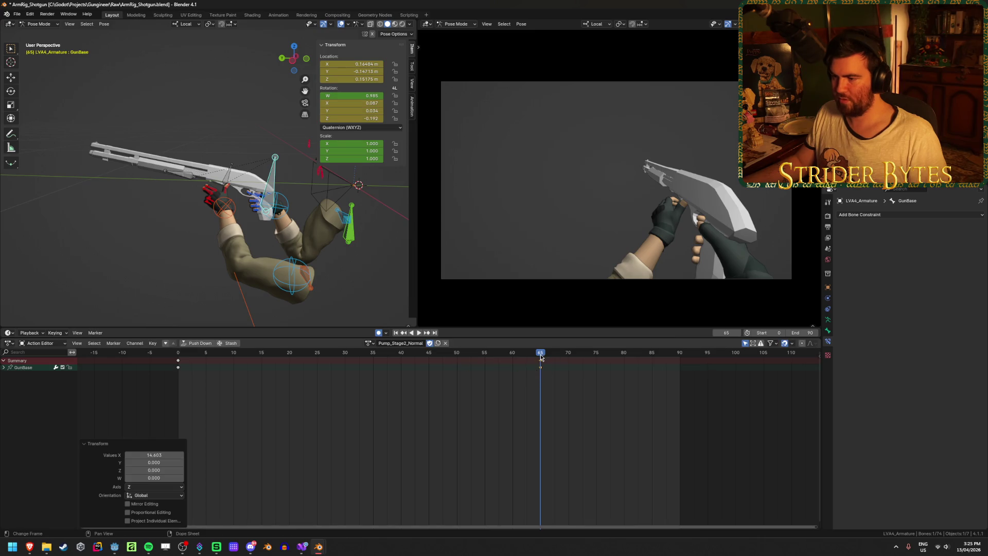
key("space")
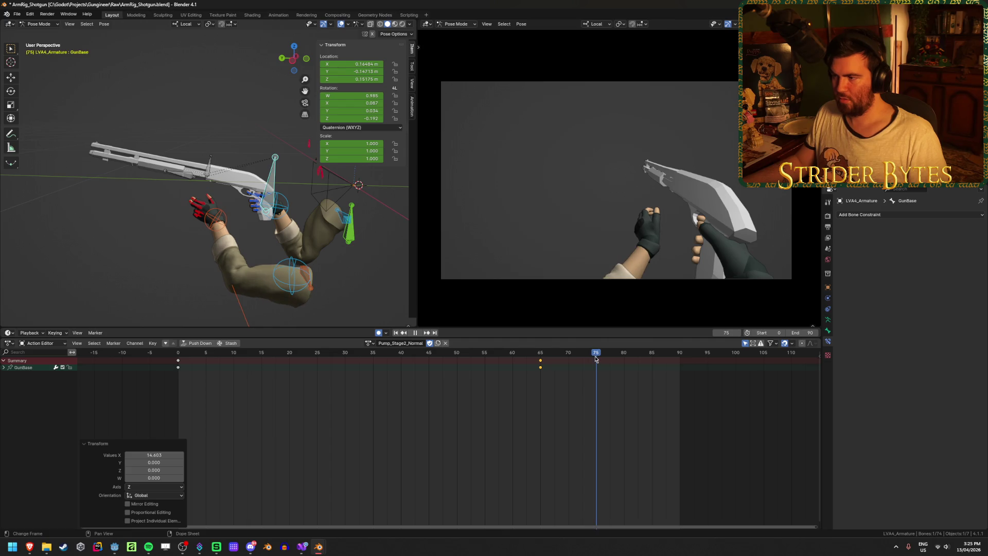
mouse_move(595, 359)
left_mouse_down()
mouse_move(503, 360)
mouse_move(584, 360)
mouse_move(562, 362)
left_mouse_up()
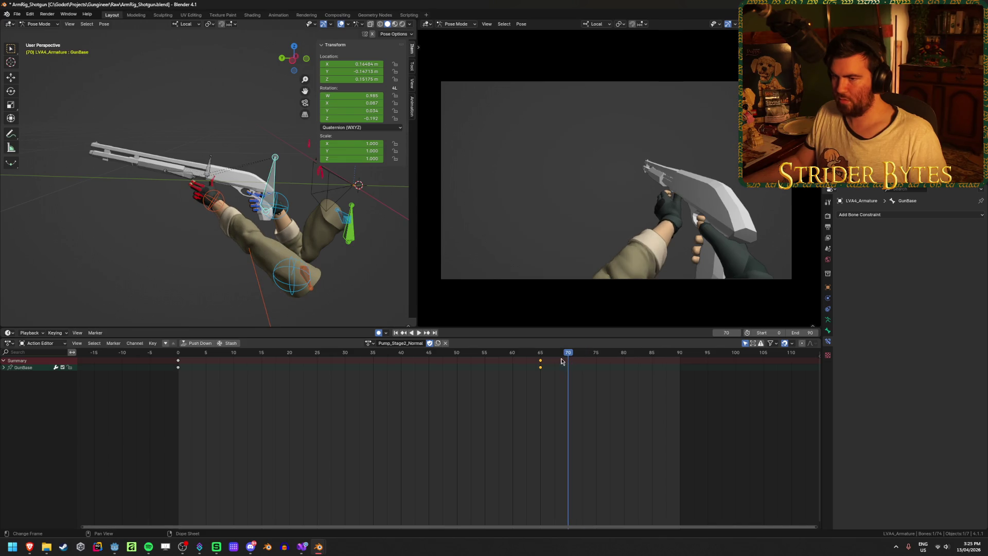
Move GunBase along its local Z at frames 70 and 80, auto-keying both positions.
key("g")
key("y")
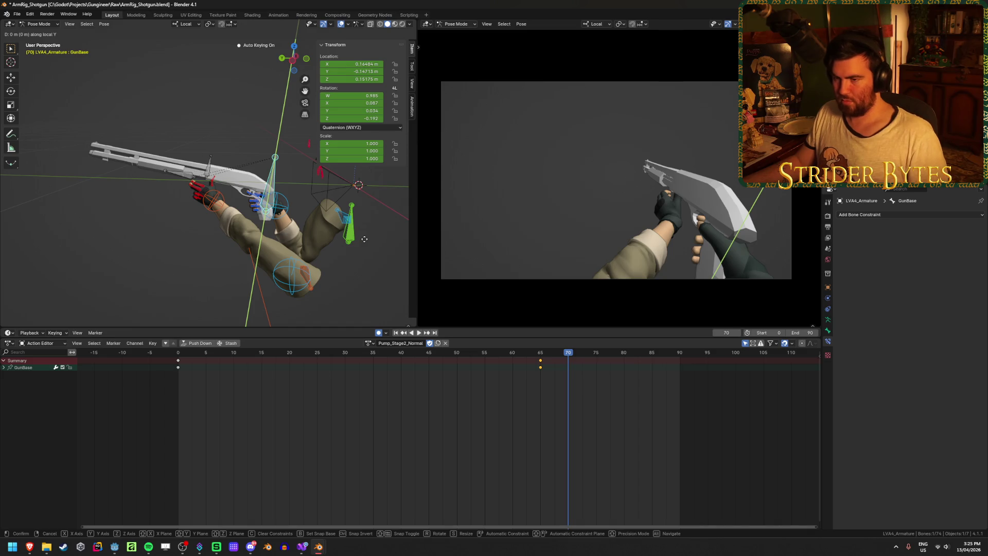
key("z")
left_click(524, 337)
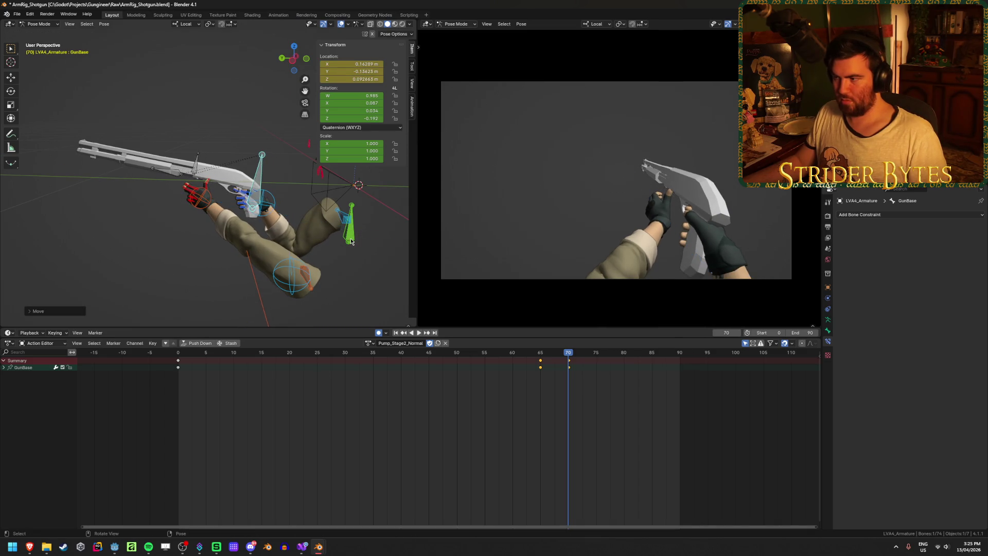
left_click_drag(570, 356, 625, 364)
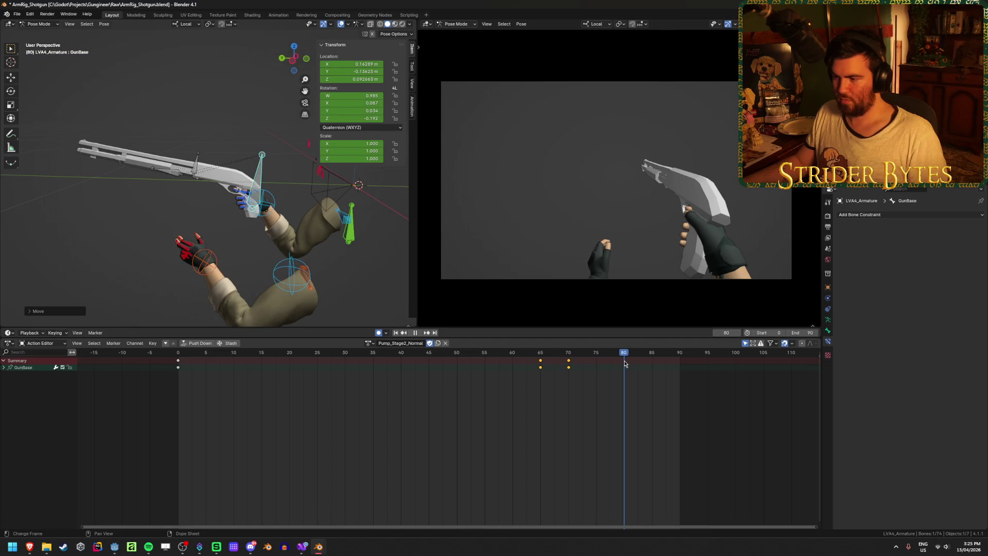
key("g")
key("z")
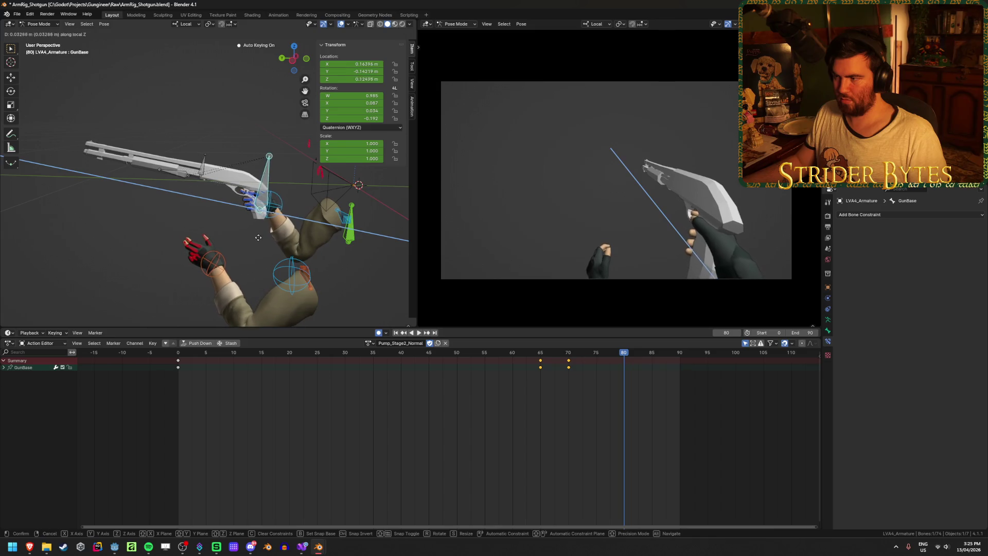
left_click(504, 332)
Play the pump animation from the start to review the gun moves, stopping at frame 60.
left_click(340, 353)
key("space")
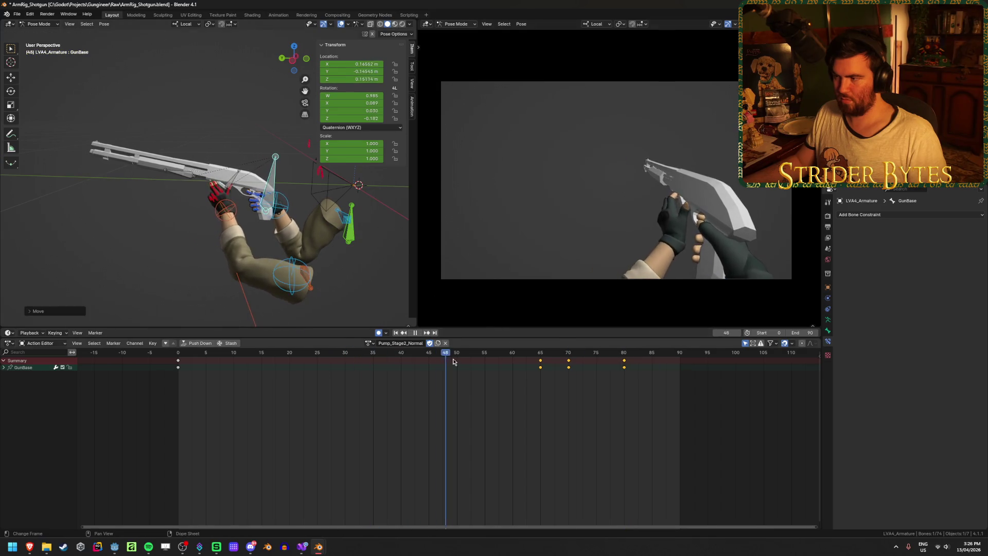
key("space")
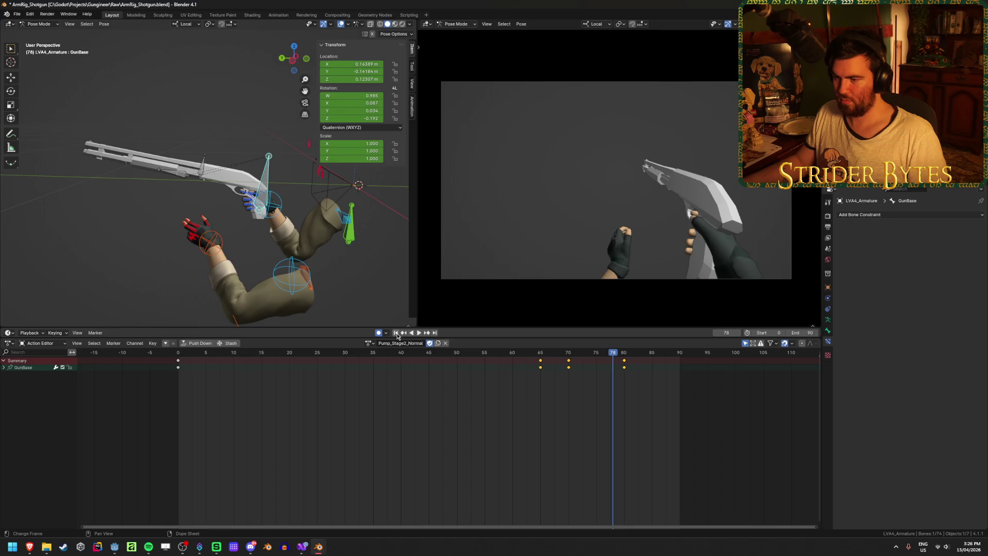
left_click(396, 332)
left_click(418, 332)
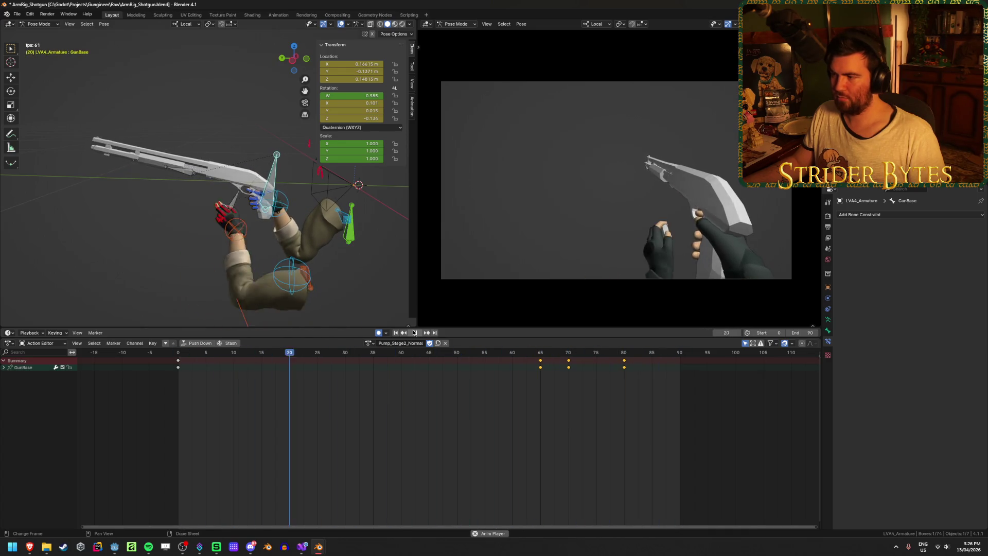
left_click(415, 333)
Bring up the YouTube shotgun reference, seek to 0:07, and pause it around 0:09.
mouse_move(32, 545)
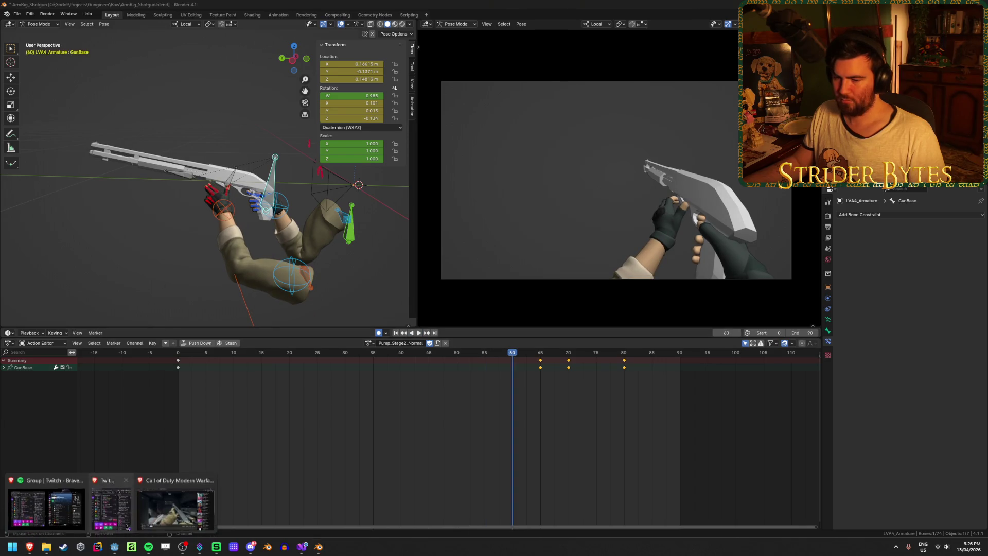
left_click(175, 507)
left_click(129, 436)
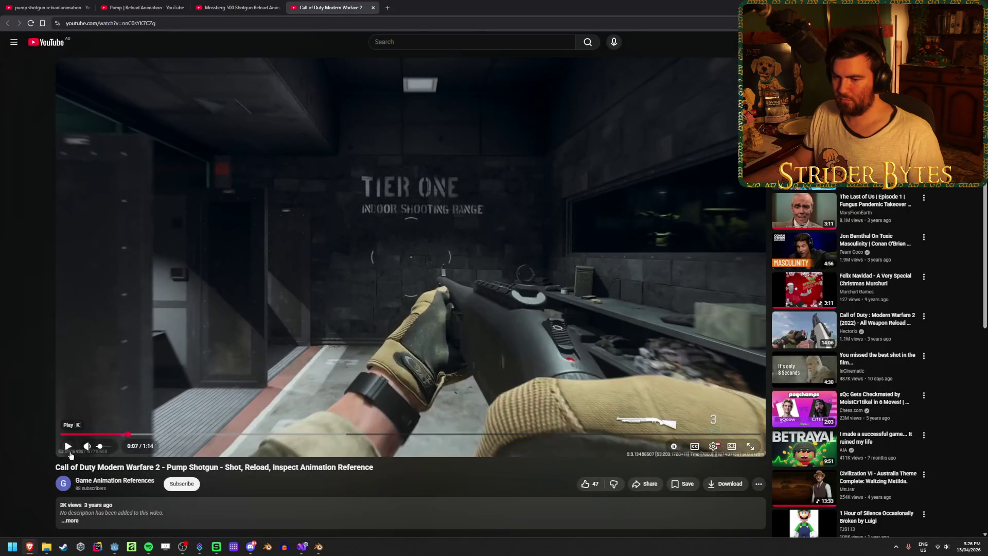
left_click(68, 446)
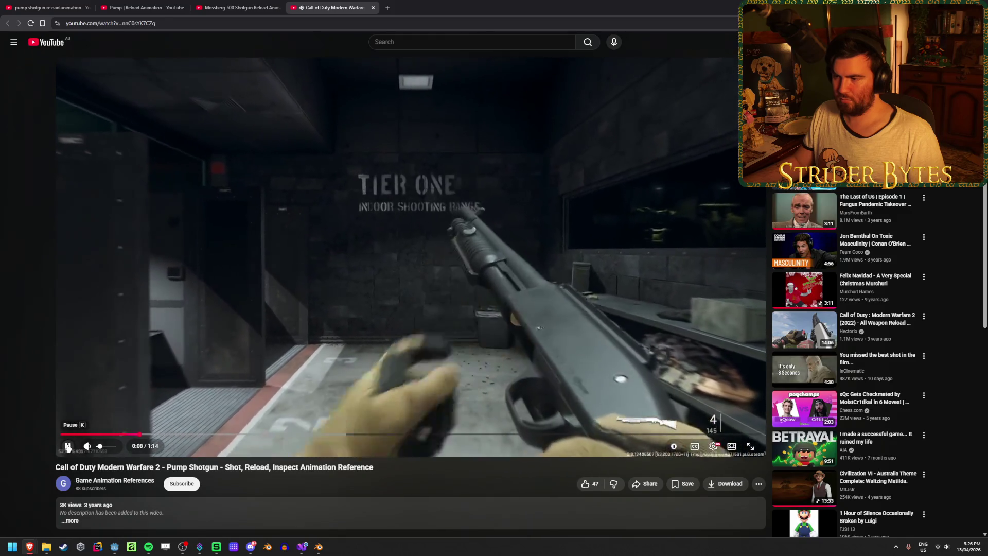
left_click(68, 447)
left_click(68, 446)
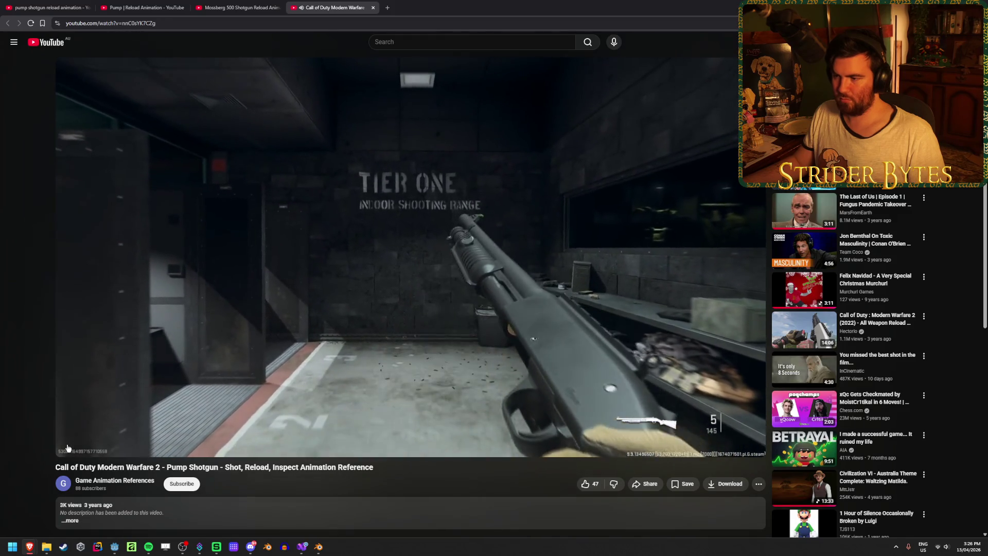
left_click(68, 446)
Step the reference frame by frame through the shell load to 0:10, then replay from 0:06 to 0:09.
key("period")
key("period")
key("period")
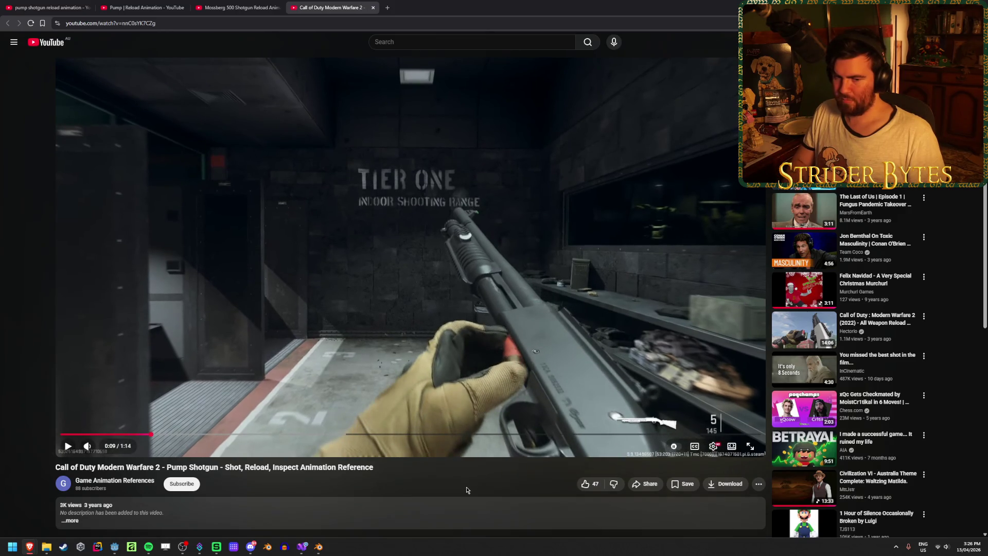
key("period")
key("period")
key("period")
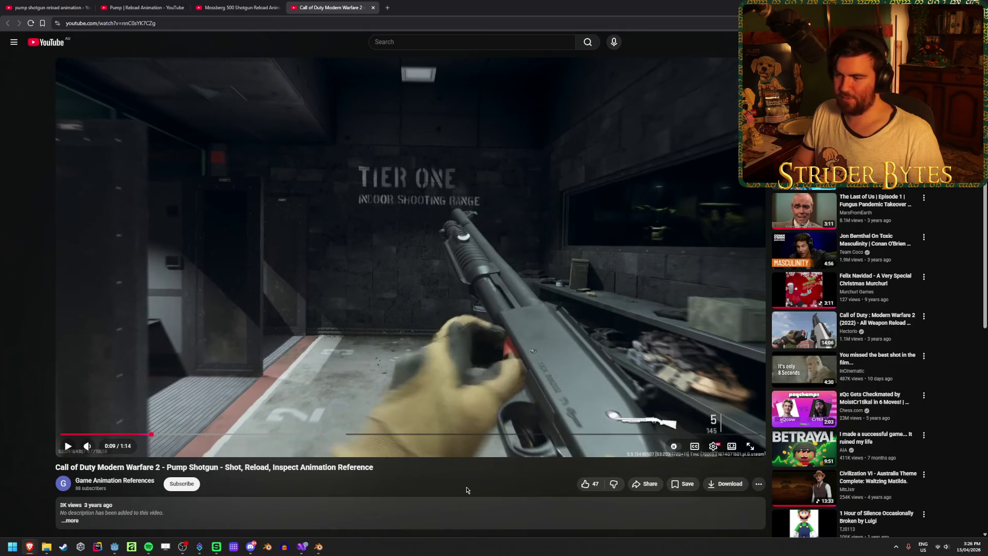
key("period")
key("period")
key("period")
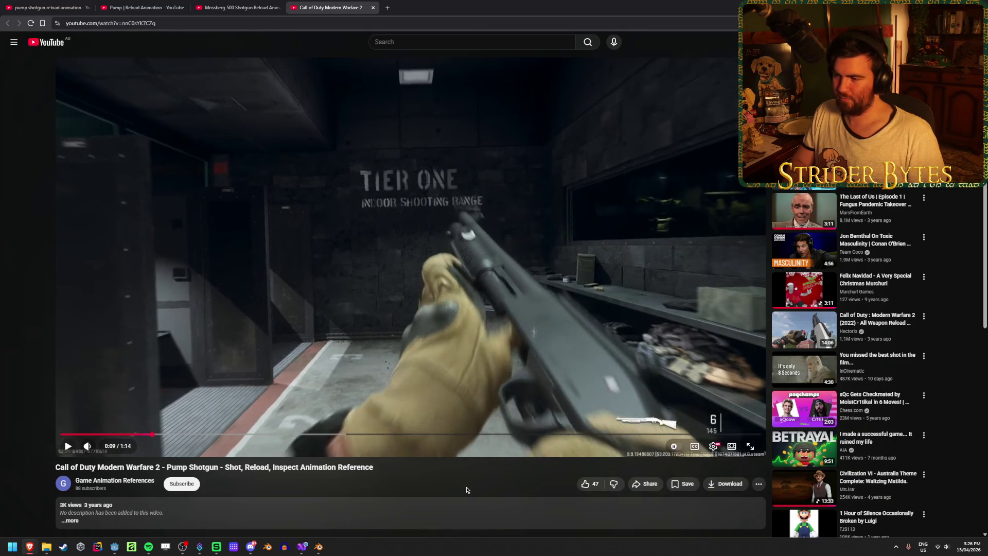
key("period")
key("period")
key("period")
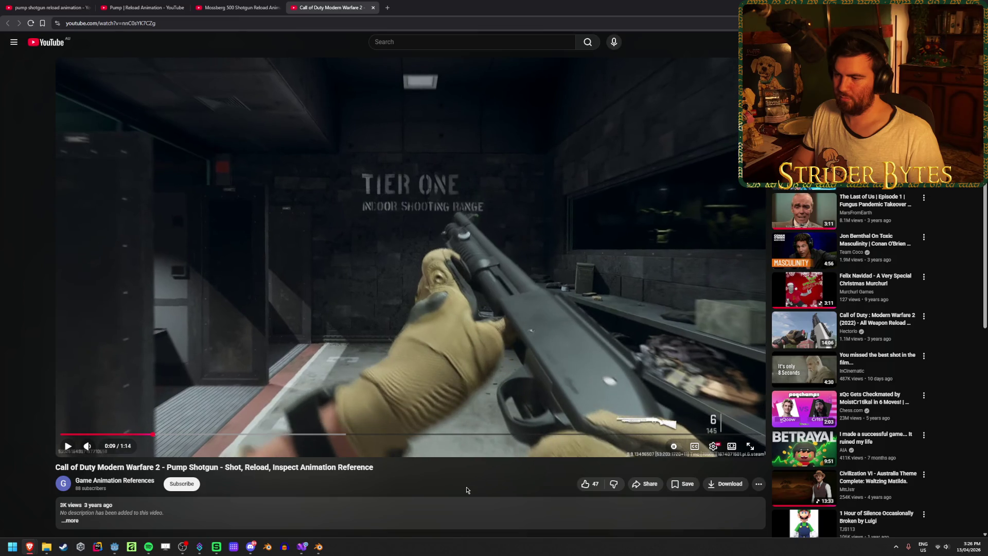
key("period")
key("period")
key("period")
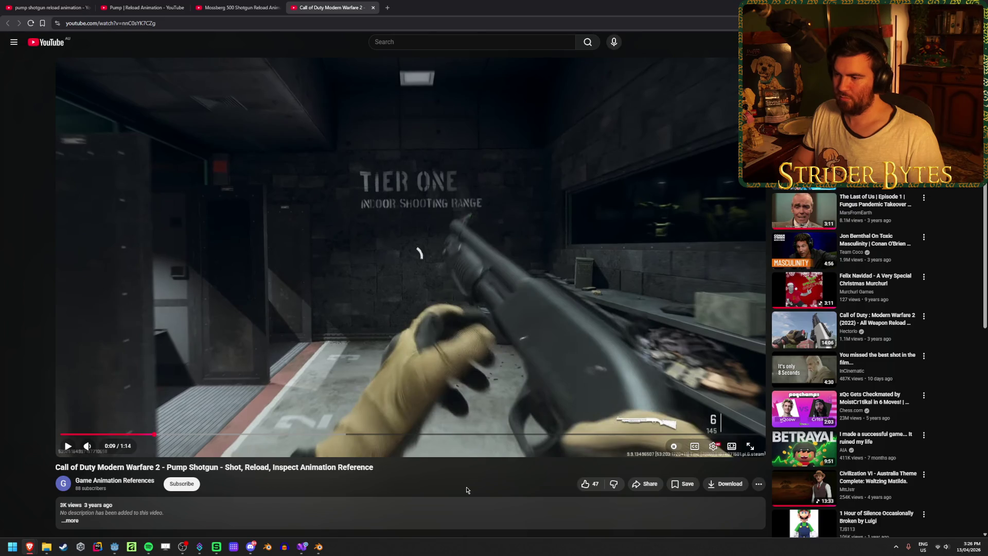
key("period")
key("period")
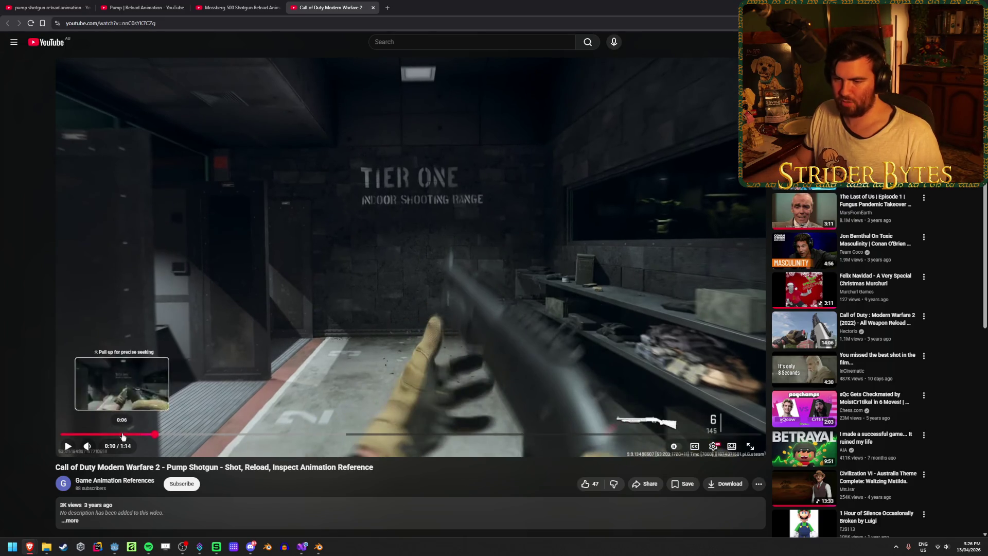
left_click(122, 435)
left_click(68, 446)
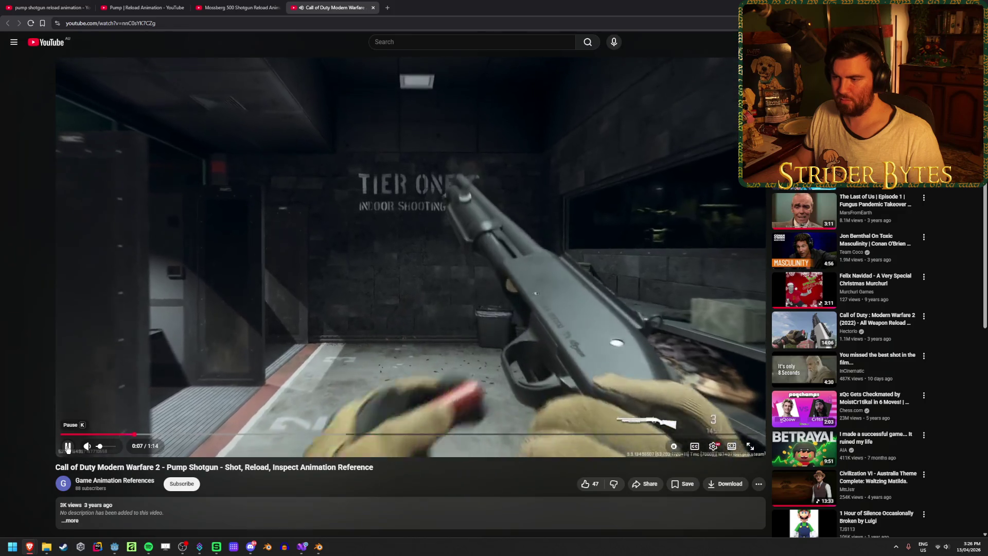
left_click(67, 447)
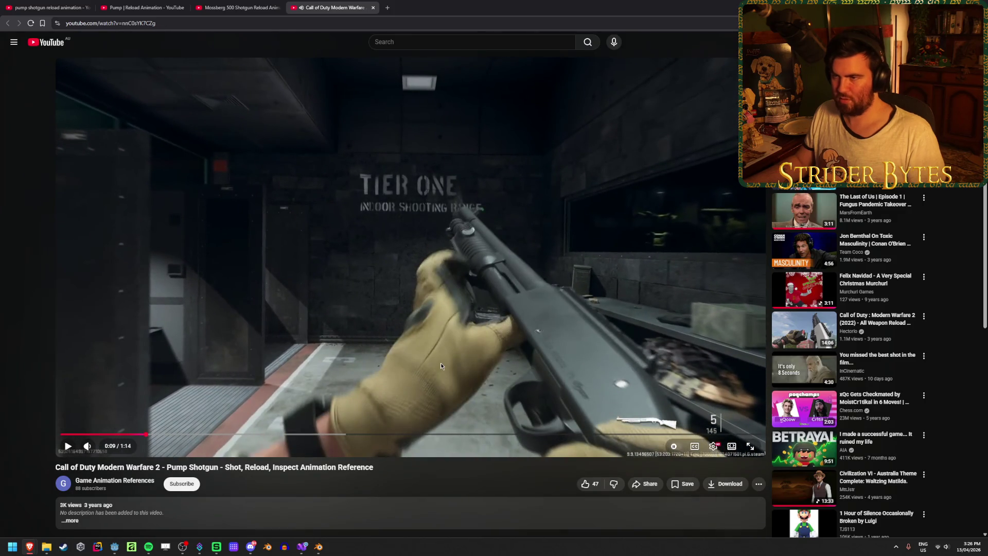
Return to the shotgun rig file and scrub through the pump motion.
mouse_move(318, 546)
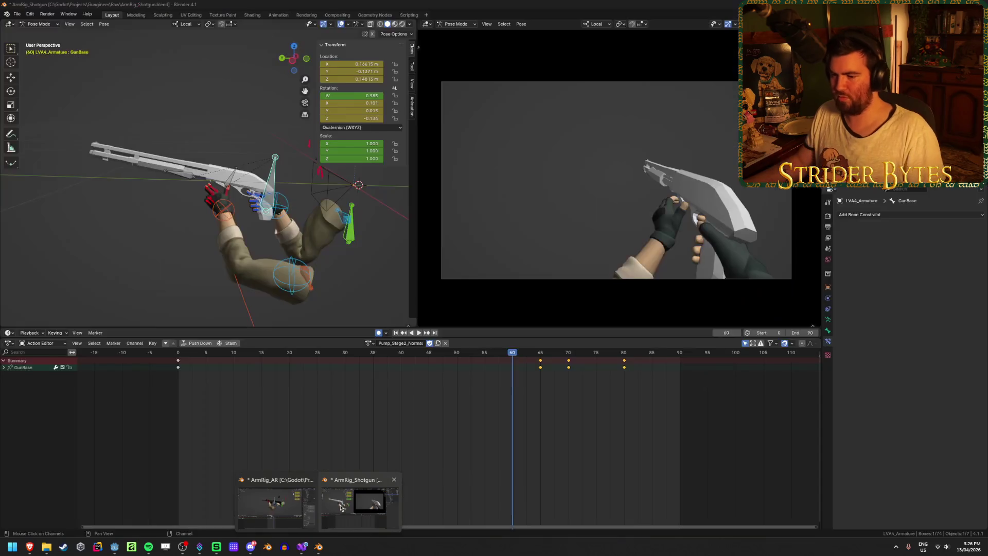
left_click(340, 507)
key("space")
left_click(332, 367)
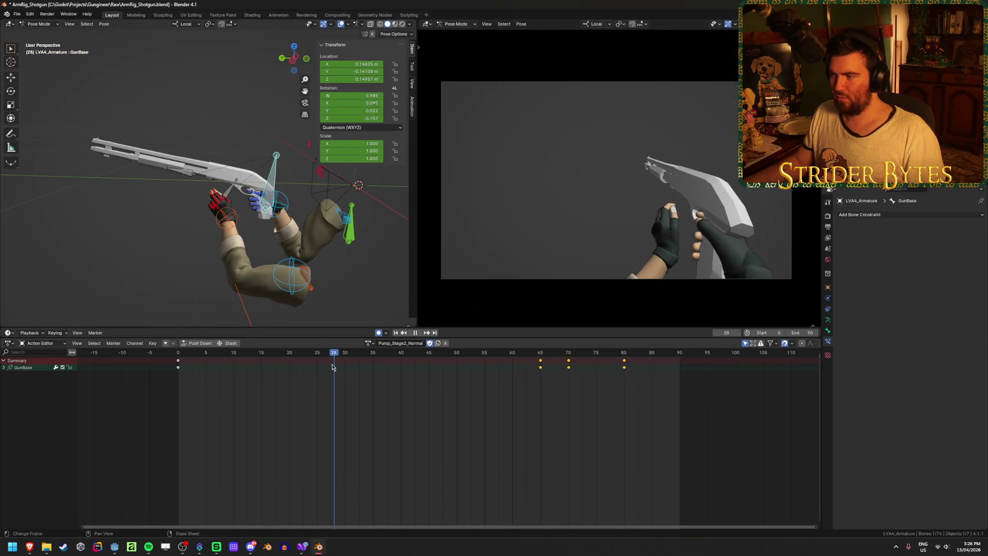
left_click_drag(332, 367, 553, 375)
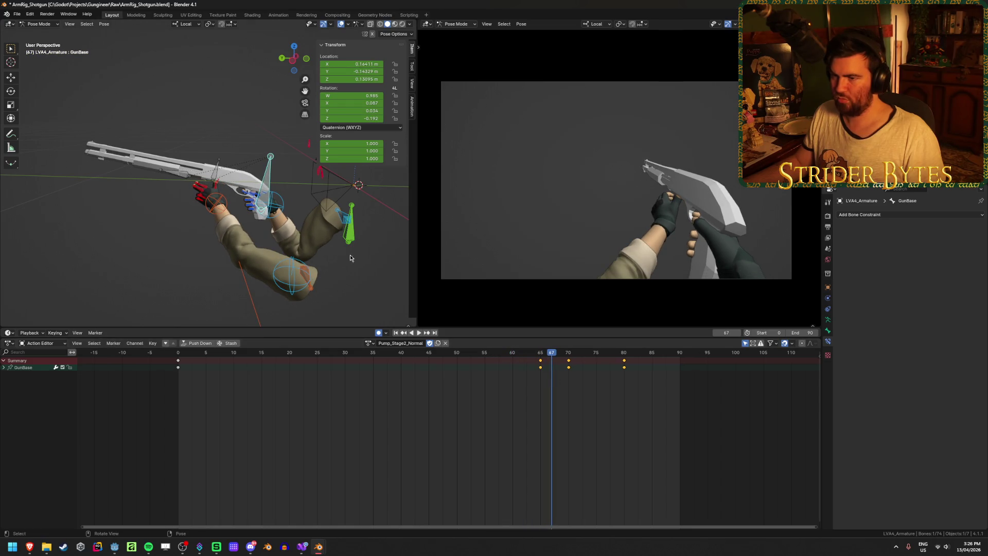
middle_click_drag(350, 257, 260, 247)
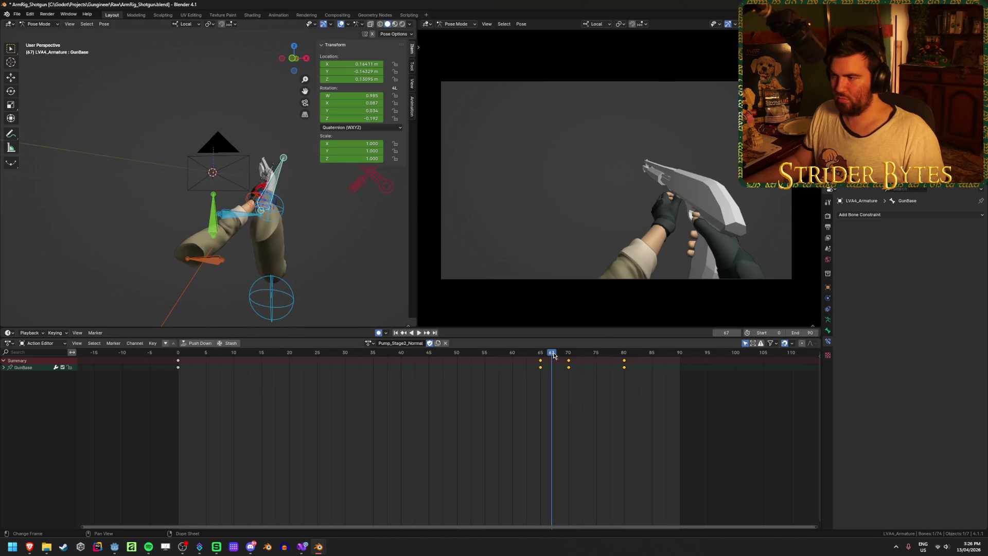
Rotate GunBase around its local Z to tilt the gun at frames 70 and 80.
left_click_drag(554, 355, 571, 355)
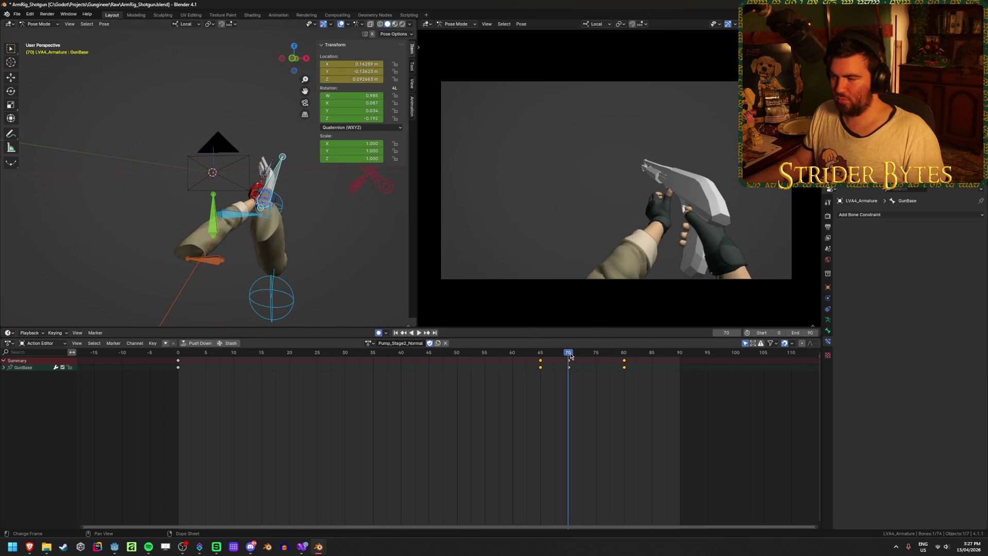
key("r")
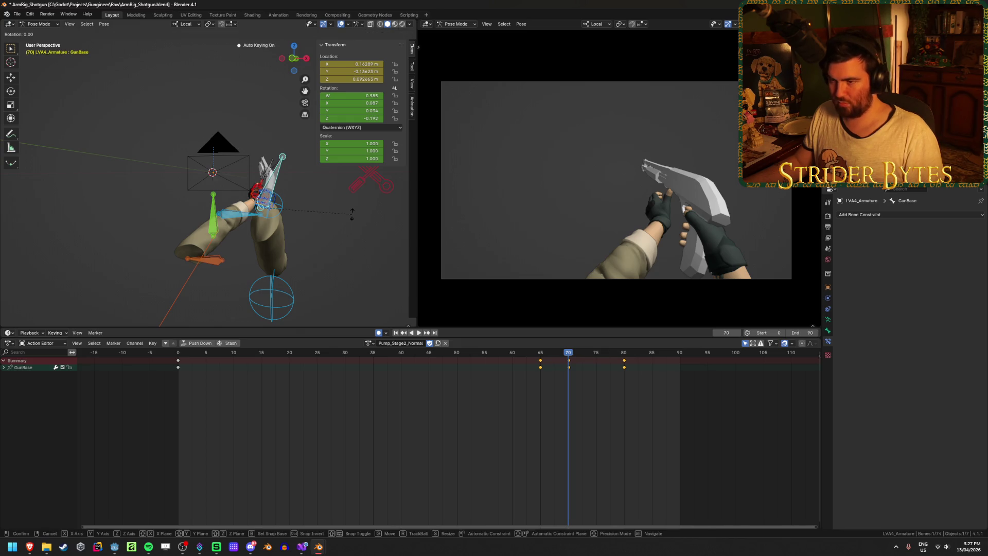
key("x")
key("z")
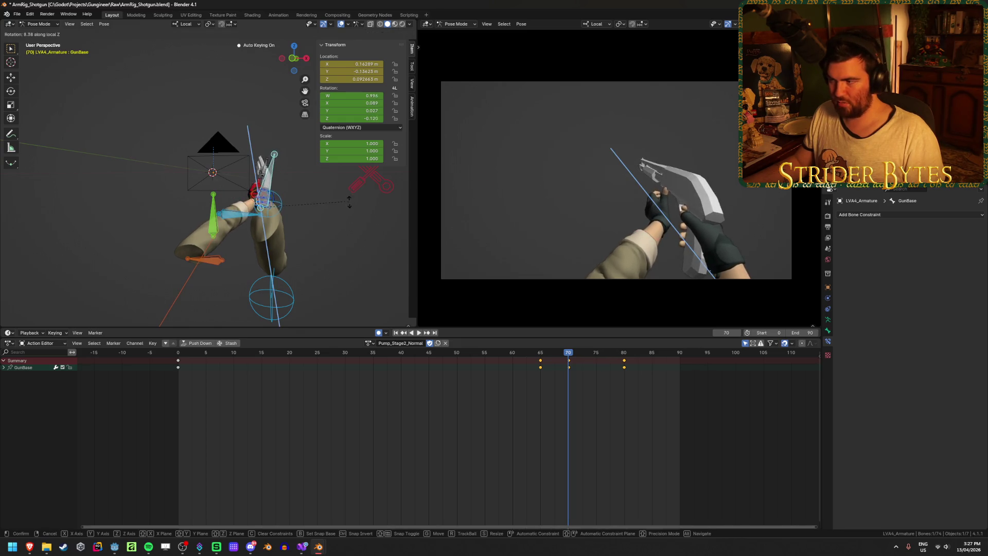
left_click(344, 193)
mouse_move(407, 352)
left_mouse_down()
mouse_move(415, 368)
mouse_move(620, 377)
left_mouse_up()
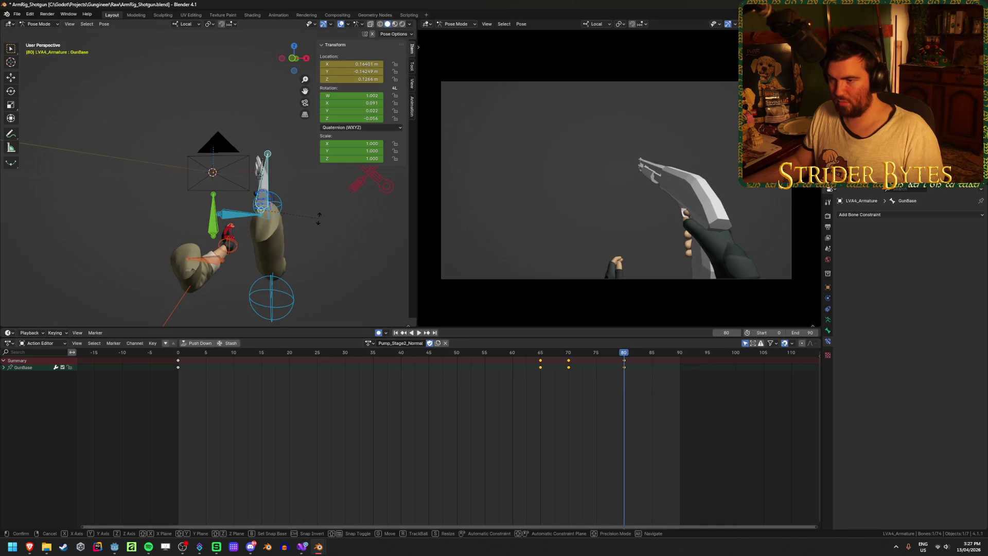
key("r")
key("z")
left_click(335, 242)
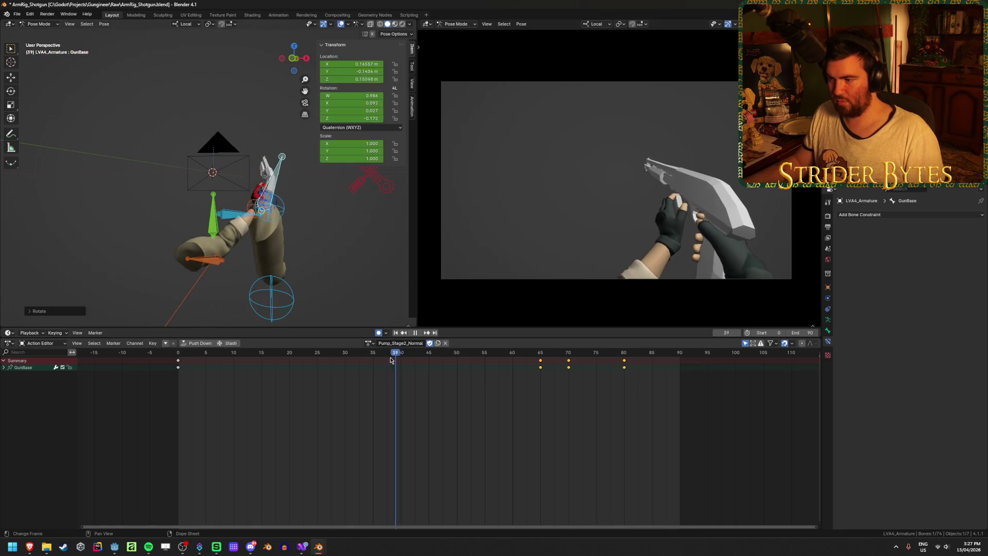
Save the rig file and replay the pump animation from the start to review the tilts.
mouse_move(560, 373)
left_mouse_down()
mouse_move(619, 375)
mouse_move(597, 382)
left_mouse_up()
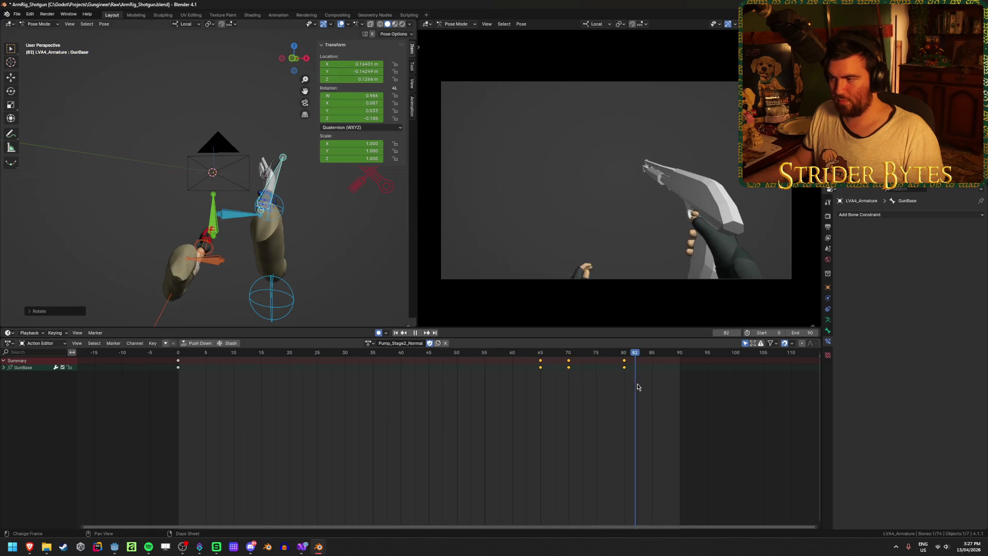
key("space")
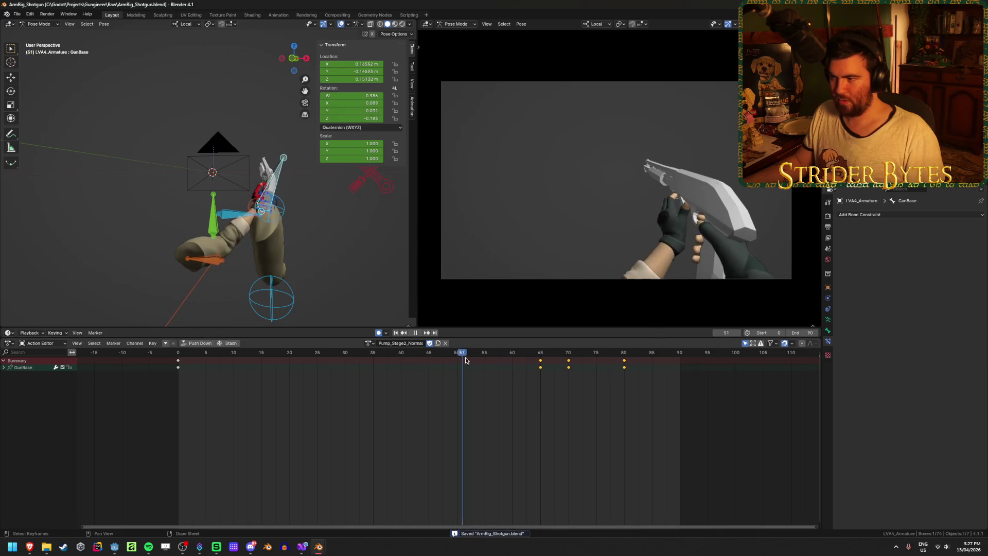
left_click_drag(663, 357, 253, 369)
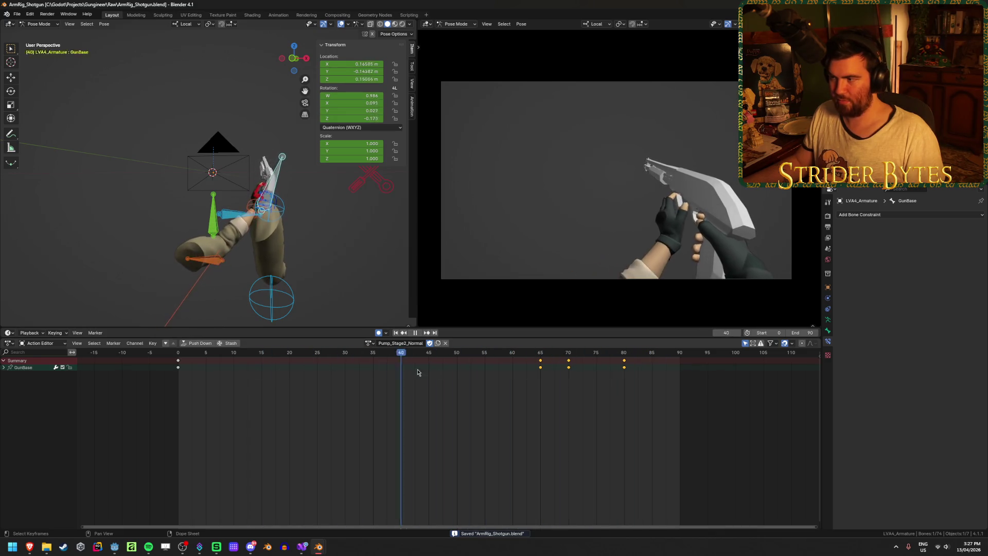
key("space")
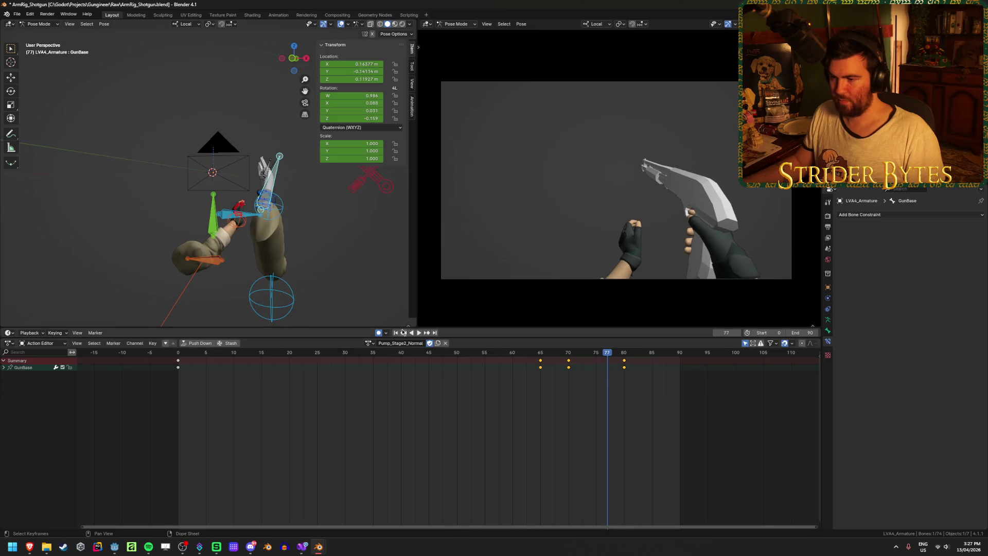
left_click(395, 333)
left_click(418, 333)
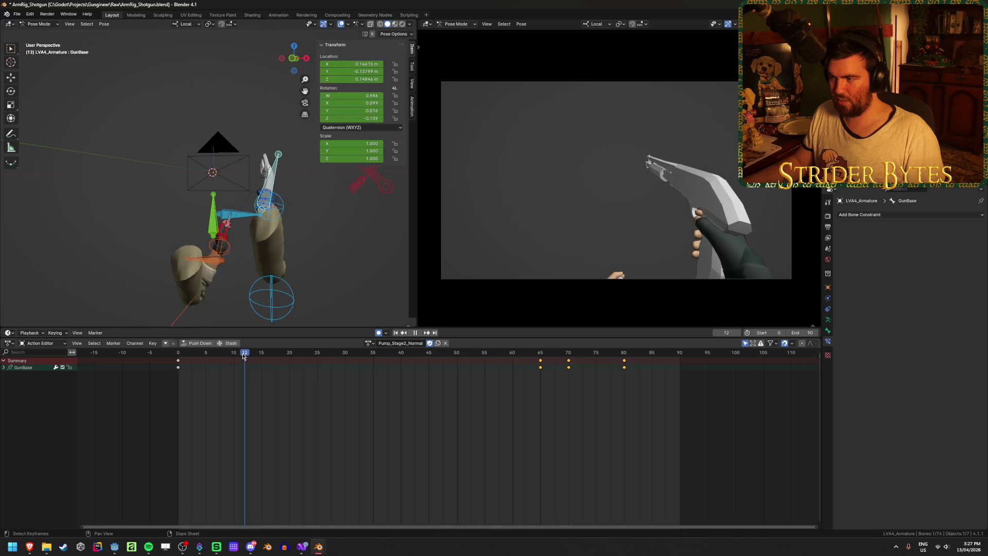
mouse_move(244, 356)
left_mouse_down()
mouse_move(177, 363)
mouse_move(282, 369)
left_mouse_up()
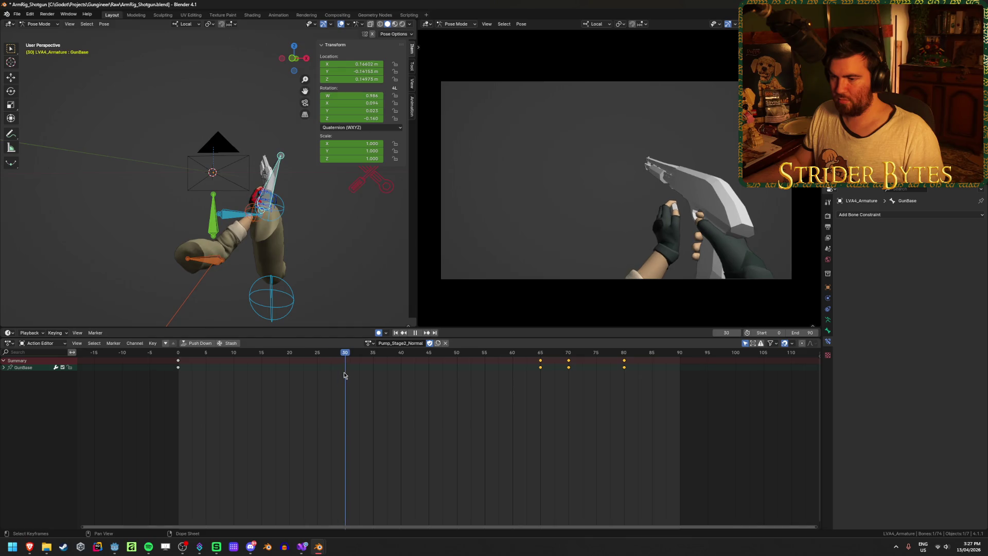
Key a GunBase tilt at frame 30 and play from the start to review it.
key("r")
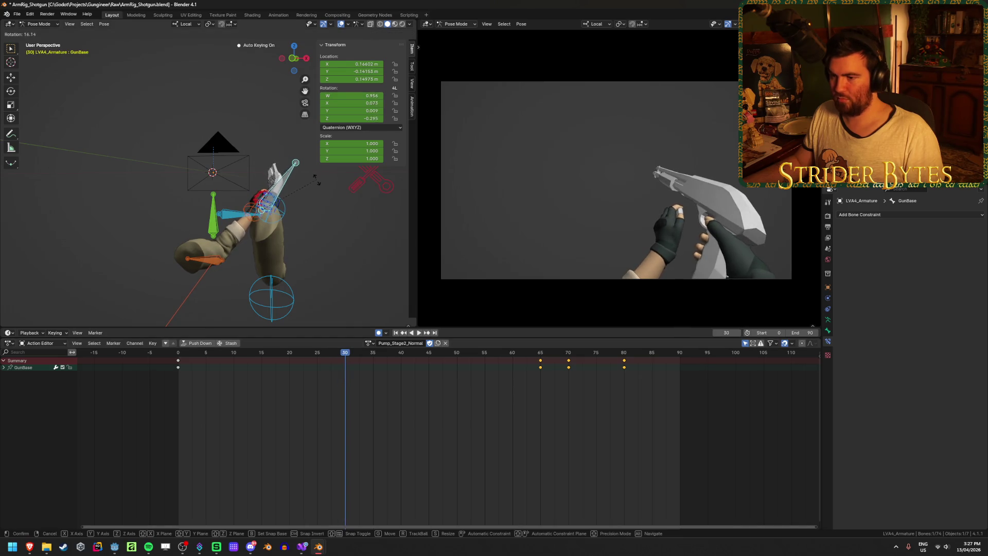
left_click(317, 180)
key("shift+Left")
key("space")
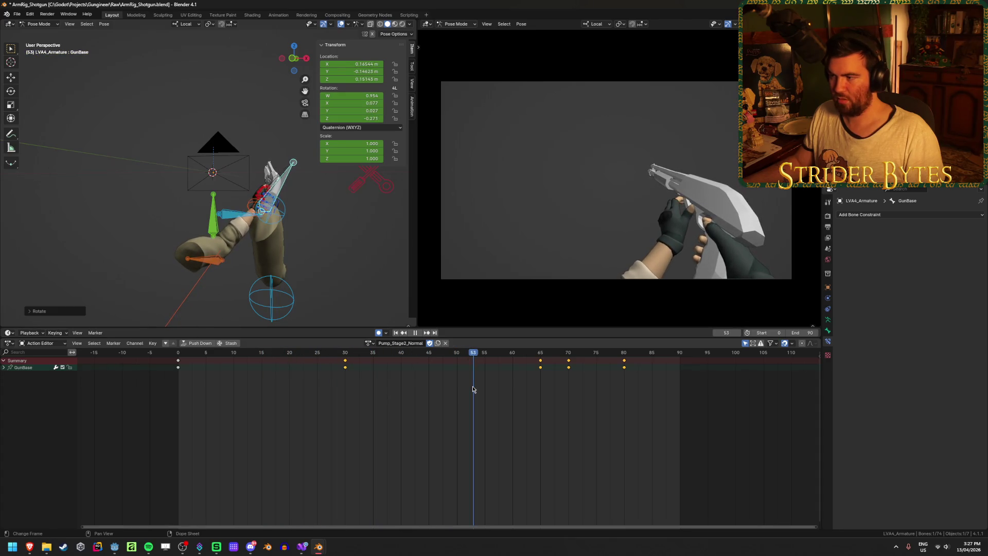
Key new GunBase tilts at frames 65 and 70.
left_click_drag(474, 389, 543, 384)
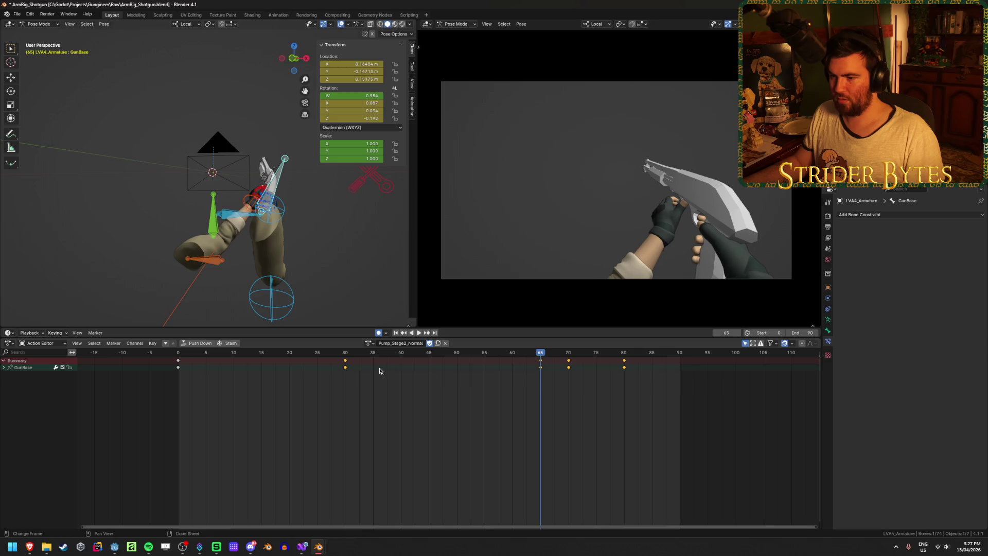
key("r")
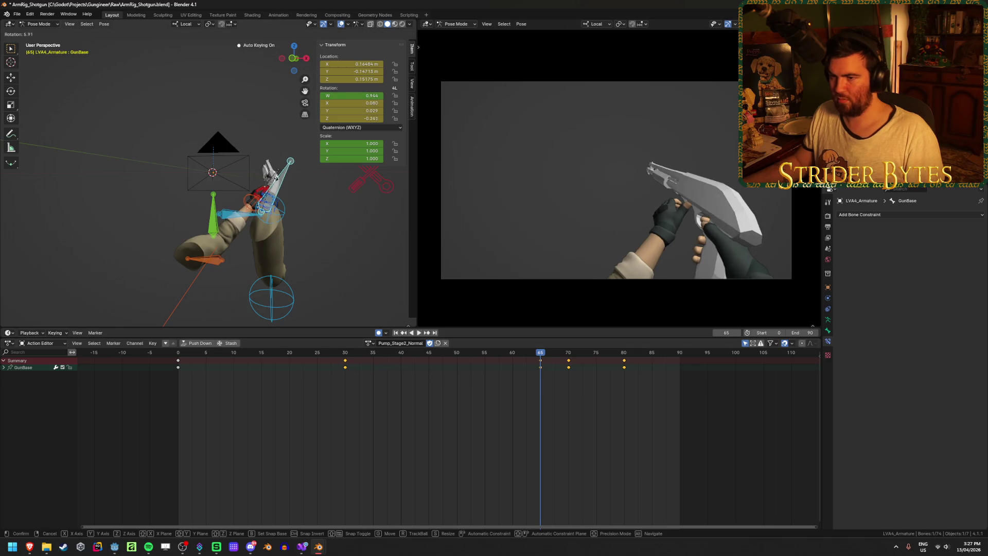
left_click(276, 182)
left_click_drag(542, 353, 570, 360)
key("r")
left_click(275, 178)
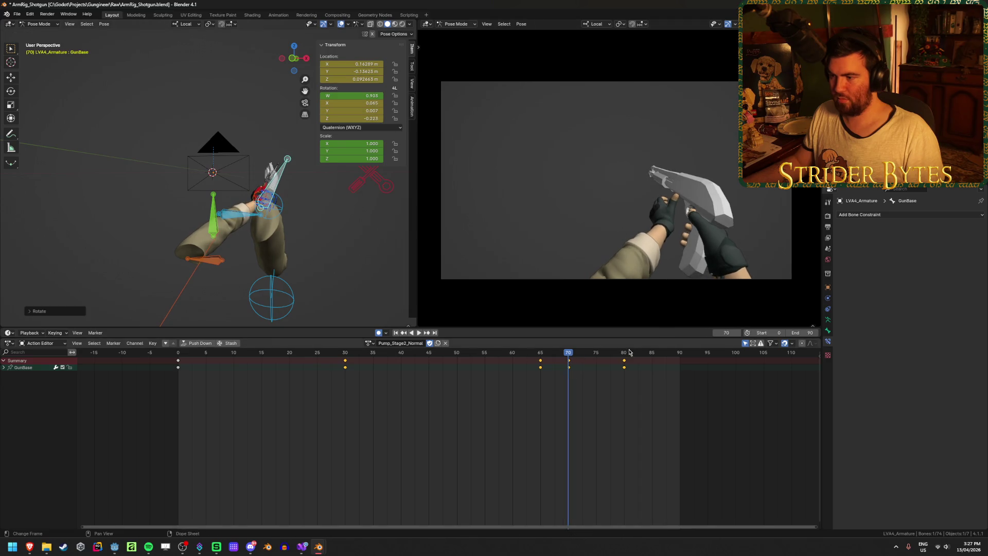
Tilt GunBase at frame 80, then re-adjust it to quaternion W 0.900, X 0.085, Y 0.052, Z -0.202.
left_click(624, 356)
key("r")
left_click(297, 159)
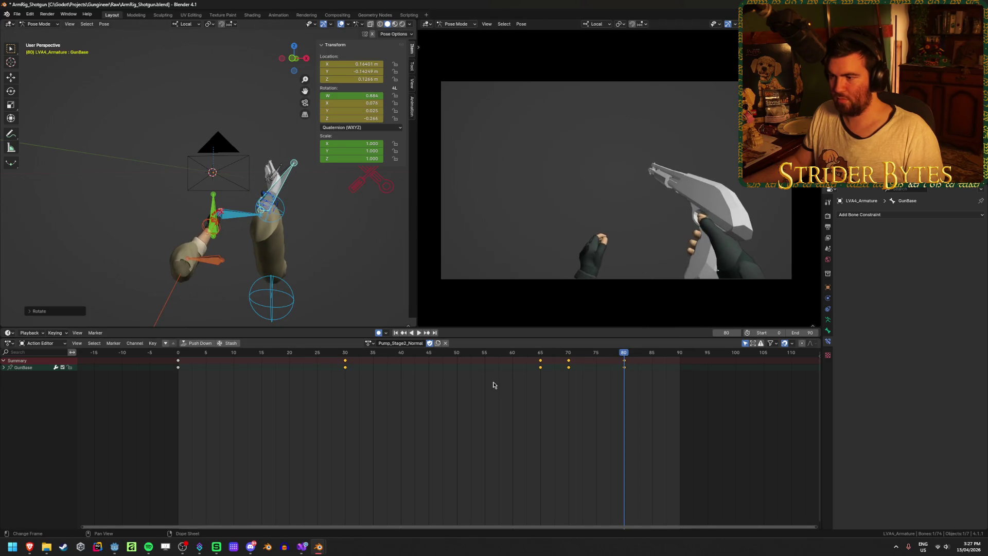
mouse_move(361, 357)
left_mouse_down()
mouse_move(328, 364)
mouse_move(649, 379)
mouse_move(627, 381)
left_mouse_up()
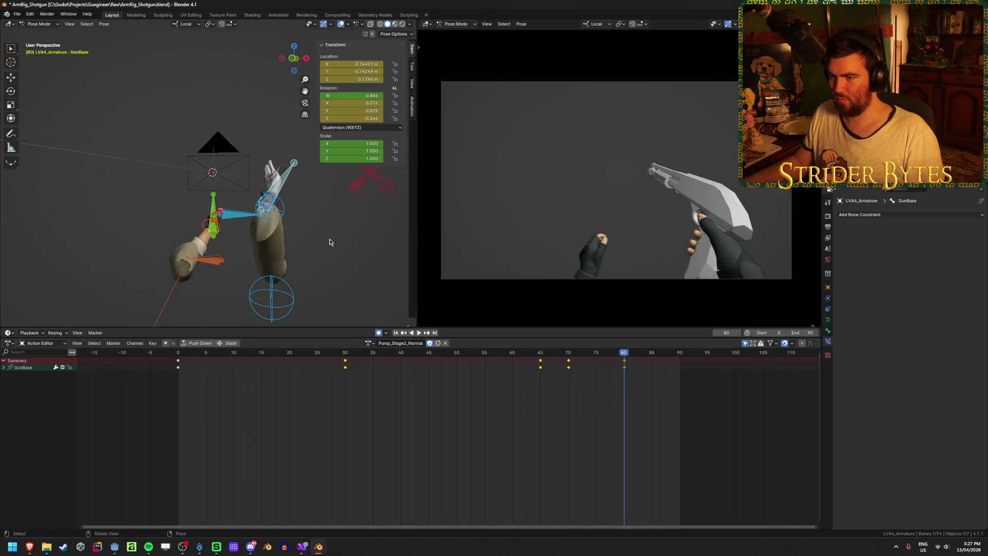
key("r")
left_click(363, 241)
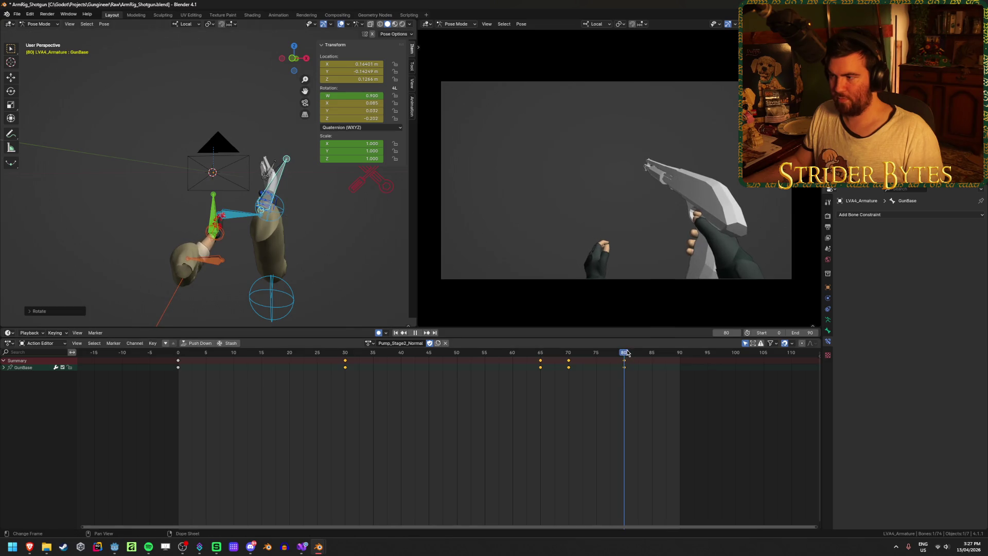
mouse_move(627, 353)
left_mouse_down()
mouse_move(165, 356)
mouse_move(179, 364)
left_mouse_up()
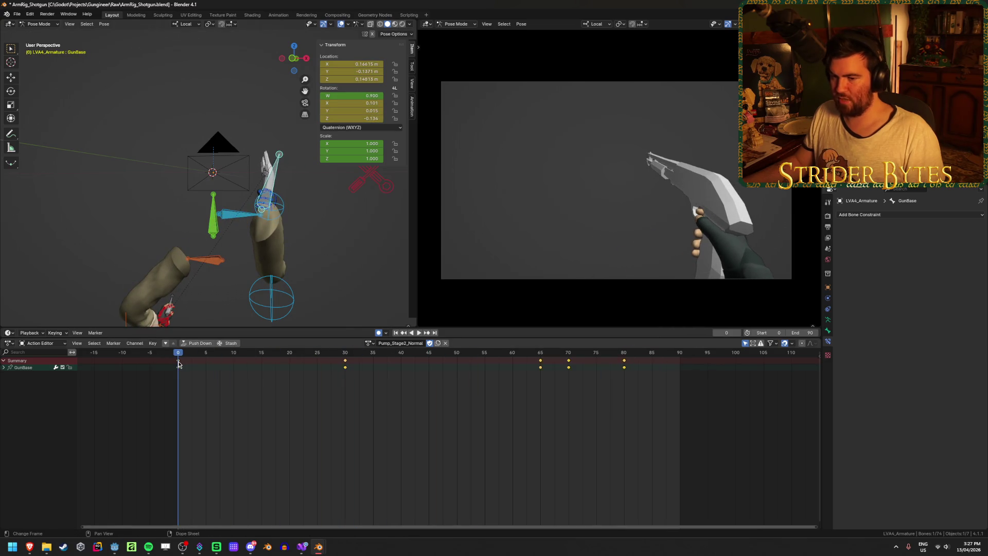
Duplicate all GunBase keyframes and place the copy at frame 90.
key("a")
key("shift+d")
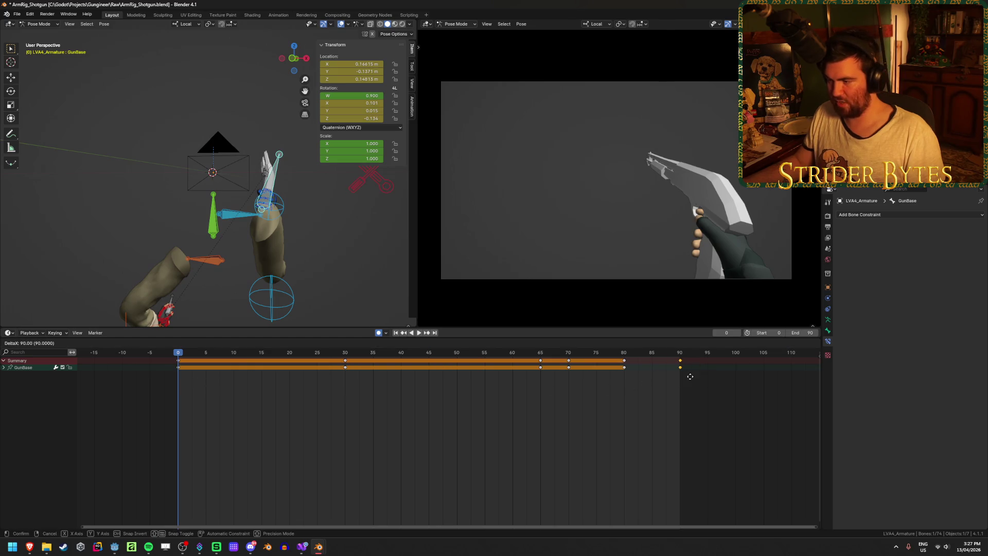
left_click(689, 377)
Replay the pump animation from the start to check that the tilt loop closes.
key("space")
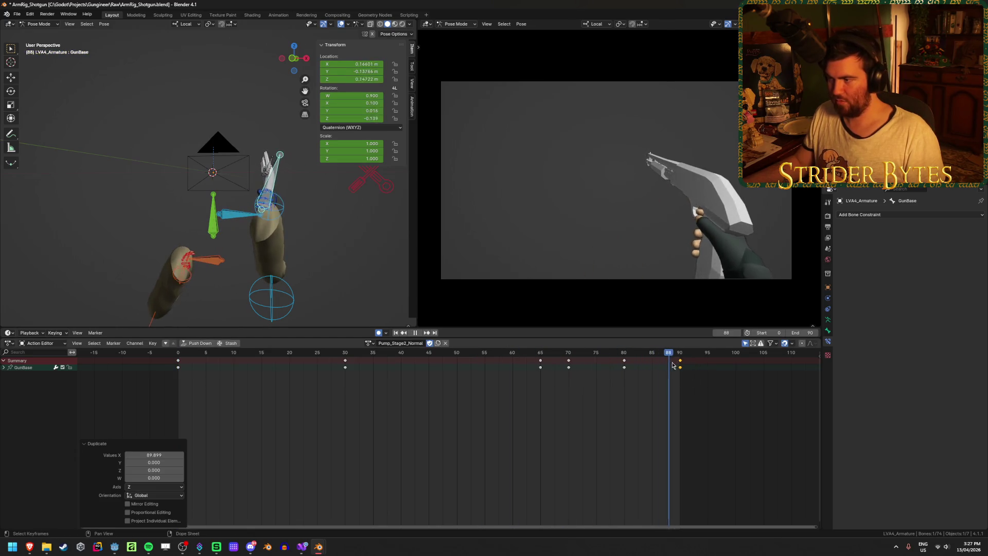
left_click_drag(673, 365, 396, 365)
left_click(396, 333)
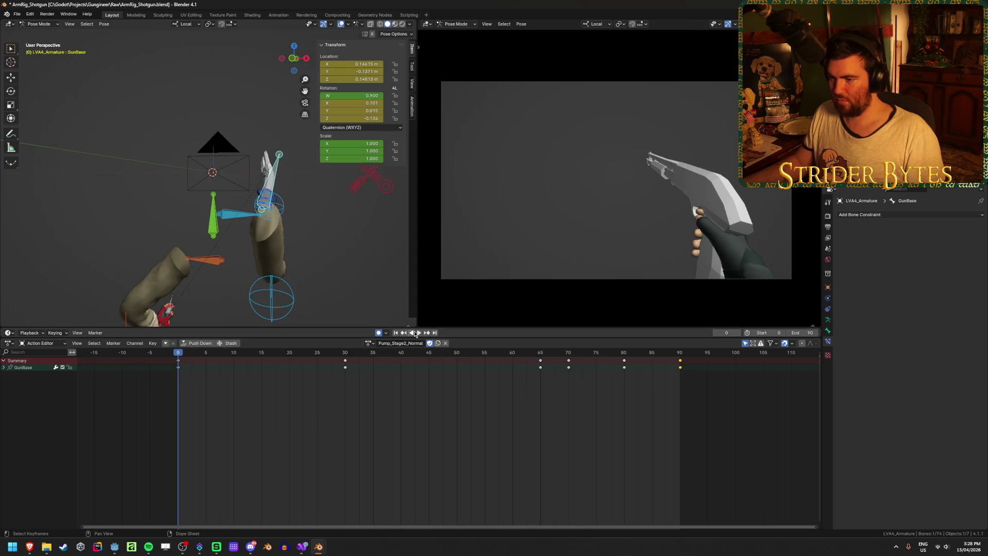
left_click(419, 333)
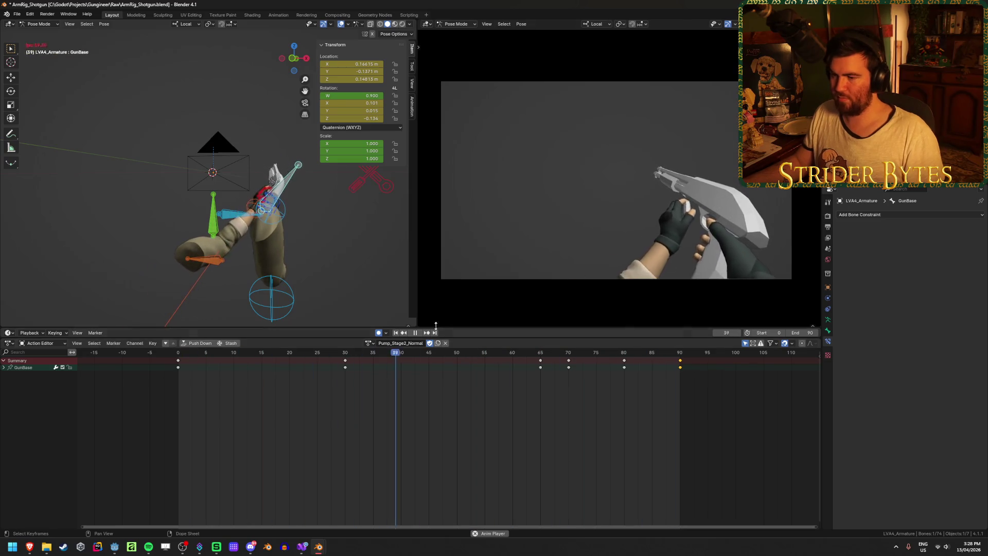
left_click(415, 333)
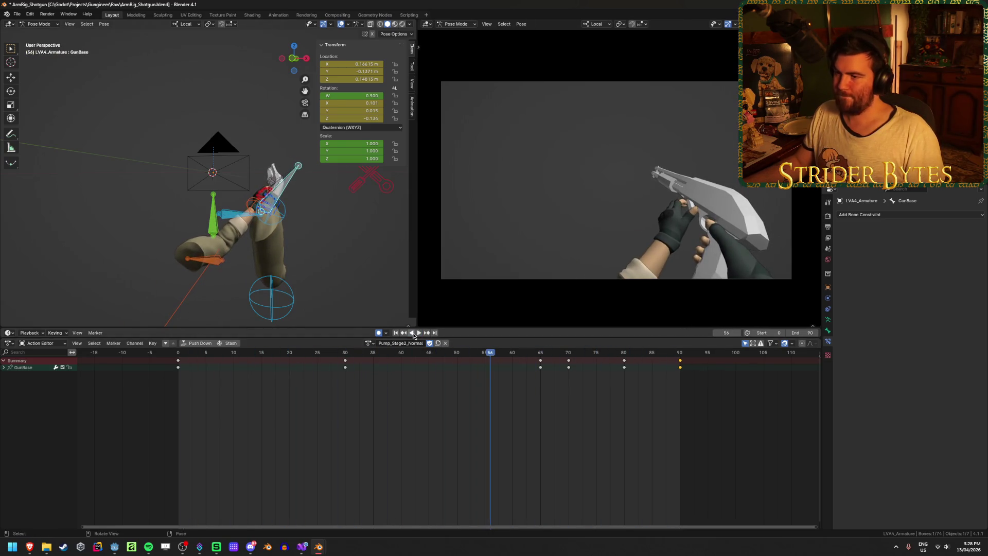
middle_click_drag(254, 241, 303, 229)
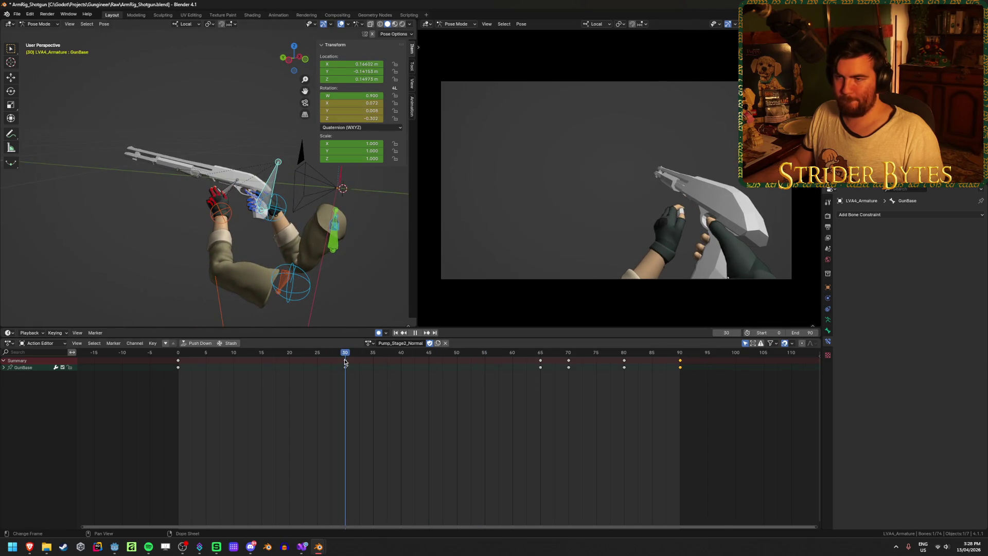
Move GunBase to a new position at frame 65, then replay the animation from the start.
left_click_drag(345, 362, 370, 364)
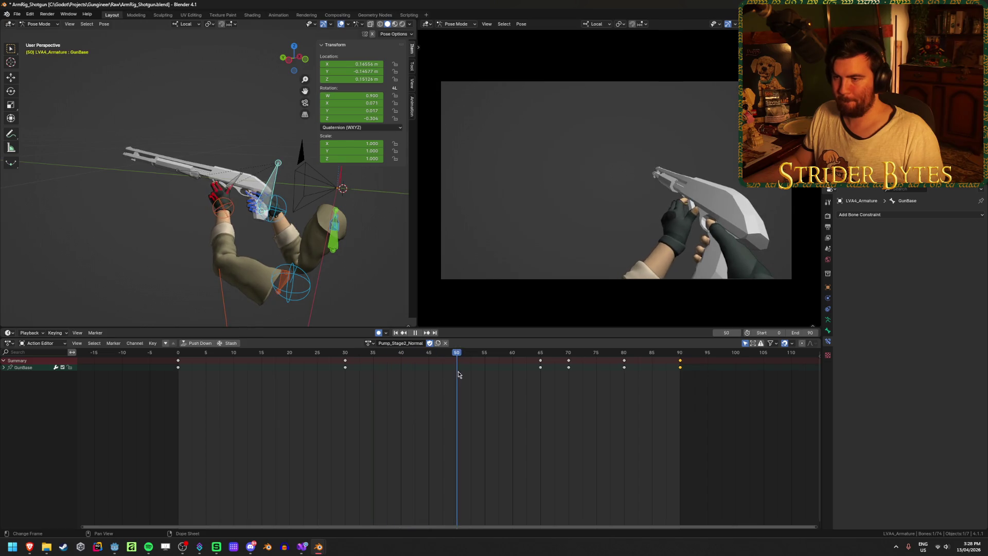
key("g")
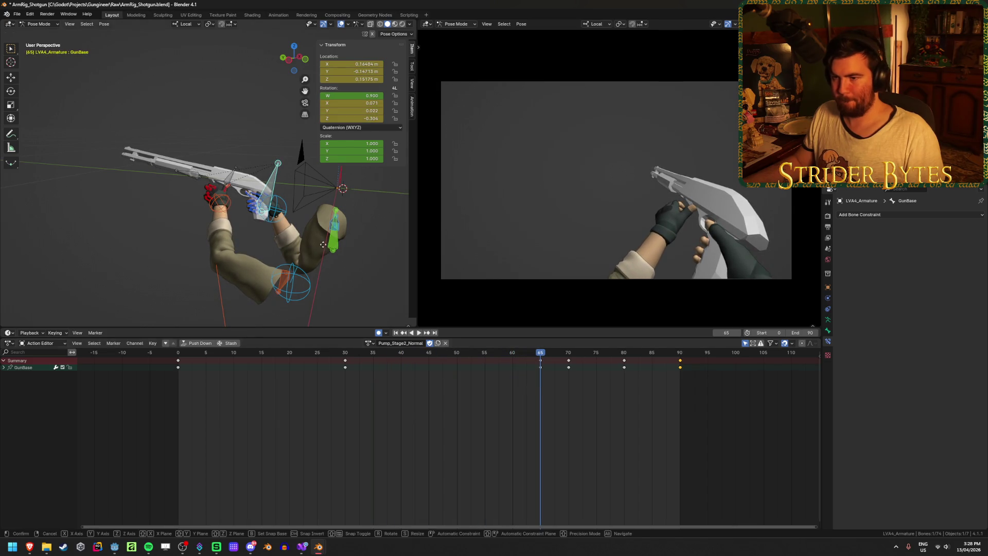
left_click(328, 248)
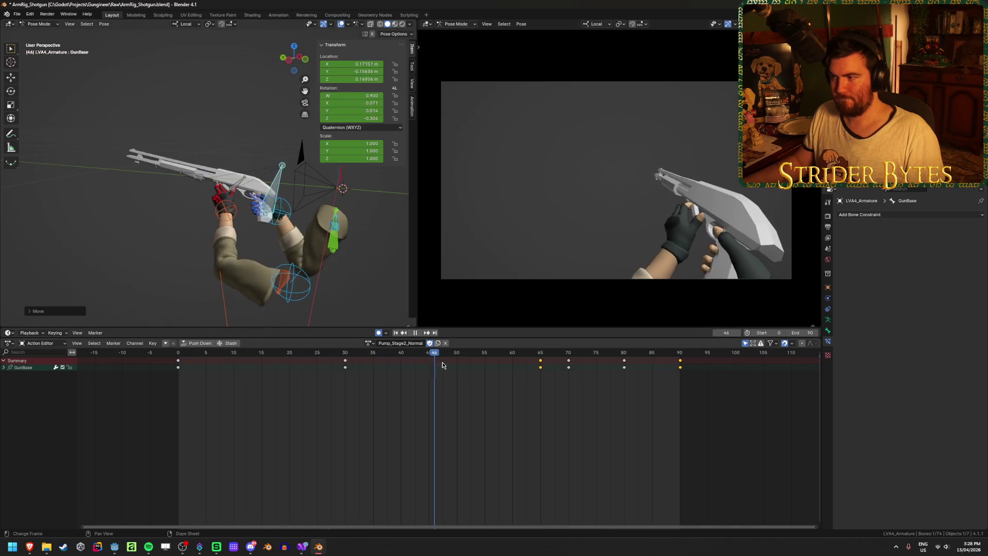
left_click_drag(610, 372, 632, 373)
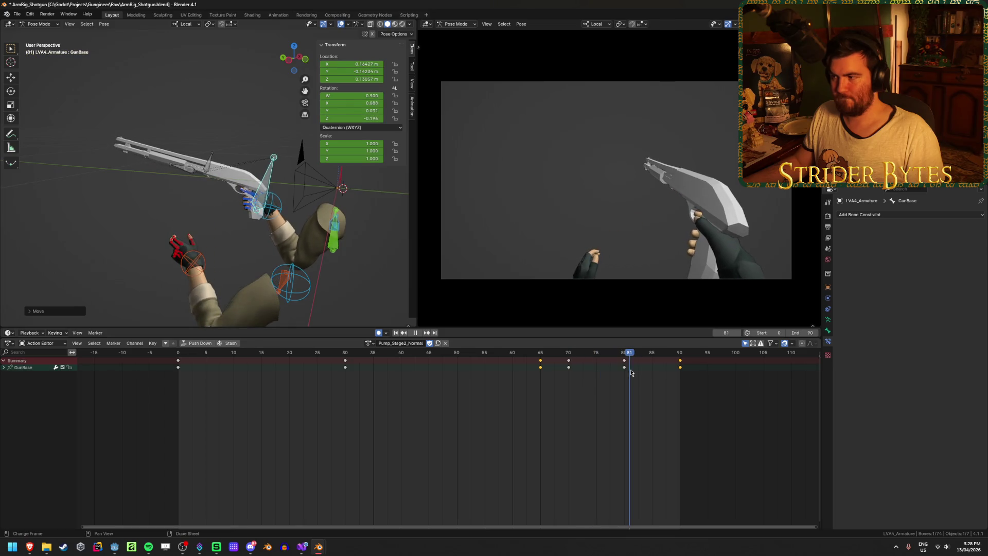
left_click(396, 333)
left_click(418, 334)
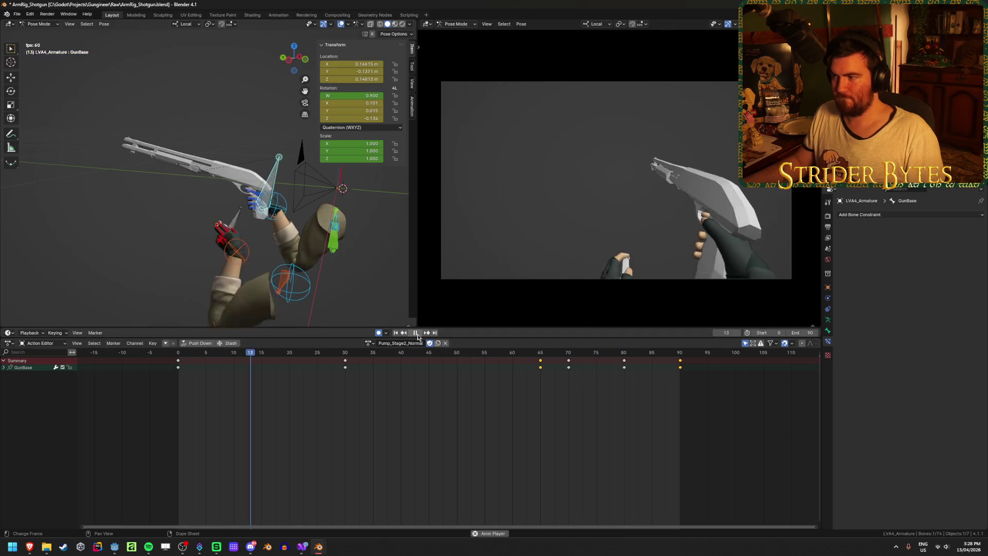
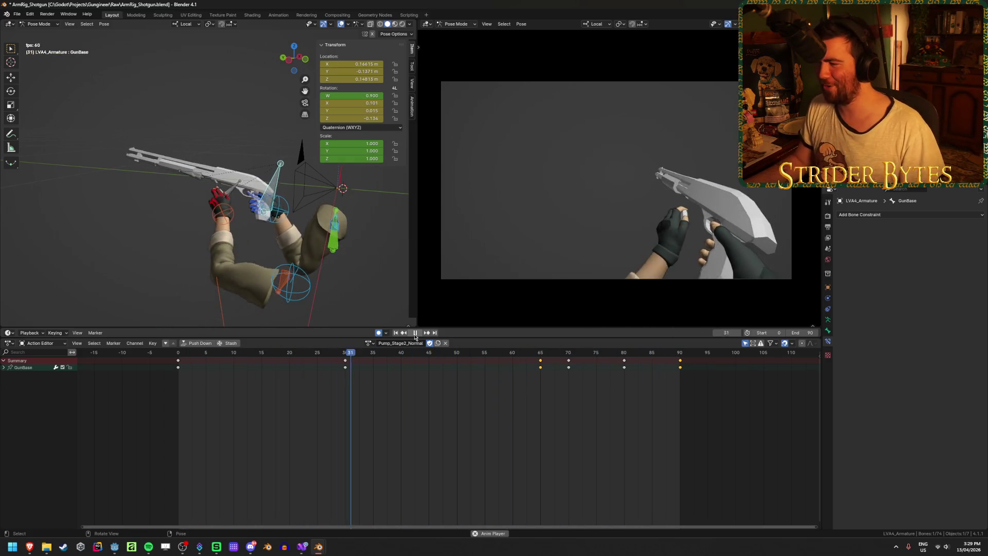
Pause the preview, select the Magazine bone, save the rig file, and scrub back to frame 57.
left_click(416, 333)
scroll(226, 204, "up", 6)
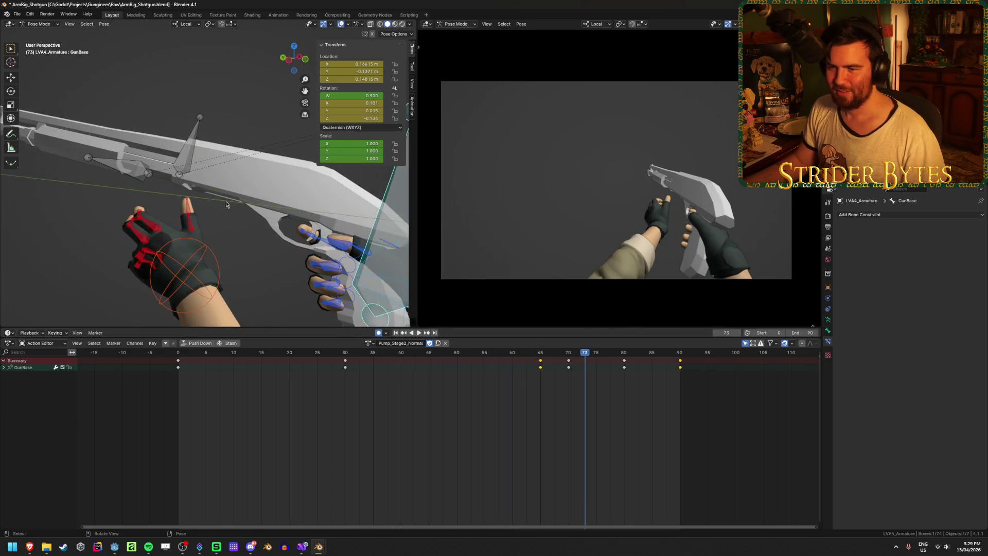
left_click(183, 150)
middle_click_drag(183, 150, 251, 246)
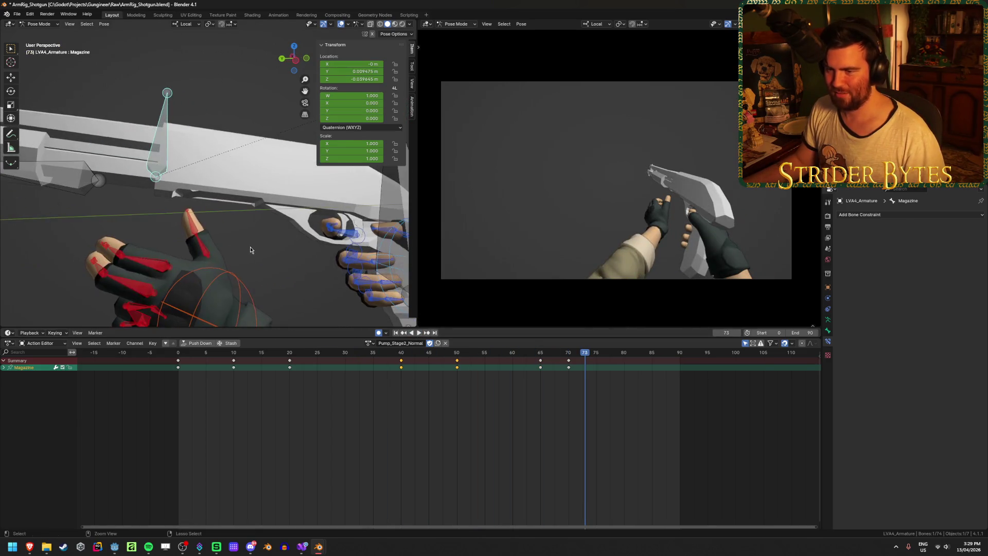
key("ctrl+s")
mouse_move(514, 371)
left_mouse_down()
mouse_move(425, 369)
mouse_move(533, 369)
mouse_move(369, 371)
mouse_move(505, 385)
mouse_move(363, 391)
mouse_move(446, 389)
mouse_move(457, 390)
mouse_move(401, 399)
mouse_move(457, 397)
mouse_move(397, 396)
mouse_move(498, 401)
mouse_move(399, 407)
mouse_move(416, 409)
mouse_move(492, 404)
mouse_move(377, 399)
left_mouse_up()
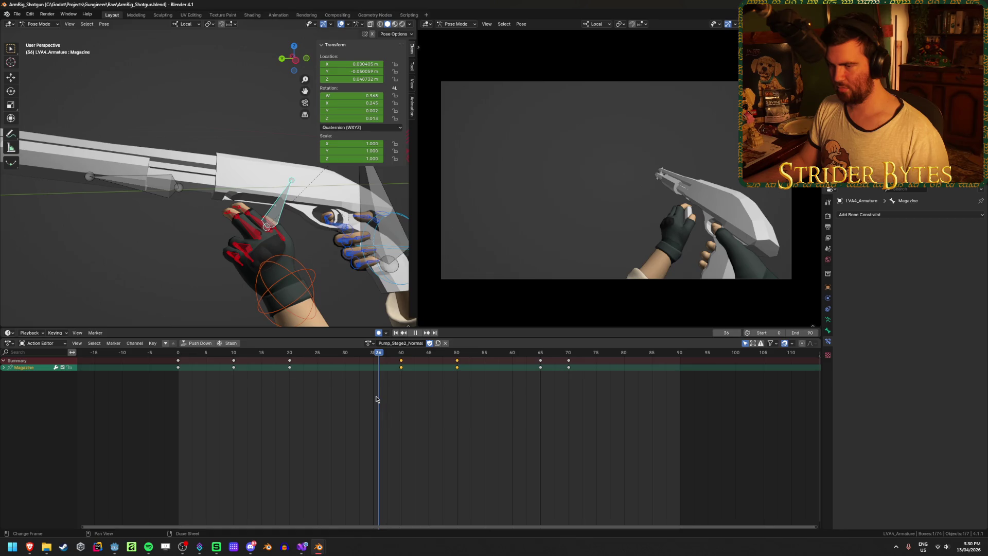
Frame the Magazine bone and play the action from the start up to frame 45.
key("KP_Decimal")
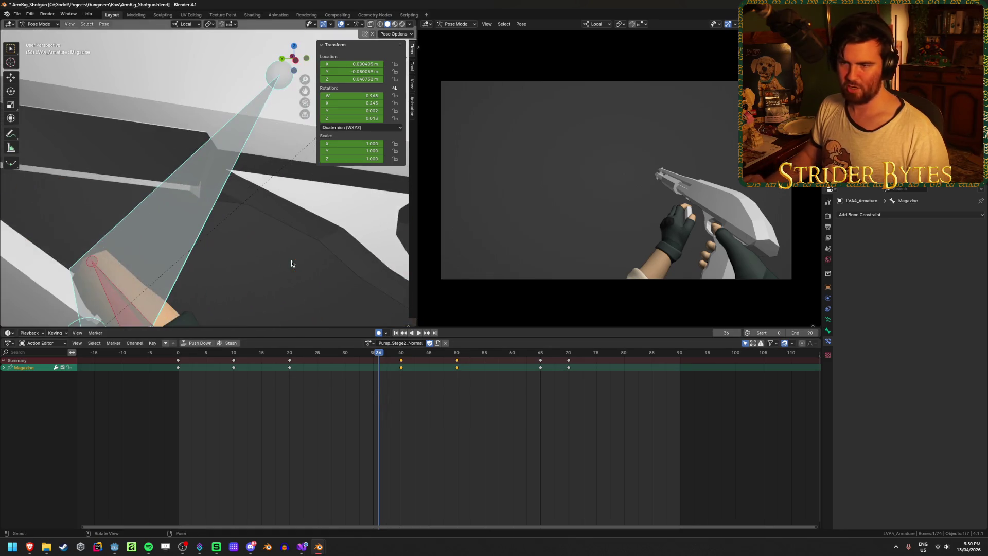
mouse_move(291, 263)
middle_mouse_down()
mouse_move(265, 227)
mouse_move(252, 227)
middle_mouse_up()
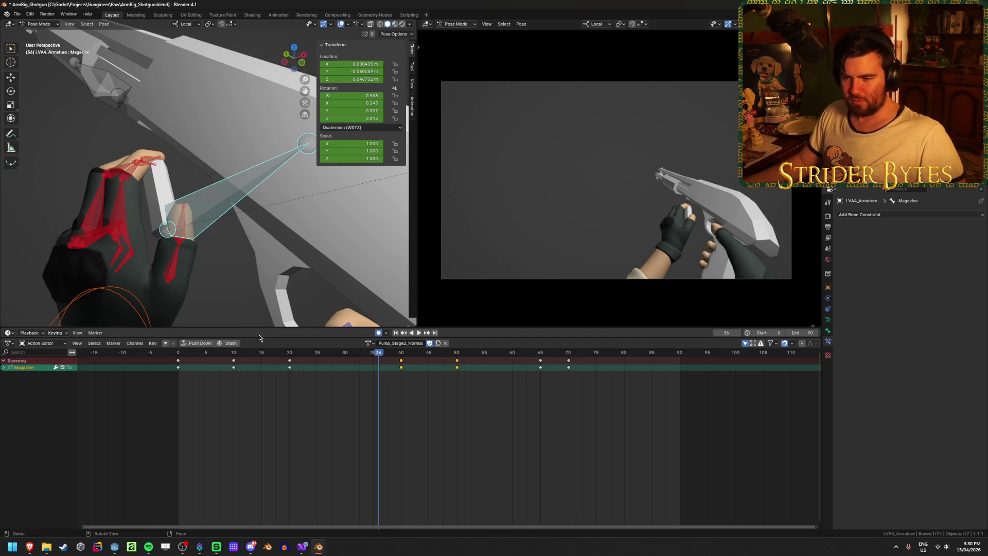
key("shift+Left")
key("space")
mouse_move(284, 354)
left_mouse_down()
mouse_move(404, 360)
mouse_move(397, 365)
mouse_move(432, 376)
mouse_move(603, 393)
mouse_move(394, 397)
mouse_move(425, 396)
left_mouse_up()
Review frames 40–45 and duplicate the Magazine bone's frame 40 keyframe.
mouse_move(154, 217)
middle_mouse_down()
mouse_move(66, 199)
mouse_move(57, 213)
middle_mouse_up()
middle_click_drag(169, 221, 262, 259)
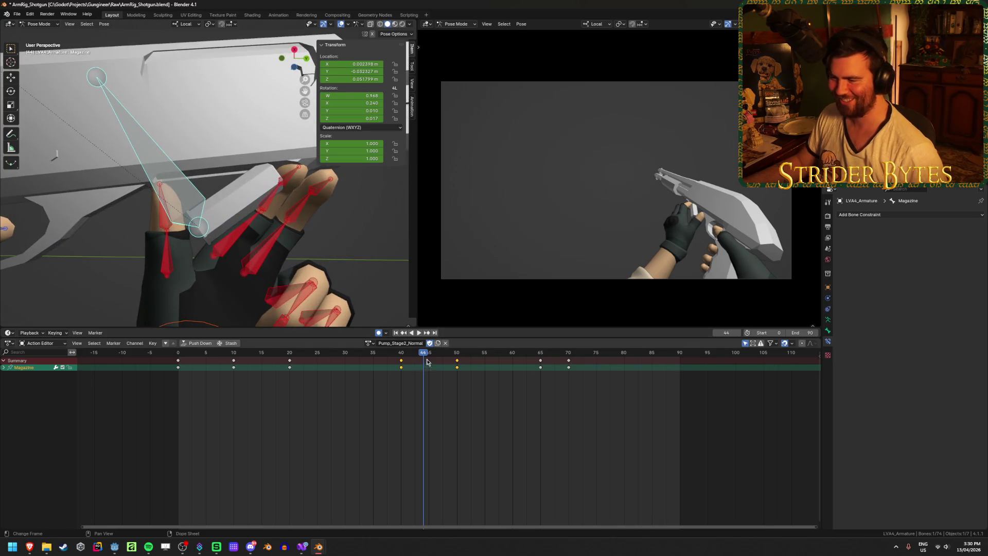
left_click_drag(427, 362, 401, 357)
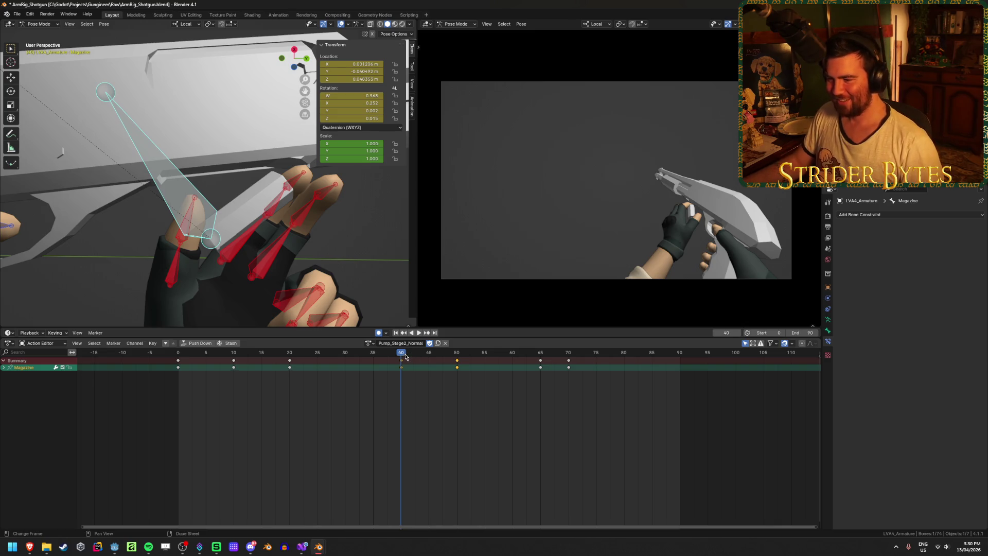
mouse_move(406, 357)
left_mouse_down()
mouse_move(523, 369)
mouse_move(408, 381)
mouse_move(448, 378)
mouse_move(423, 386)
mouse_move(453, 379)
mouse_move(393, 379)
mouse_move(463, 378)
mouse_move(403, 383)
left_mouse_up()
key("shift+d")
left_click(479, 383)
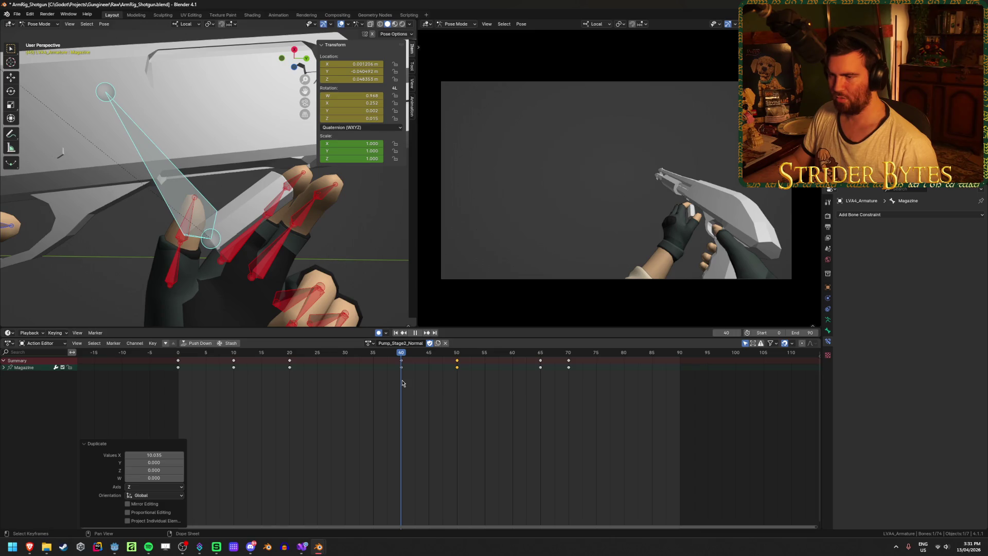
middle_click_drag(242, 242, 251, 264)
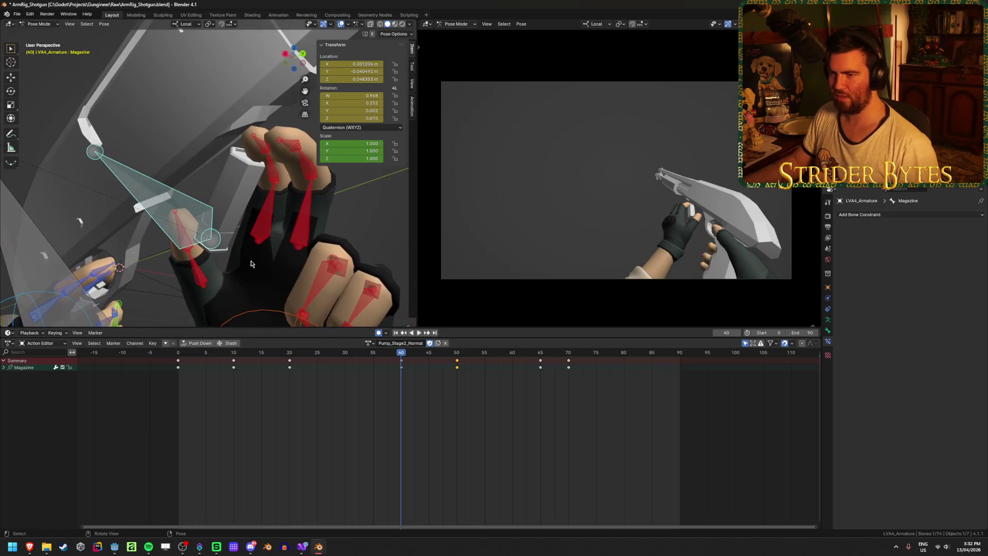
left_click_drag(401, 359, 453, 357)
mouse_move(381, 247)
middle_mouse_down()
mouse_move(374, 234)
mouse_move(272, 274)
mouse_move(257, 261)
mouse_move(283, 253)
middle_mouse_up()
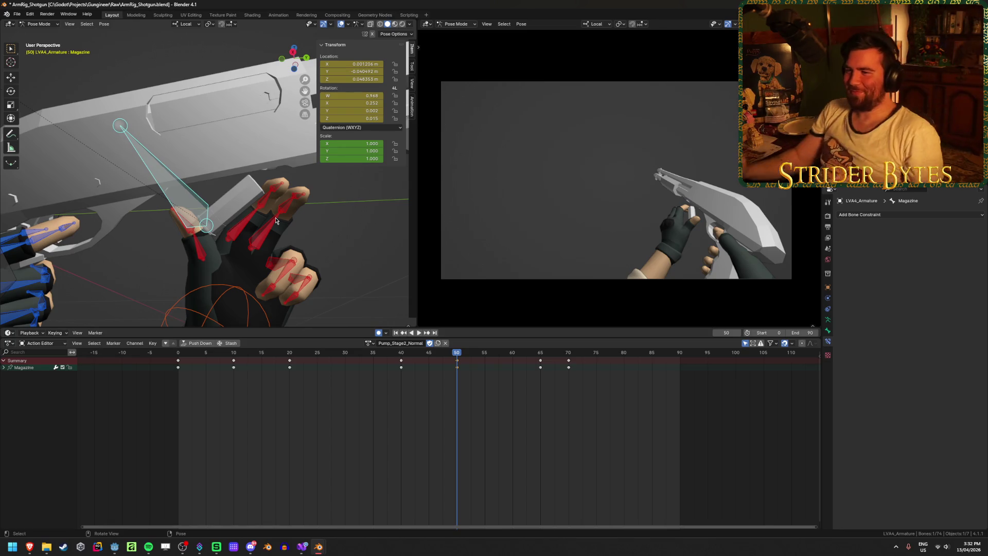
mouse_move(459, 356)
left_mouse_down()
mouse_move(393, 363)
mouse_move(463, 373)
left_mouse_up()
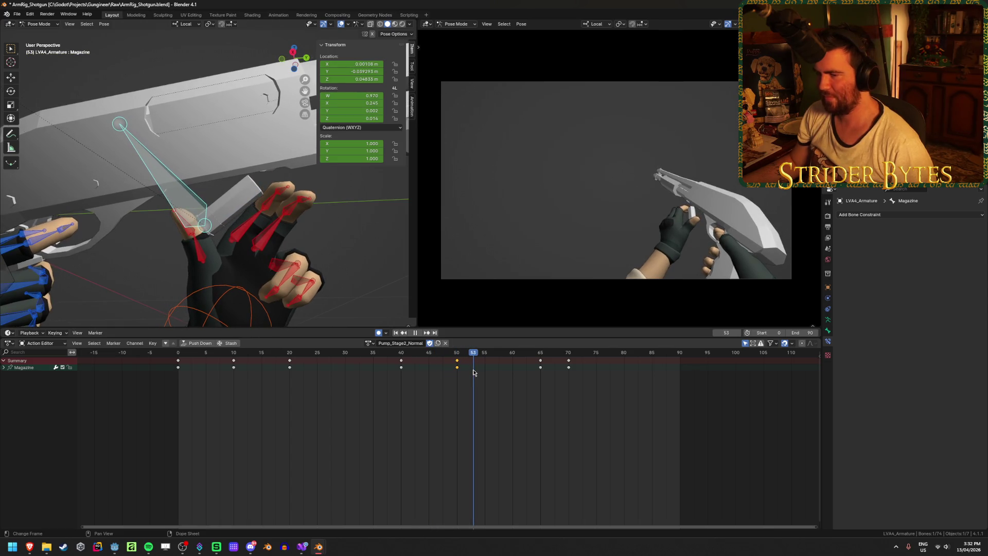
left_click(458, 374)
left_click_drag(458, 374, 317, 378)
mouse_move(278, 247)
middle_mouse_down()
mouse_move(267, 232)
mouse_move(289, 246)
middle_mouse_up()
left_click_drag(317, 355, 400, 362)
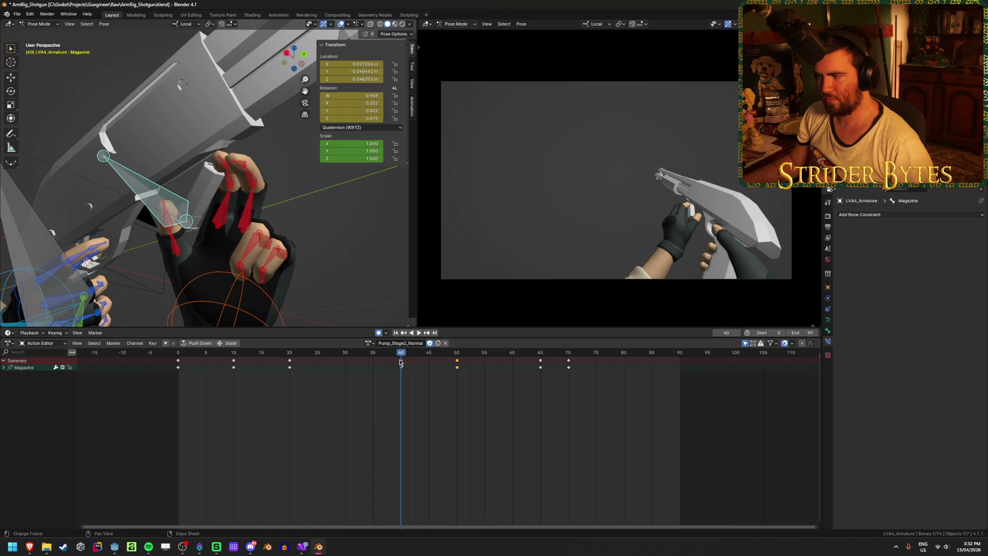
left_click_drag(403, 354, 335, 355)
mouse_move(304, 299)
middle_mouse_down()
mouse_move(290, 267)
mouse_move(381, 309)
mouse_move(391, 286)
mouse_move(272, 272)
middle_mouse_up()
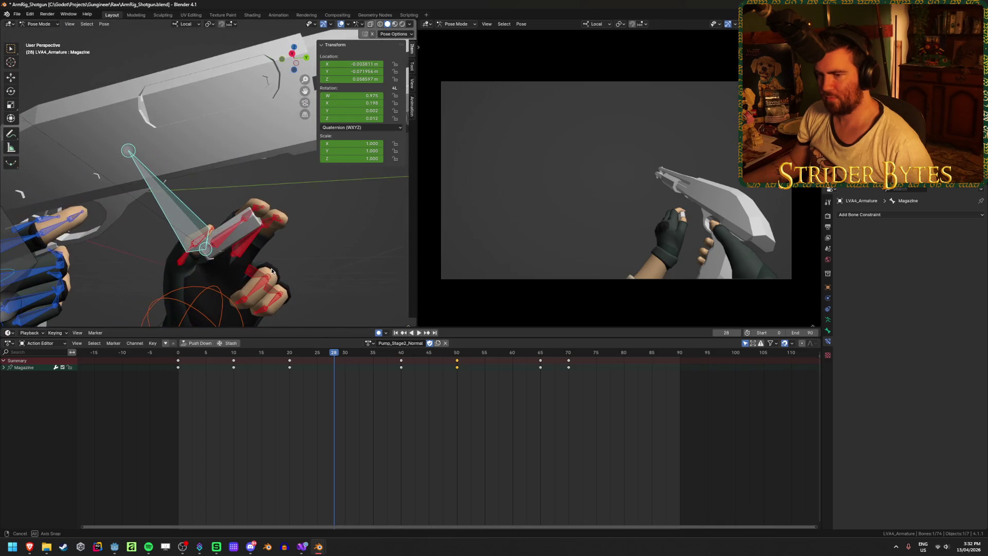
Select thumb2.L and reposition it at frame 30 with three successive moves.
left_click(203, 239)
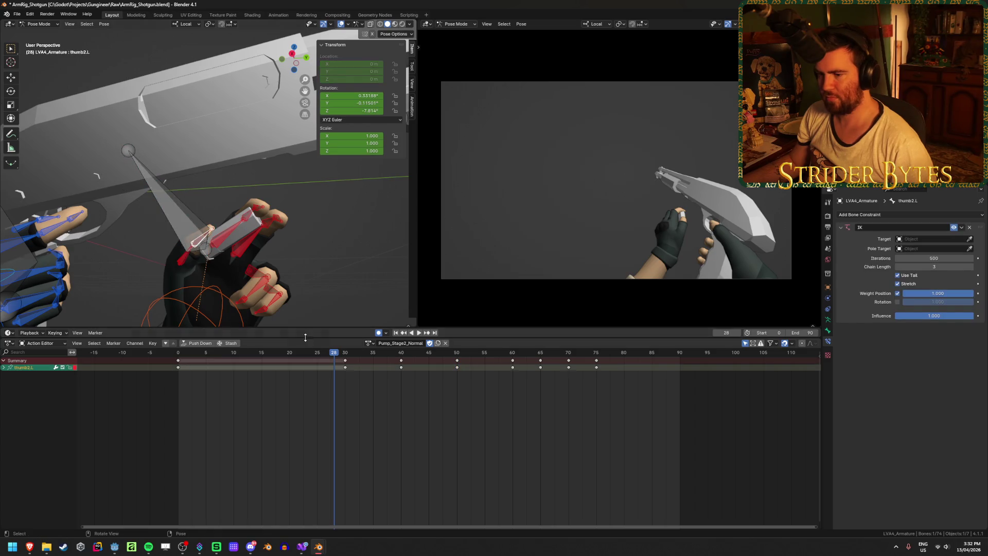
left_click_drag(335, 355, 345, 355)
scroll(276, 268, "up", 8)
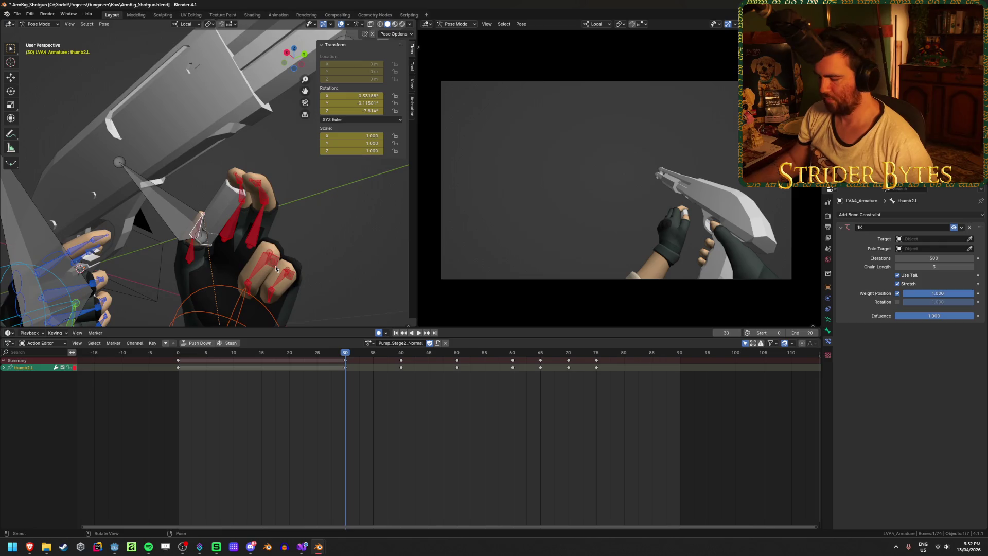
mouse_move(276, 268)
middle_mouse_down()
mouse_move(236, 188)
mouse_move(278, 237)
mouse_move(350, 259)
mouse_move(315, 242)
mouse_move(244, 235)
mouse_move(257, 211)
mouse_move(298, 236)
mouse_move(322, 278)
mouse_move(280, 247)
mouse_move(146, 227)
mouse_move(232, 268)
mouse_move(360, 307)
mouse_move(356, 282)
mouse_move(223, 214)
mouse_move(131, 213)
mouse_move(195, 273)
mouse_move(188, 270)
mouse_move(198, 221)
mouse_move(261, 291)
mouse_move(261, 278)
middle_mouse_up()
key("g")
left_click(191, 204)
key("g")
left_click(270, 195)
key("g")
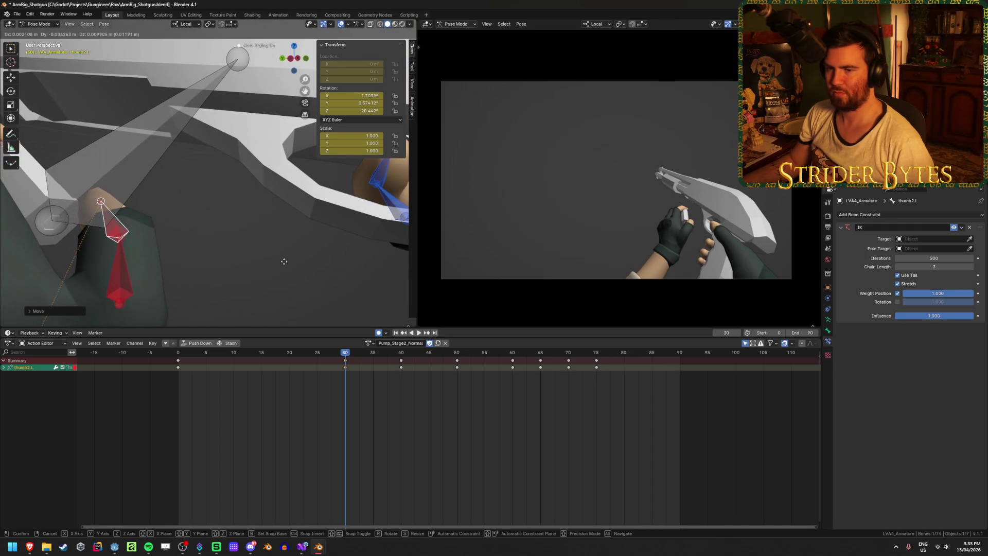
left_click(280, 271)
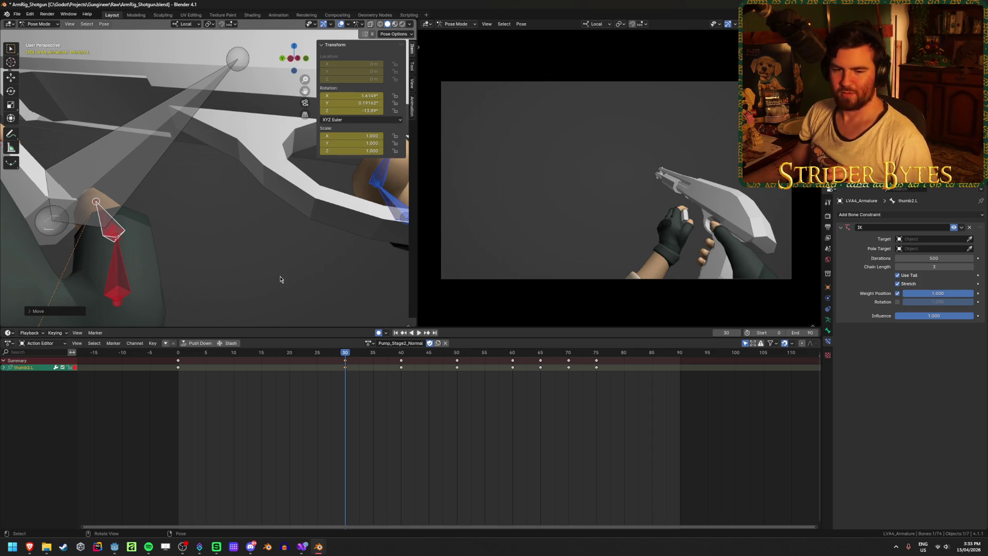
Save the rig file, then play back and check the thumb pose around frames 28–34.
key("ctrl+s")
middle_click_drag(287, 243, 250, 246)
mouse_move(232, 194)
middle_mouse_down()
mouse_move(163, 169)
mouse_move(248, 184)
mouse_move(237, 208)
middle_mouse_up()
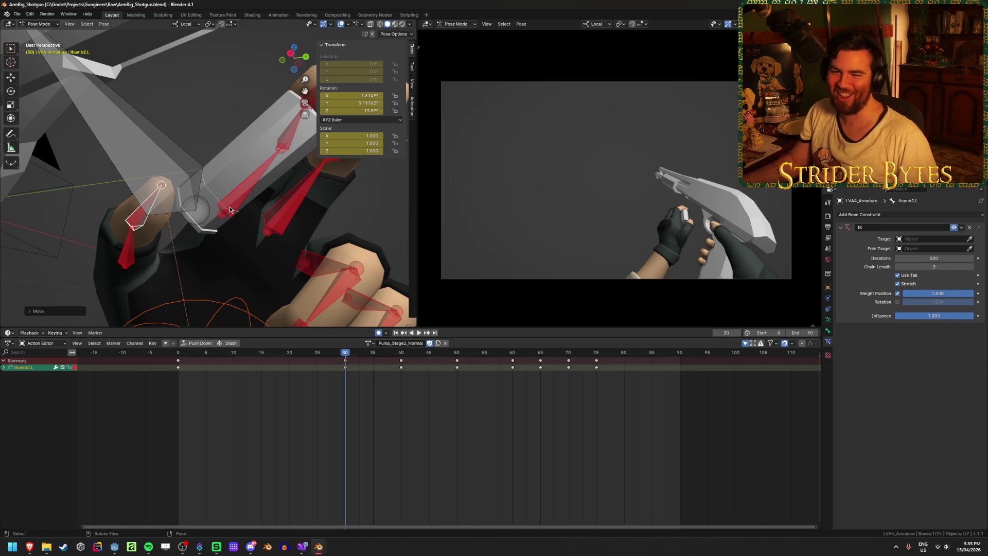
left_click(349, 363)
key("space")
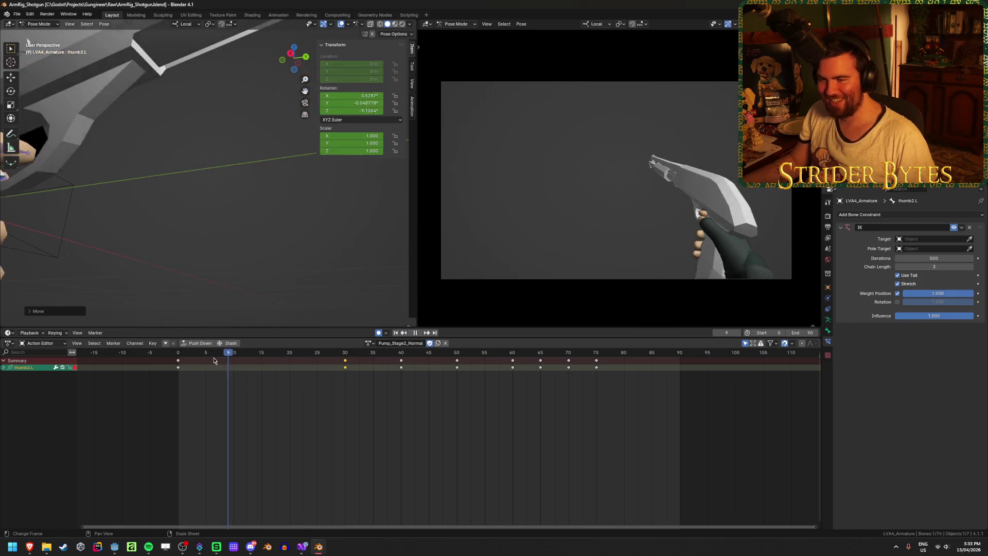
left_click_drag(307, 374, 402, 379)
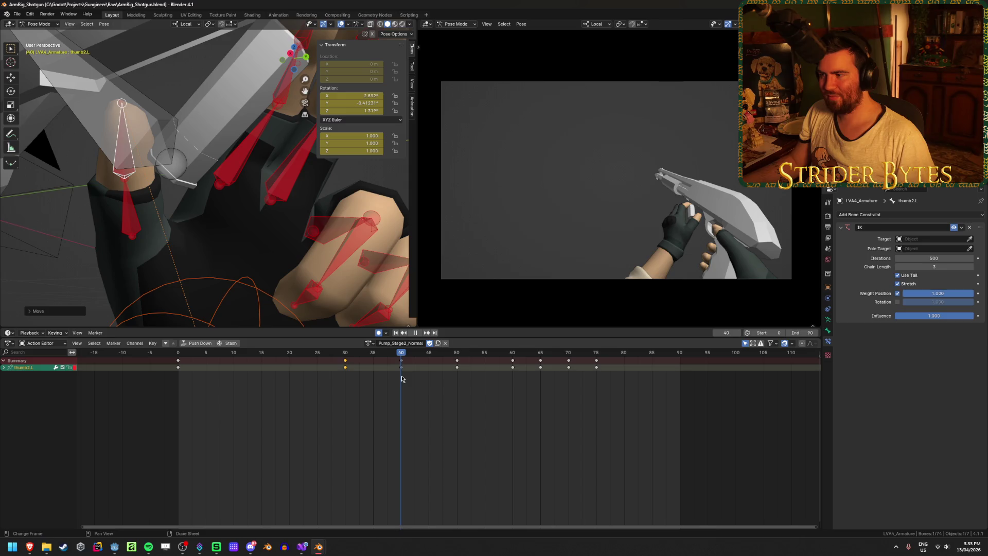
mouse_move(402, 379)
left_mouse_down()
mouse_move(349, 379)
mouse_move(410, 377)
mouse_move(399, 379)
left_mouse_up()
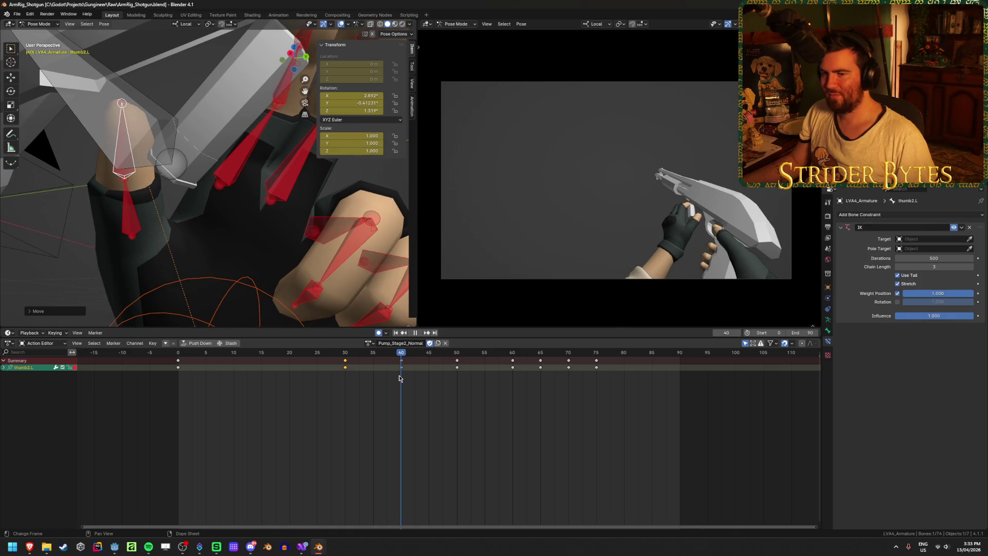
left_click_drag(400, 355, 375, 350)
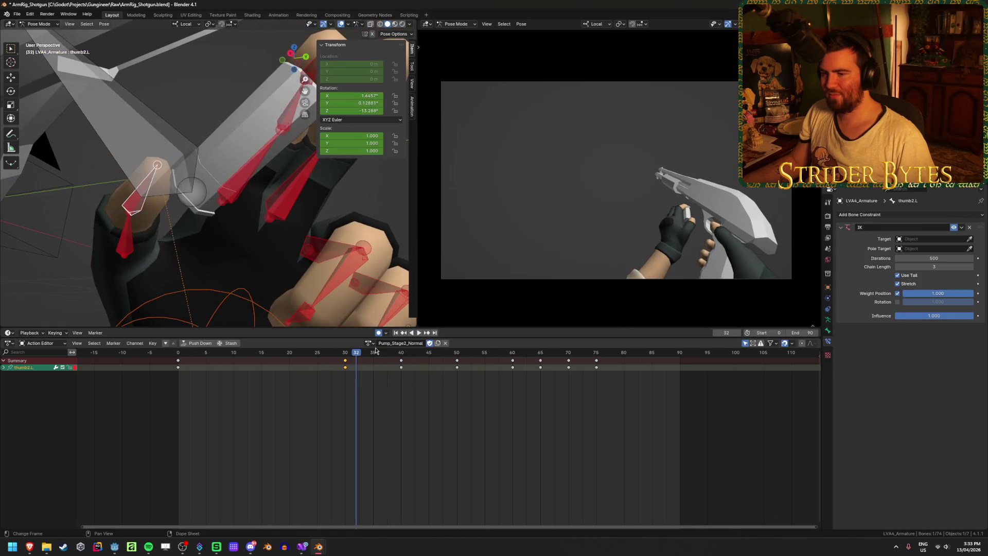
Replay the action from the start, then go to frame 40 and select the Magazine bone.
left_click(396, 333)
left_click(417, 333)
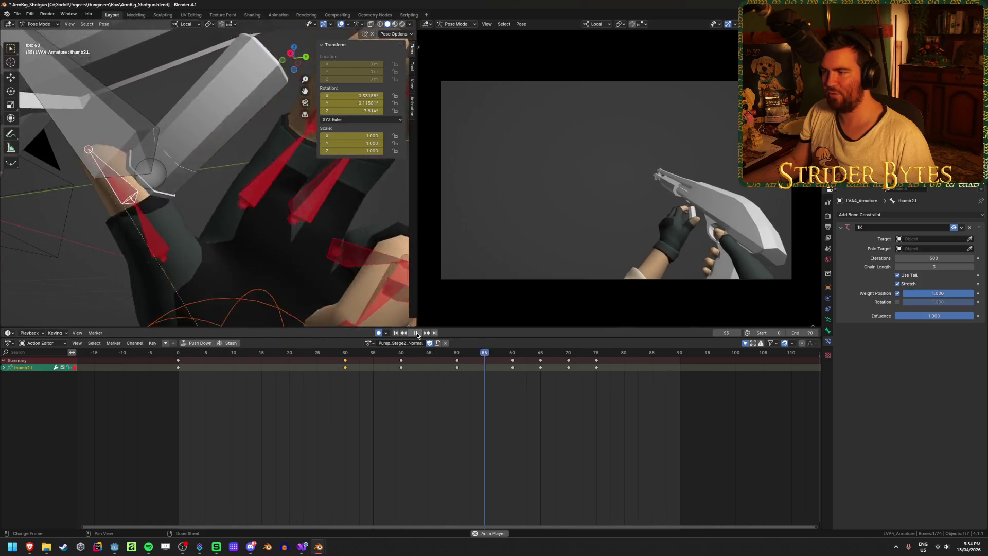
left_click(417, 333)
left_click(371, 352)
key("space")
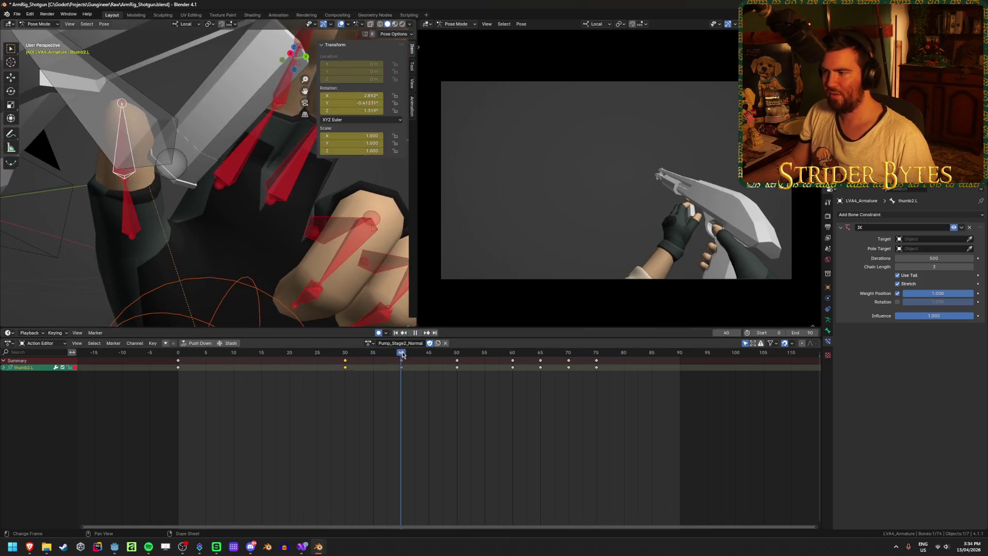
left_click_drag(479, 358, 401, 355)
middle_click_drag(317, 257, 206, 175)
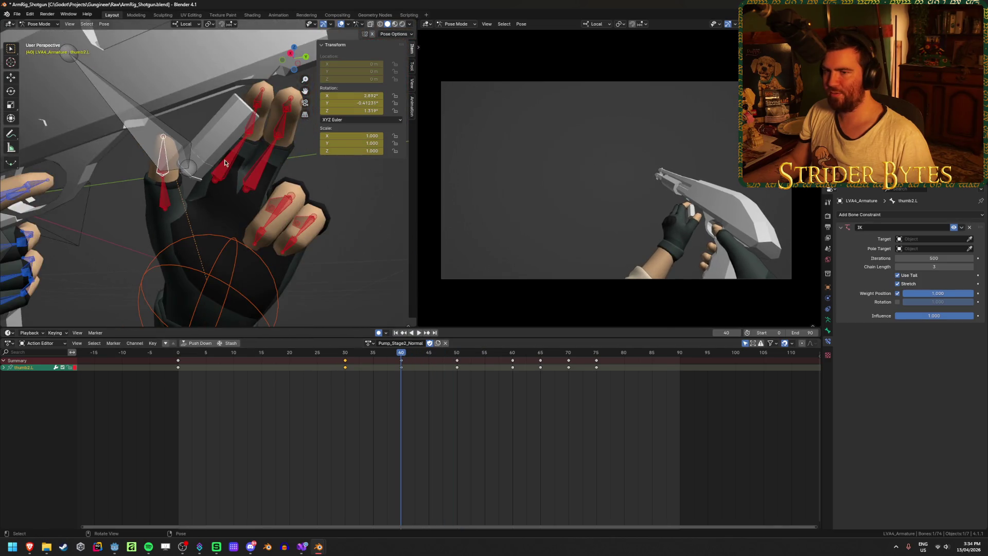
left_click(191, 172)
Stop playback near frame 39 and move the Magazine bone to a new position.
key("space")
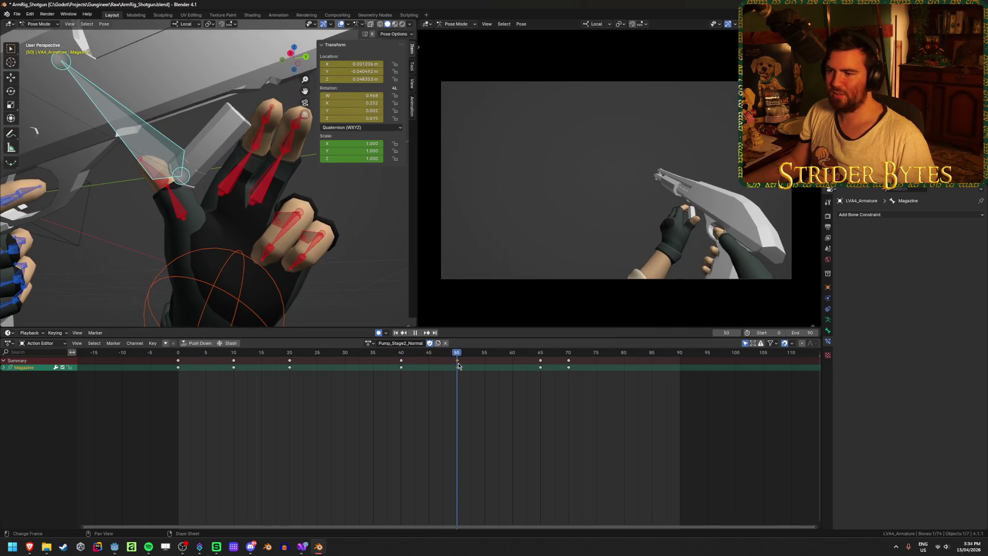
mouse_move(457, 356)
left_mouse_down()
mouse_move(396, 375)
mouse_move(329, 373)
mouse_move(422, 373)
left_mouse_up()
key("space")
mouse_move(222, 211)
middle_mouse_down()
mouse_move(321, 221)
mouse_move(317, 190)
mouse_move(320, 220)
mouse_move(311, 202)
mouse_move(315, 217)
mouse_move(314, 205)
mouse_move(270, 205)
mouse_move(272, 231)
mouse_move(265, 221)
middle_mouse_up()
key("g")
left_click(273, 206)
key("g")
left_click(279, 209)
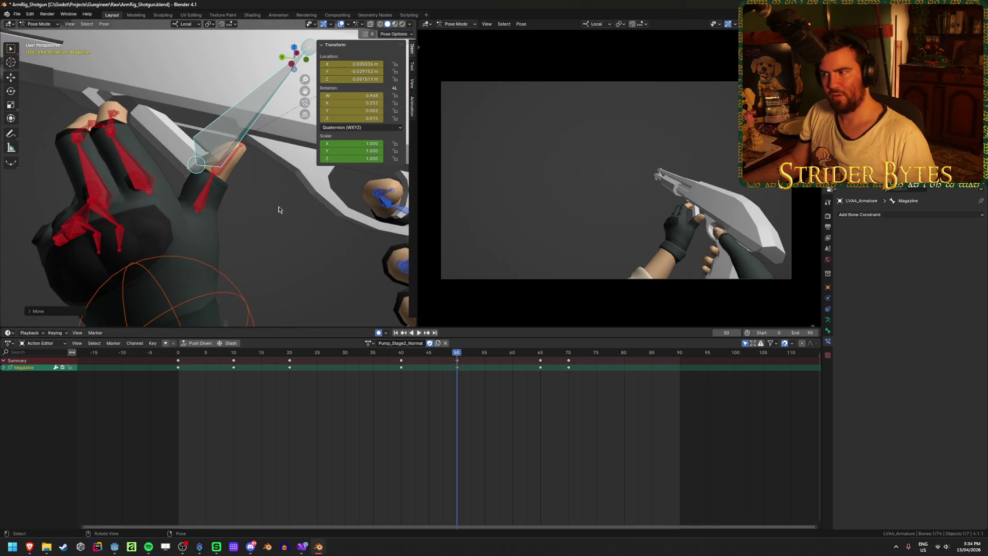
Play back, then rotate and move the Magazine bone again.
key("space")
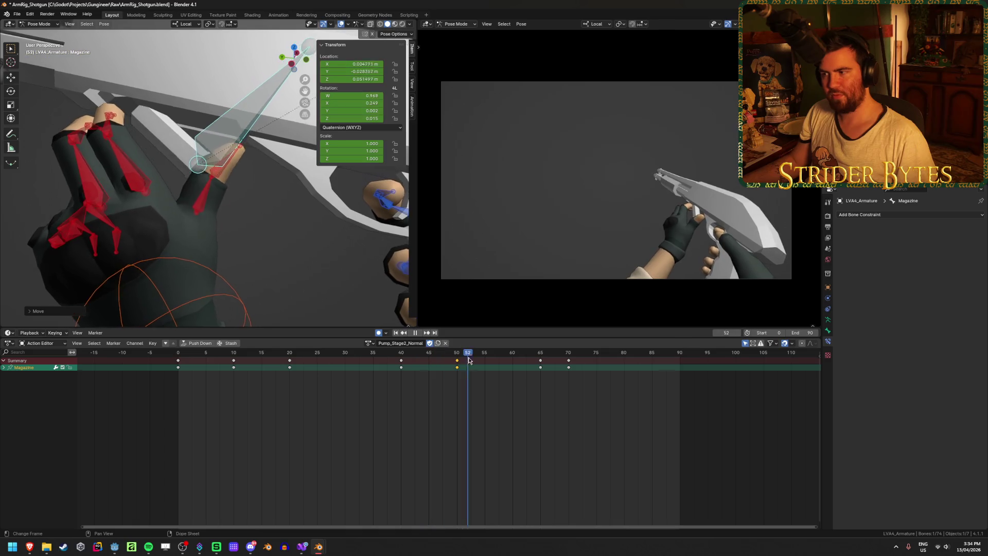
mouse_move(422, 364)
left_mouse_down()
mouse_move(393, 365)
mouse_move(539, 373)
left_mouse_up()
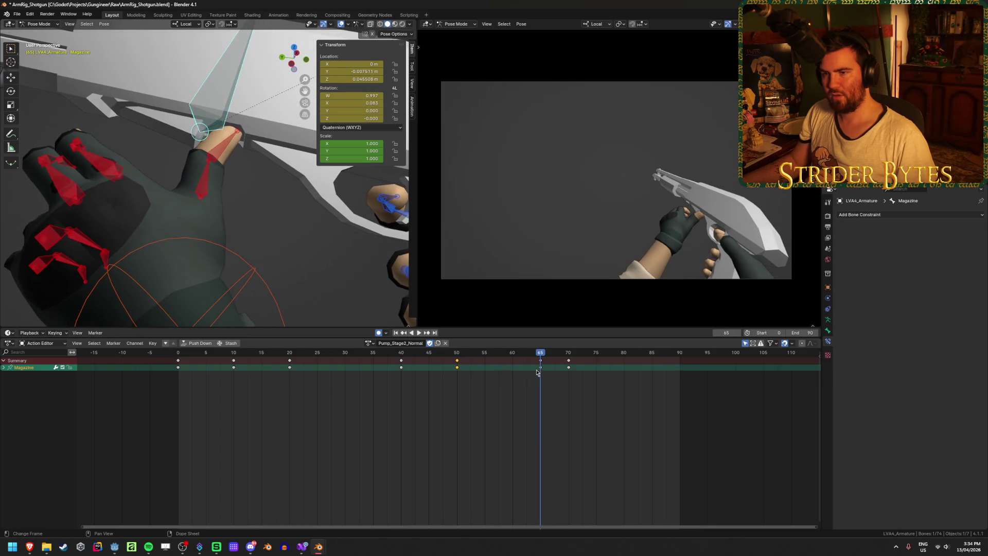
middle_click_drag(257, 196, 278, 185)
key("r")
left_click(283, 142)
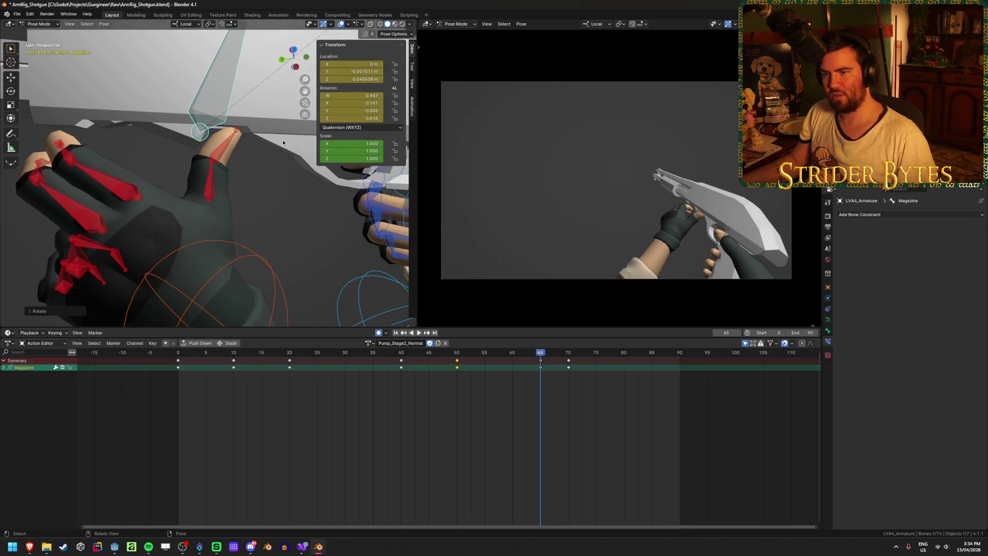
key("g")
left_click(290, 155)
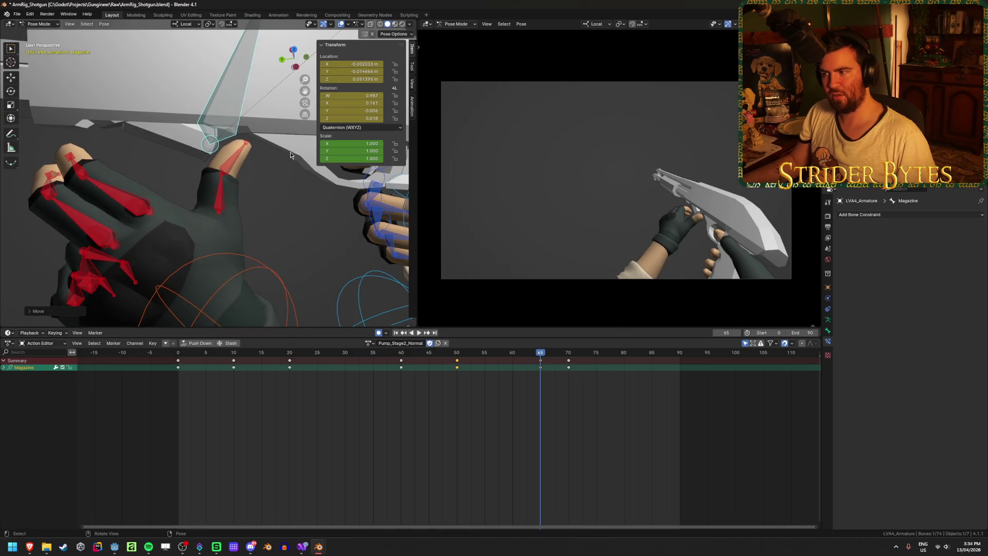
Return to frame 65 and move the Magazine bone to its new location there.
mouse_move(511, 352)
left_mouse_down()
mouse_move(457, 352)
mouse_move(539, 352)
left_mouse_up()
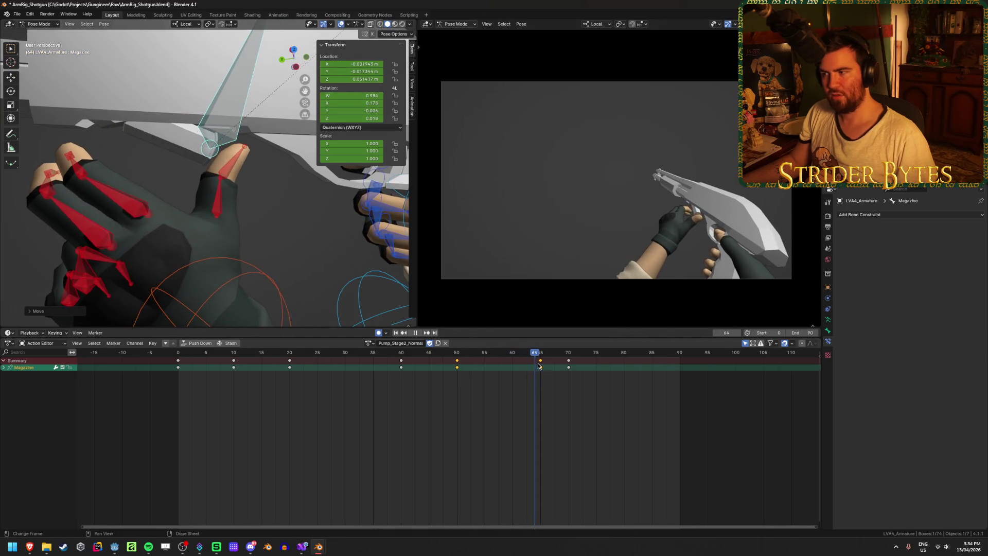
key("space")
left_click_drag(596, 368, 539, 369)
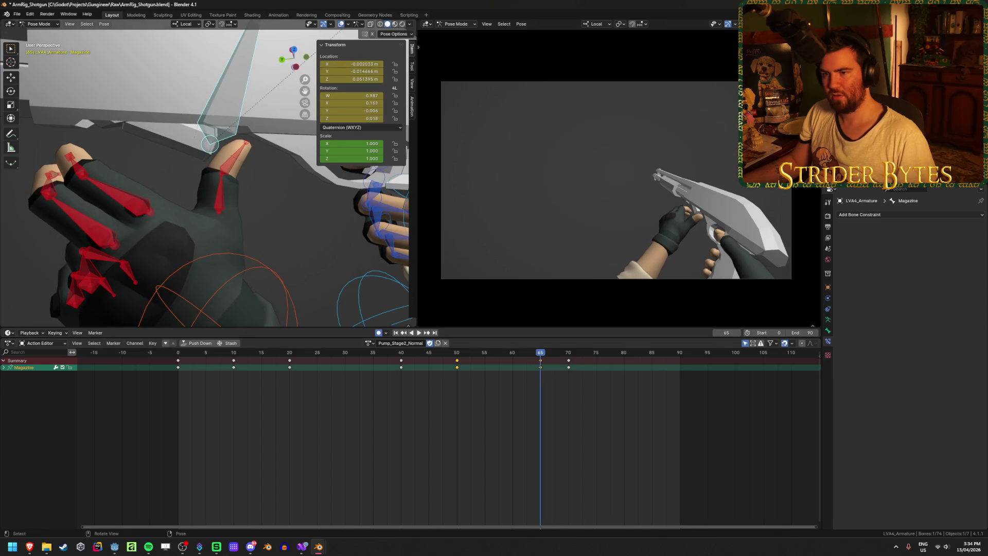
key("g")
left_click(313, 181)
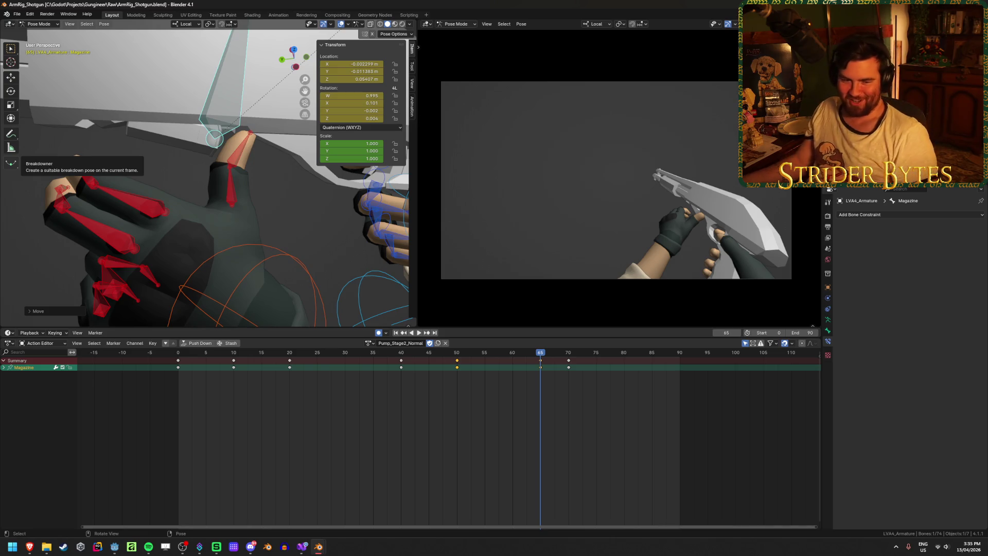
mouse_move(174, 159)
middle_mouse_down()
mouse_move(218, 116)
mouse_move(206, 77)
mouse_move(301, 81)
mouse_move(265, 267)
middle_mouse_up()
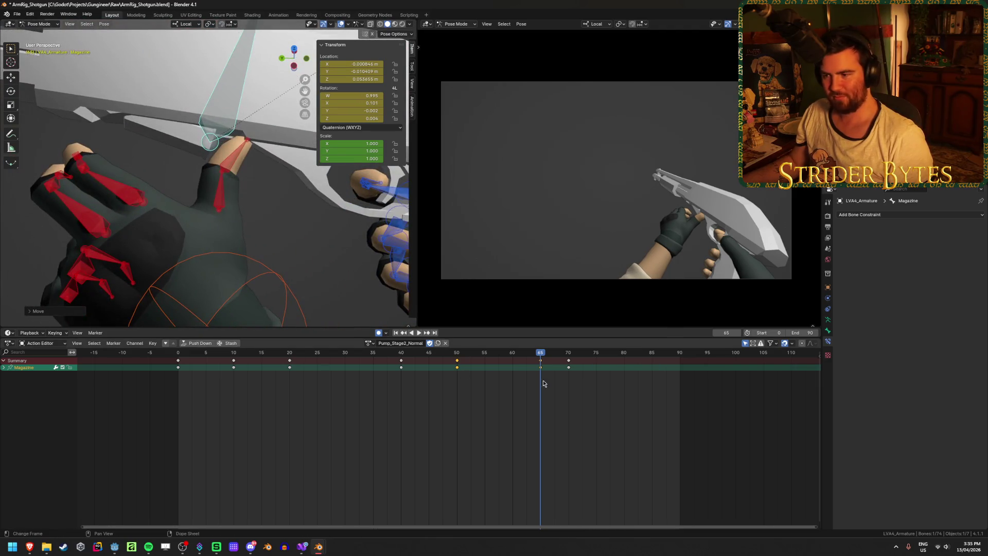
mouse_move(540, 356)
left_mouse_down()
mouse_move(564, 356)
mouse_move(400, 364)
left_mouse_up()
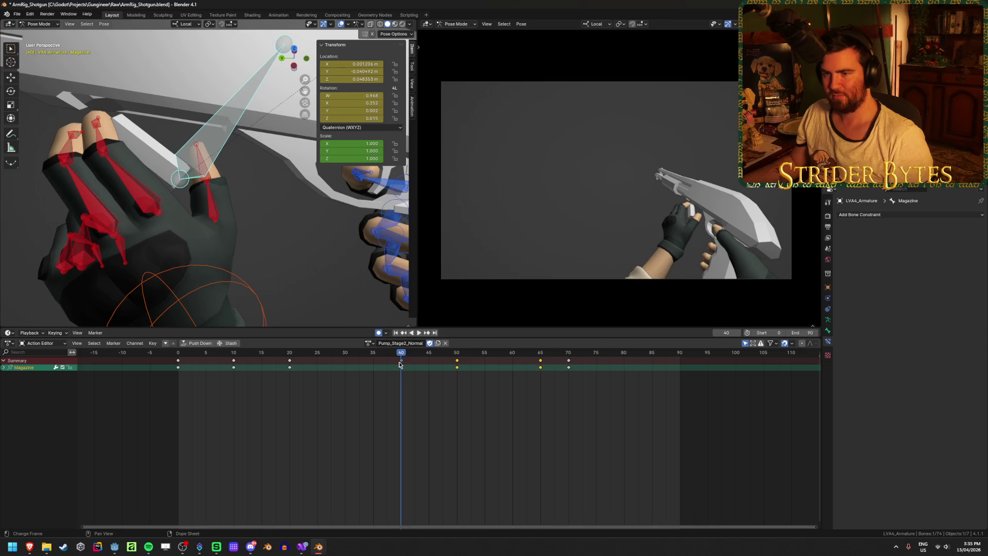
middle_click_drag(221, 206, 197, 213)
key("space")
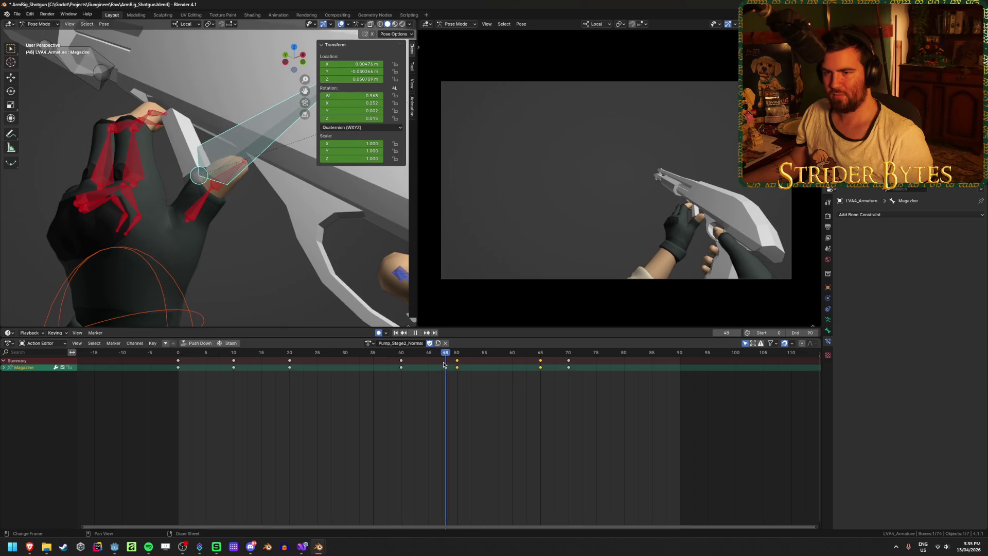
left_click(375, 367)
left_click_drag(374, 367, 400, 367)
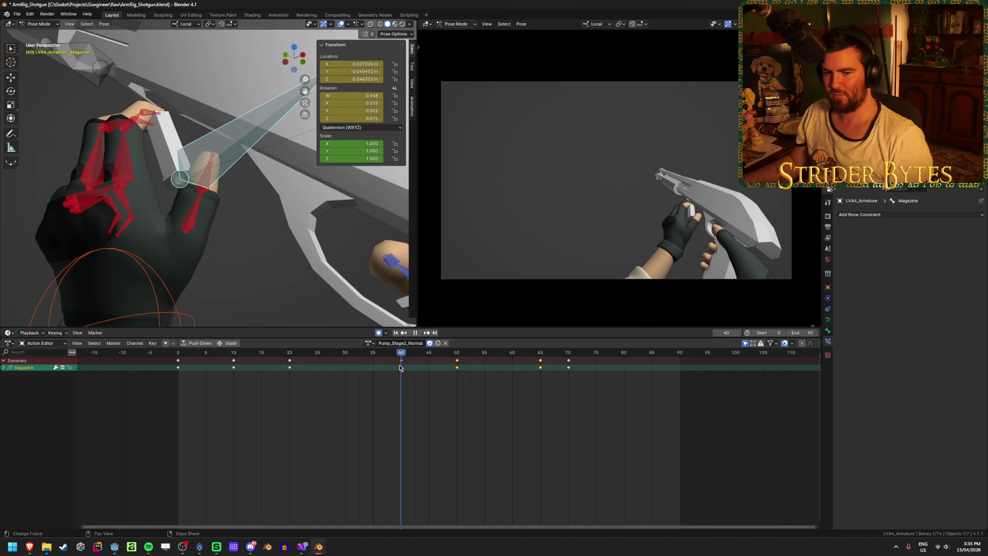
key("space")
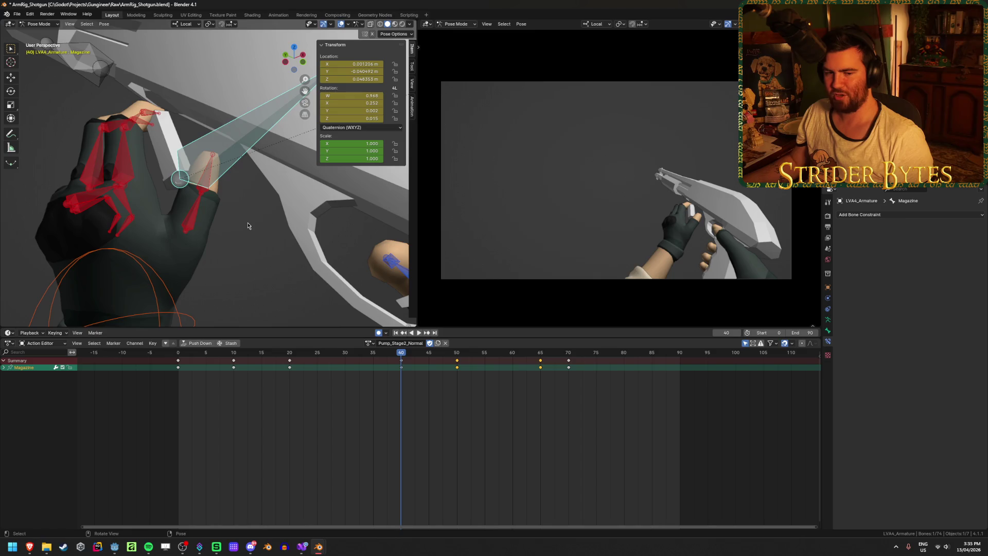
mouse_move(239, 222)
middle_mouse_down()
mouse_move(193, 164)
mouse_move(132, 146)
mouse_move(238, 193)
middle_mouse_up()
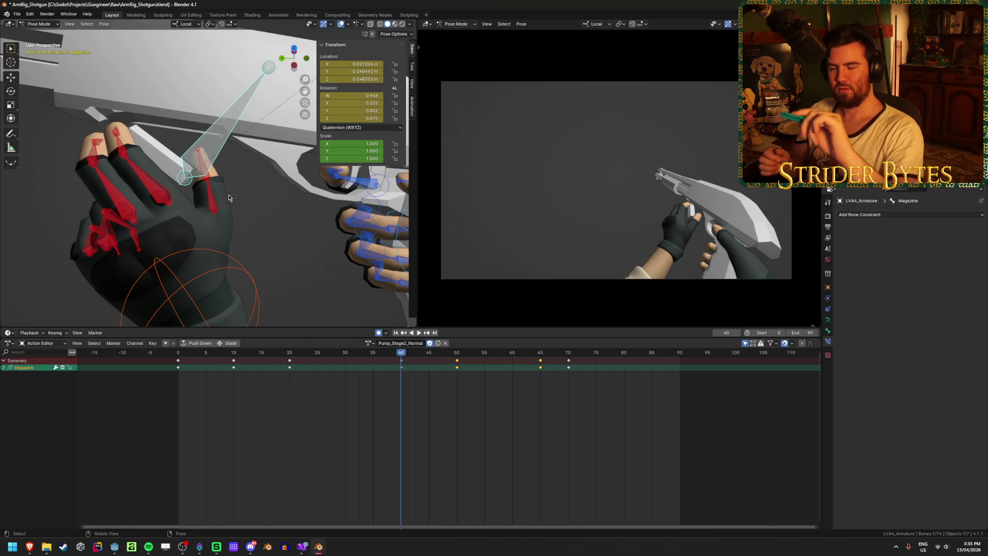
mouse_move(218, 192)
middle_mouse_down()
mouse_move(251, 206)
mouse_move(303, 156)
mouse_move(313, 129)
mouse_move(376, 111)
mouse_move(361, 129)
mouse_move(371, 139)
middle_mouse_up()
key("space")
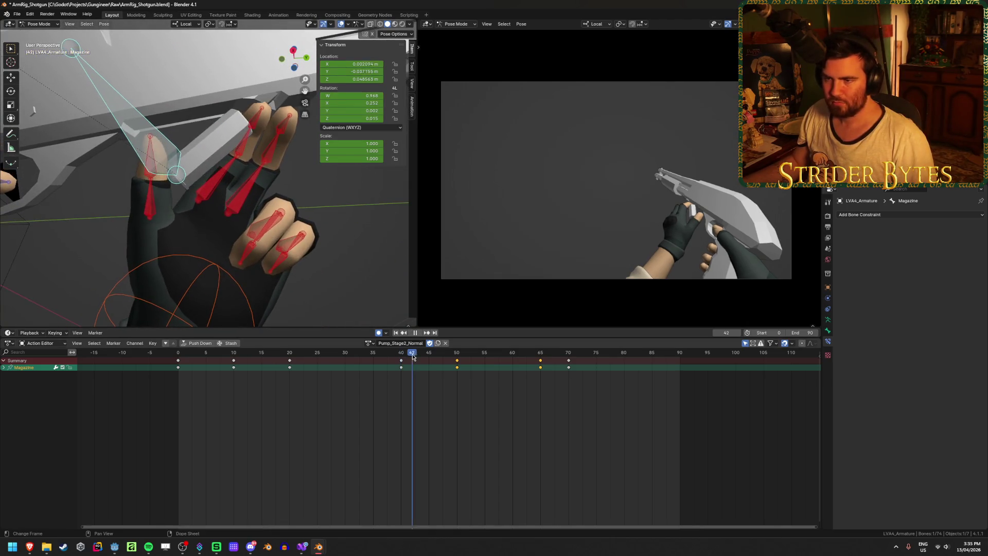
mouse_move(440, 362)
left_mouse_down()
mouse_move(400, 363)
mouse_move(479, 366)
mouse_move(404, 365)
mouse_move(455, 366)
left_mouse_up()
Select handIK.L and copy its frame-0 key to frame 40.
left_click(194, 290)
middle_click_drag(195, 289, 342, 282)
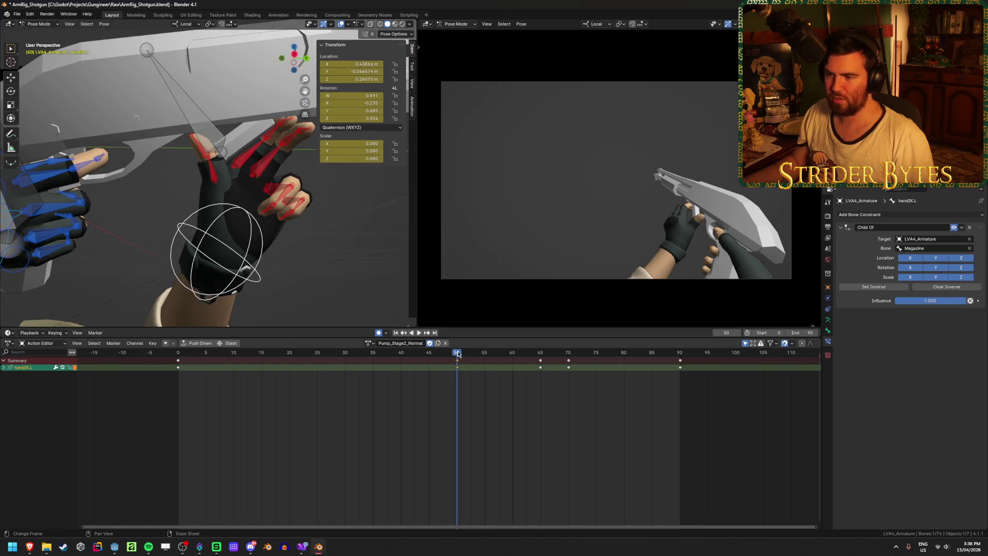
mouse_move(456, 353)
left_mouse_down()
mouse_move(245, 363)
mouse_move(457, 369)
left_mouse_up()
left_click(178, 360)
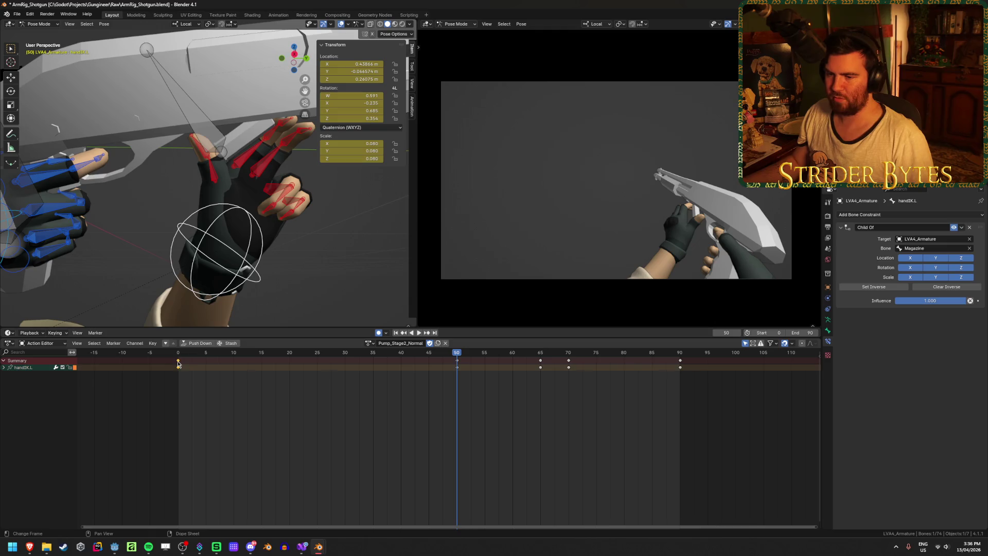
key("g")
left_click(452, 388)
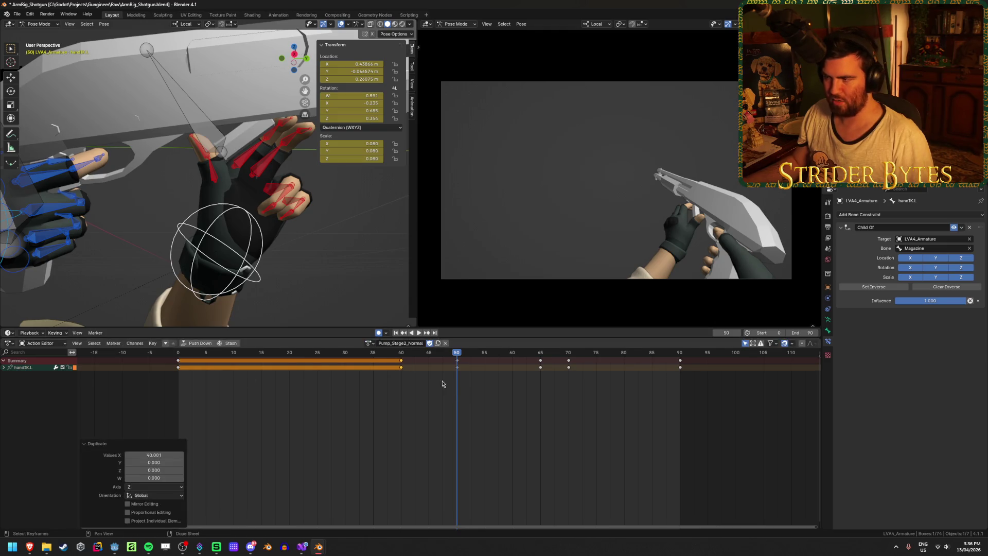
mouse_move(442, 363)
left_mouse_down()
mouse_move(391, 363)
mouse_move(468, 366)
left_mouse_up()
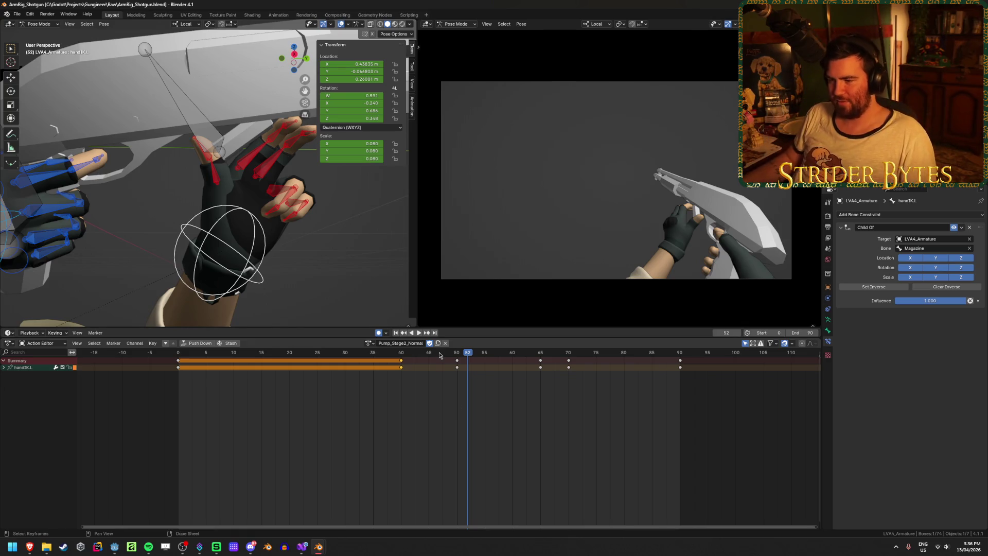
Play back frames 26–39 to check the hand hold, then select thumb2.L.
left_click_drag(440, 354, 398, 357)
key("space")
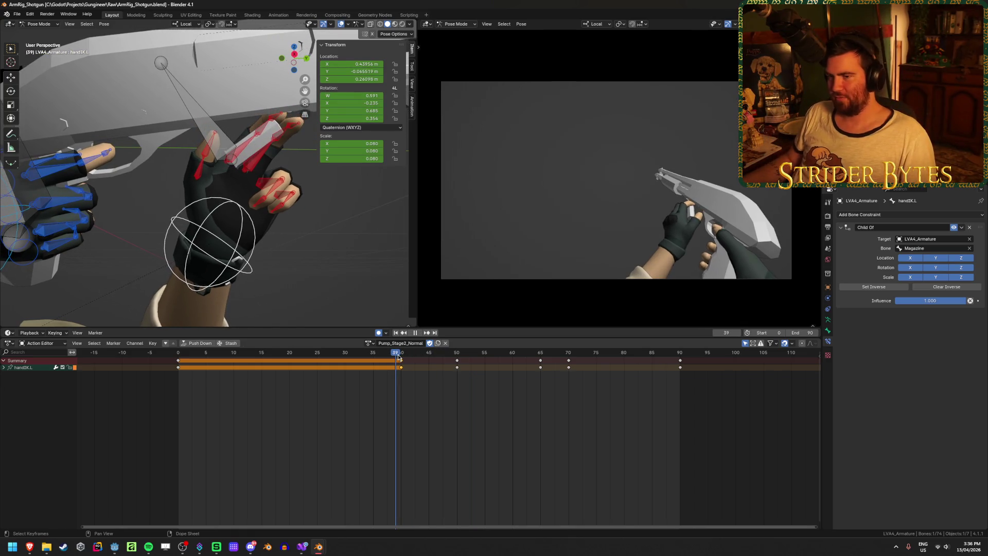
mouse_move(309, 216)
middle_mouse_down()
mouse_move(248, 183)
mouse_move(126, 182)
mouse_move(220, 196)
middle_mouse_up()
scroll(247, 182, "up", 2)
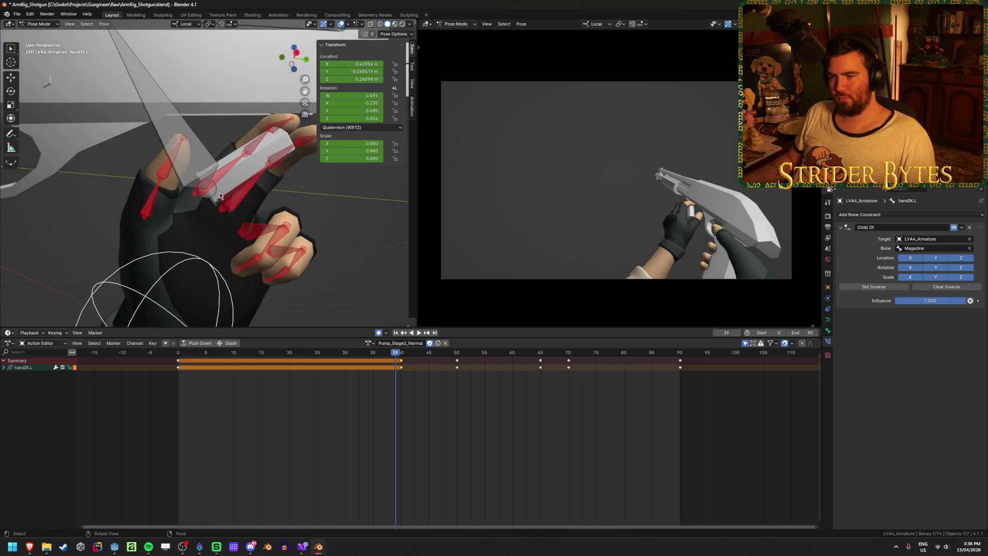
key("space")
left_click_drag(287, 366, 400, 374)
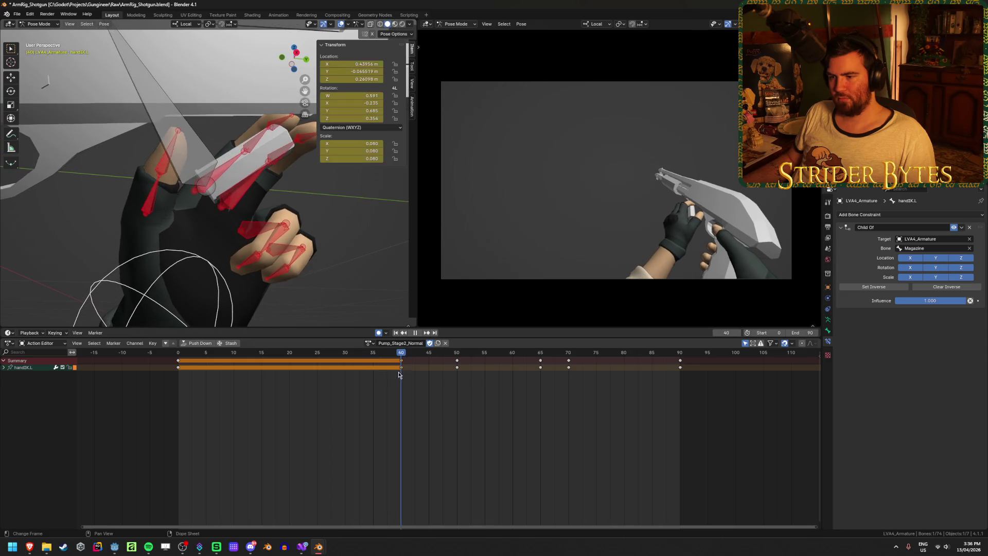
left_click(160, 185)
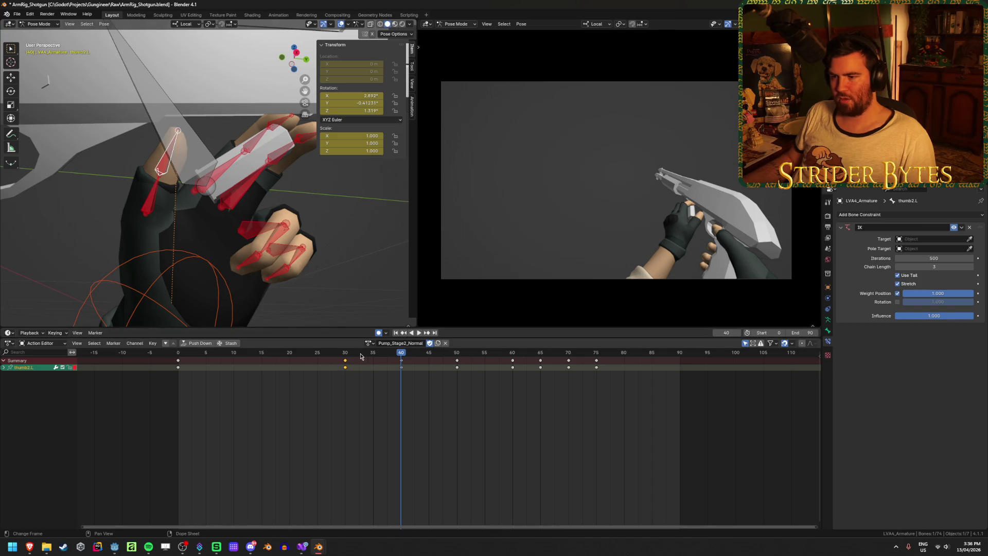
Move thumb2.L to a new position at frame 30.
left_click_drag(361, 356, 346, 358)
mouse_move(216, 170)
middle_mouse_down()
mouse_move(229, 180)
mouse_move(221, 175)
mouse_move(217, 237)
mouse_move(118, 276)
mouse_move(213, 219)
middle_mouse_up()
key("g")
left_click(226, 234)
Select thumb1.L and rotate it twice to re-pose the thumb base.
left_click(117, 278)
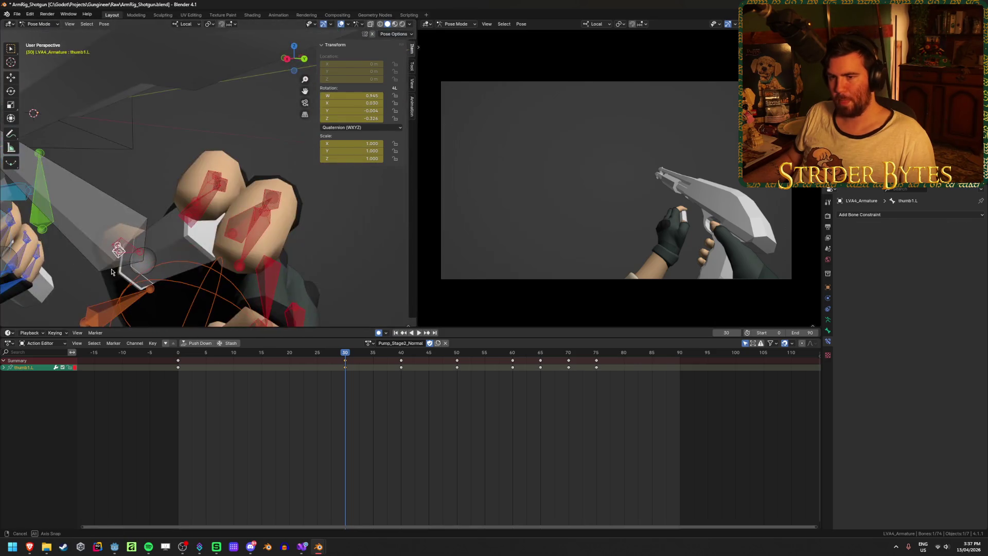
key("r")
left_click(176, 187)
mouse_move(176, 187)
middle_mouse_down()
mouse_move(250, 250)
mouse_move(345, 274)
mouse_move(227, 258)
mouse_move(270, 271)
middle_mouse_up()
key("r")
left_click(202, 238)
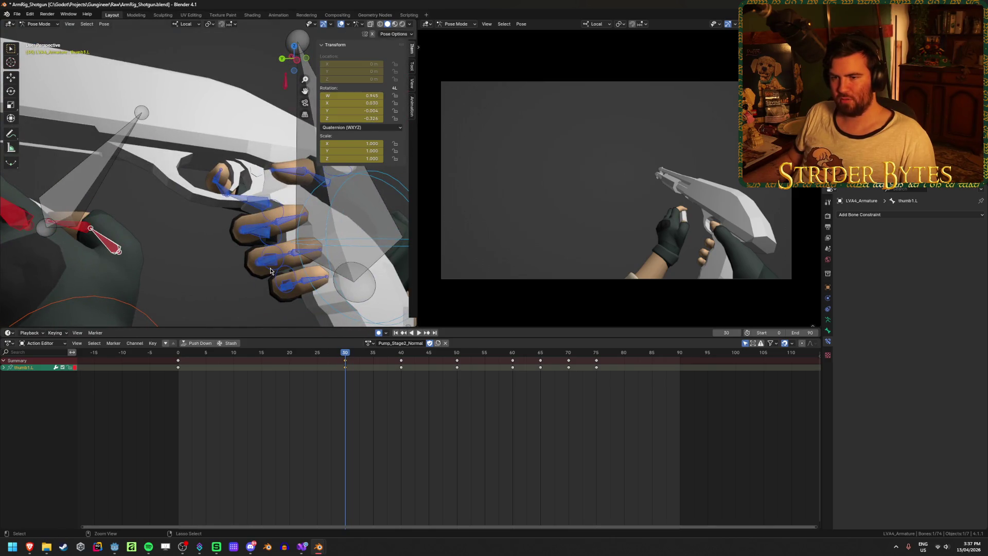
Reselect thumb2.L, review frames 0–17, and begin moving thumb2.L again.
key("bracketright")
key("Up")
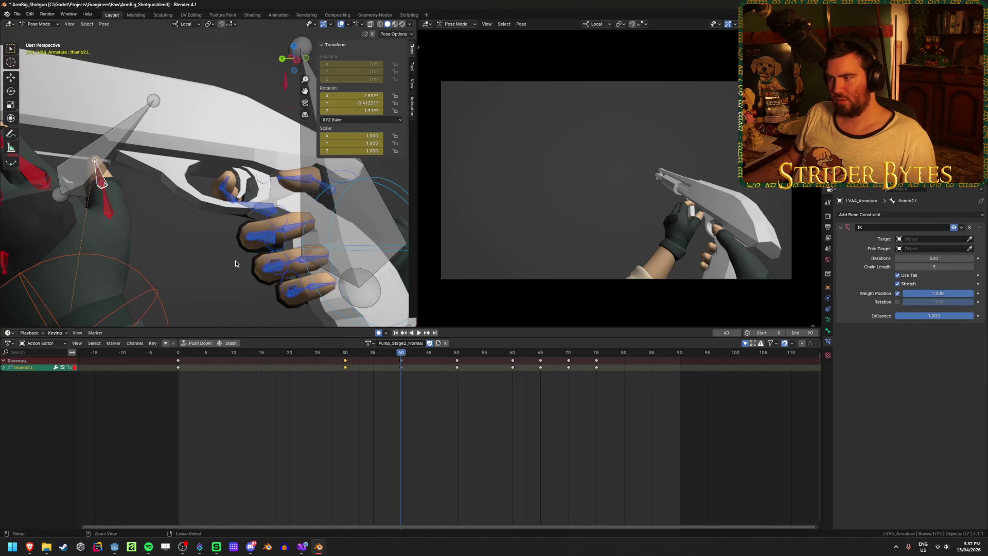
mouse_move(230, 259)
middle_mouse_down()
mouse_move(190, 251)
mouse_move(290, 238)
mouse_move(155, 160)
mouse_move(114, 153)
mouse_move(313, 309)
middle_mouse_up()
scroll(290, 237, "up", 4)
scroll(315, 225, "down", 4)
mouse_move(349, 355)
left_mouse_down()
mouse_move(180, 355)
mouse_move(343, 360)
left_mouse_up()
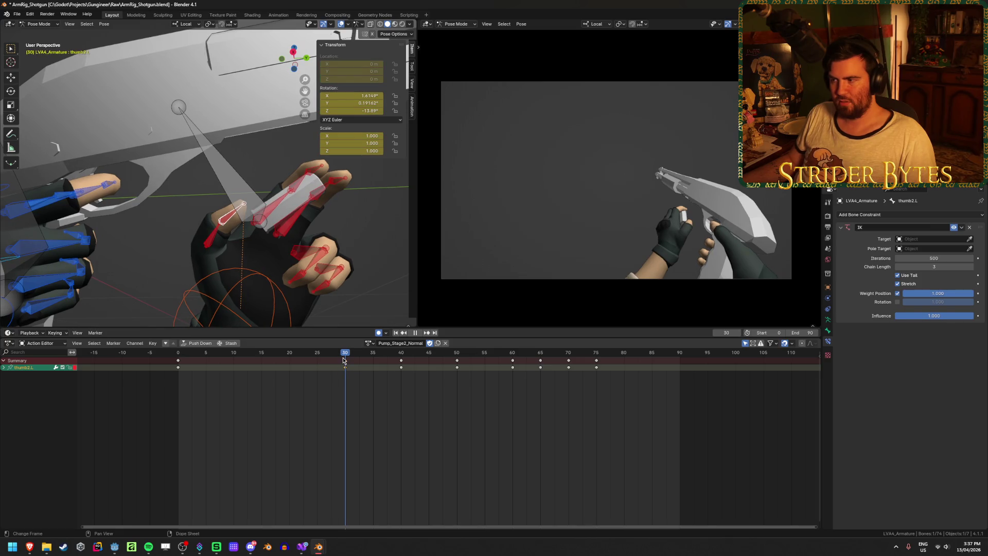
key("g")
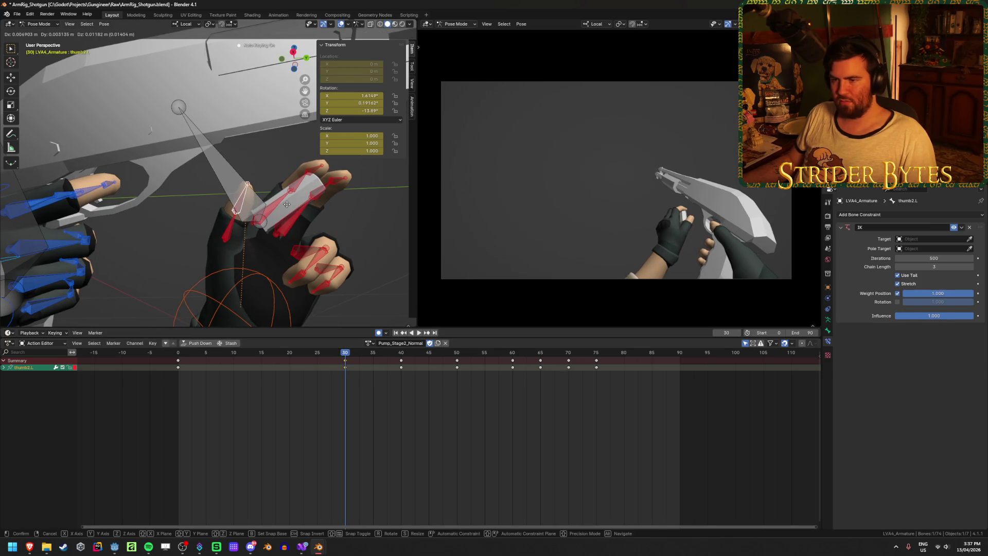
Finish repositioning thumb2.L at frame 30 with a second adjustment.
middle_click_drag(287, 204, 278, 270)
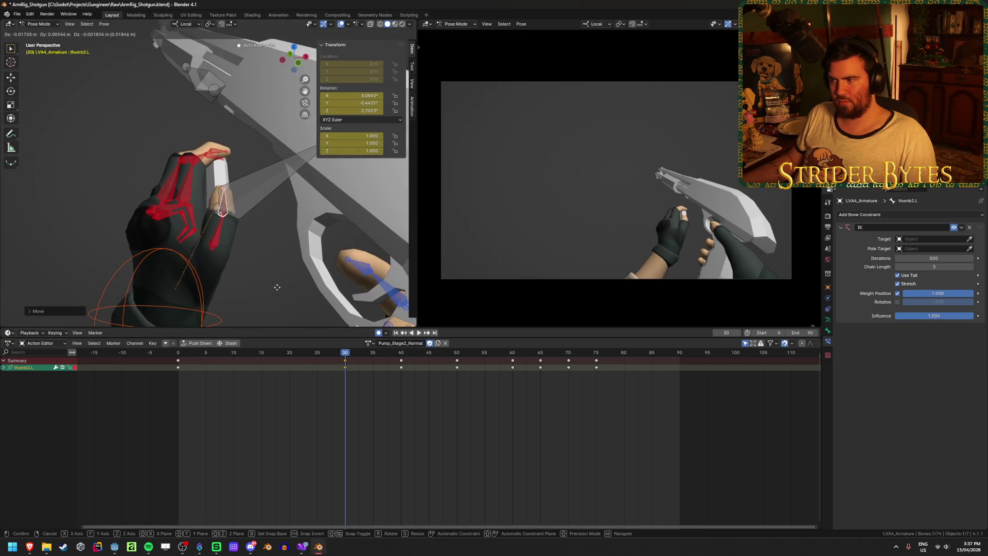
mouse_move(280, 280)
middle_mouse_down()
mouse_move(310, 242)
mouse_move(369, 287)
mouse_move(314, 274)
middle_mouse_up()
left_click(315, 238)
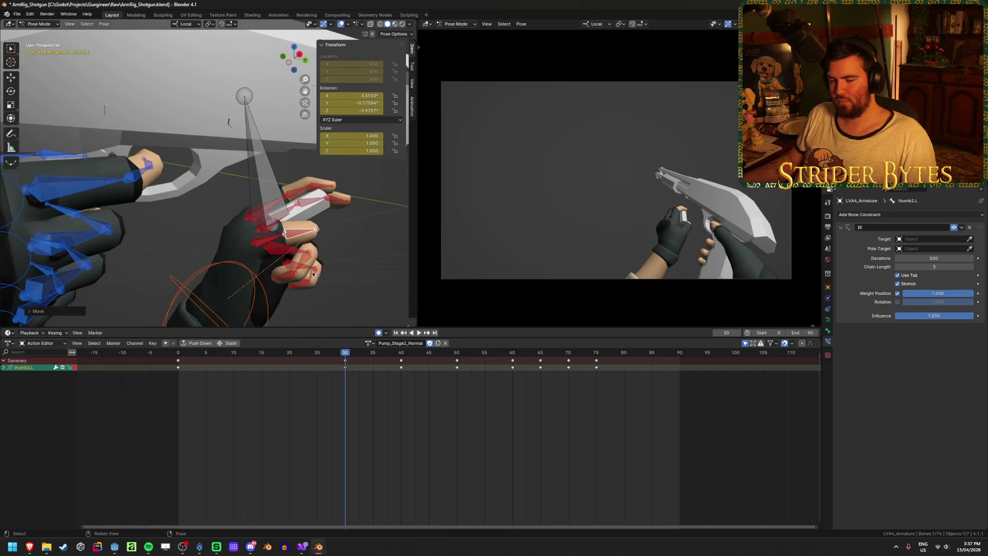
key("g")
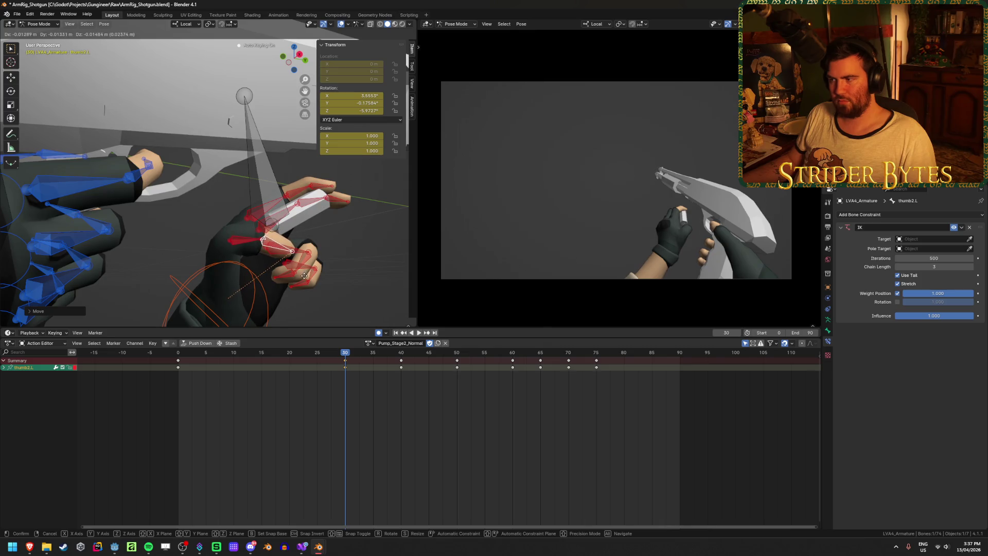
left_click(305, 276)
At frame 40, fit thumb2.L against the magazine with three moves.
mouse_move(345, 355)
left_mouse_down()
mouse_move(422, 363)
mouse_move(403, 364)
left_mouse_up()
scroll(309, 232, "up", 4)
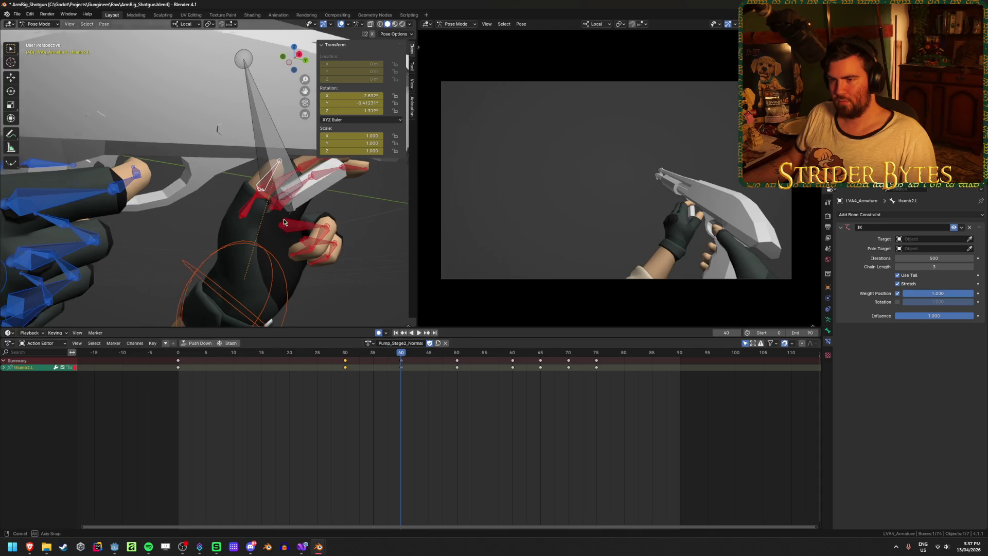
key("g")
left_click(318, 239)
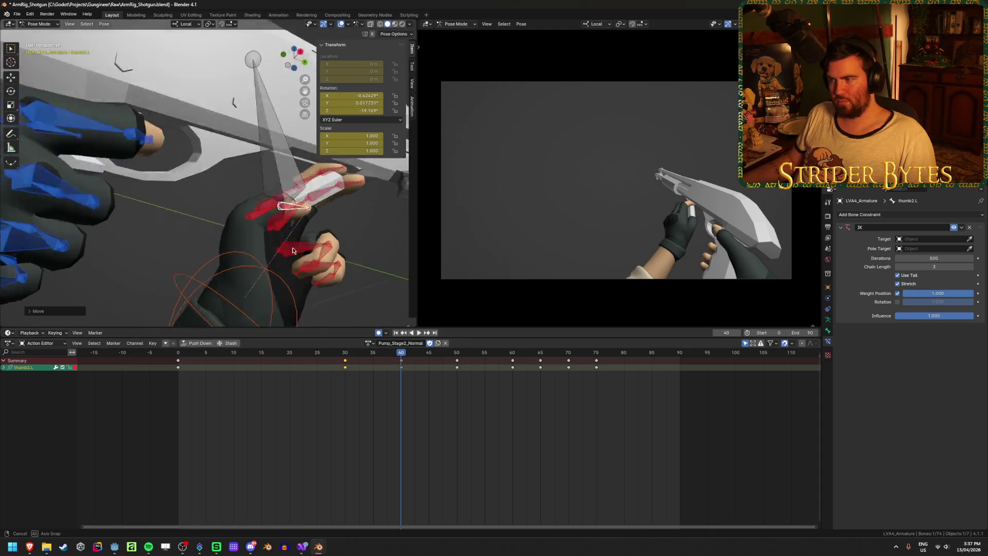
mouse_move(318, 238)
middle_mouse_down()
mouse_move(392, 315)
mouse_move(359, 212)
middle_mouse_up()
key("g")
left_click(389, 311)
key("g")
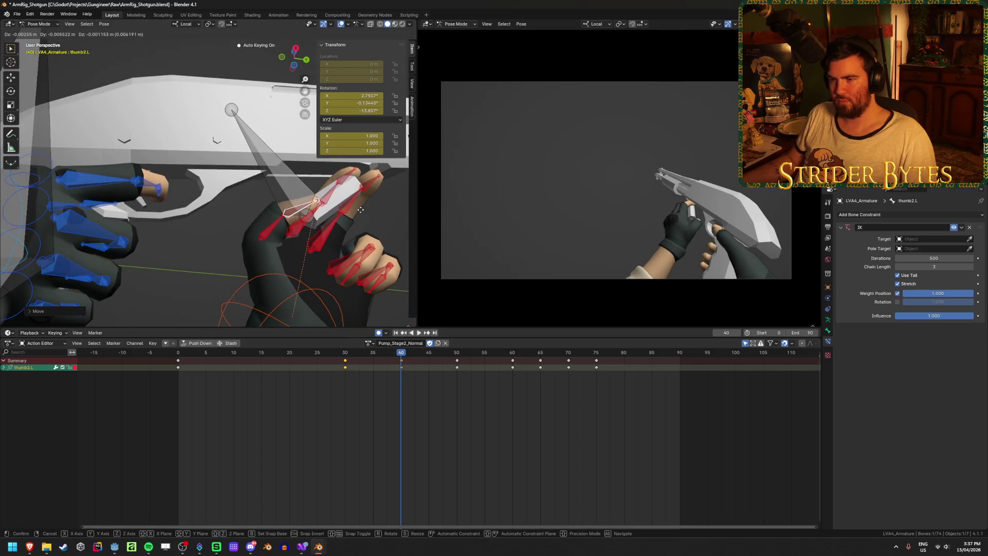
left_click(360, 209)
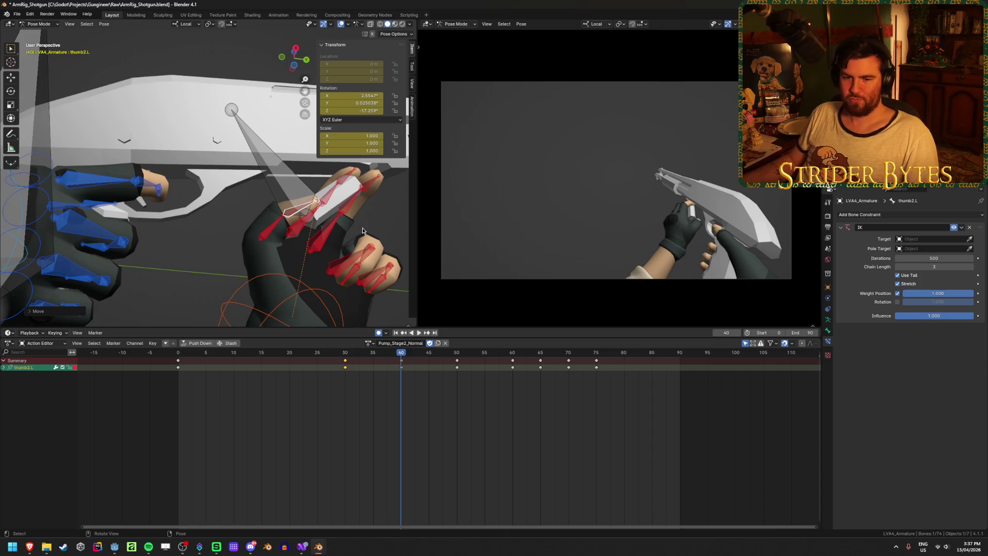
Review frames 26–40, then key a new thumb2.L pose at frame 45.
mouse_move(401, 355)
left_mouse_down()
mouse_move(324, 357)
mouse_move(455, 384)
mouse_move(452, 357)
mouse_move(429, 361)
left_mouse_up()
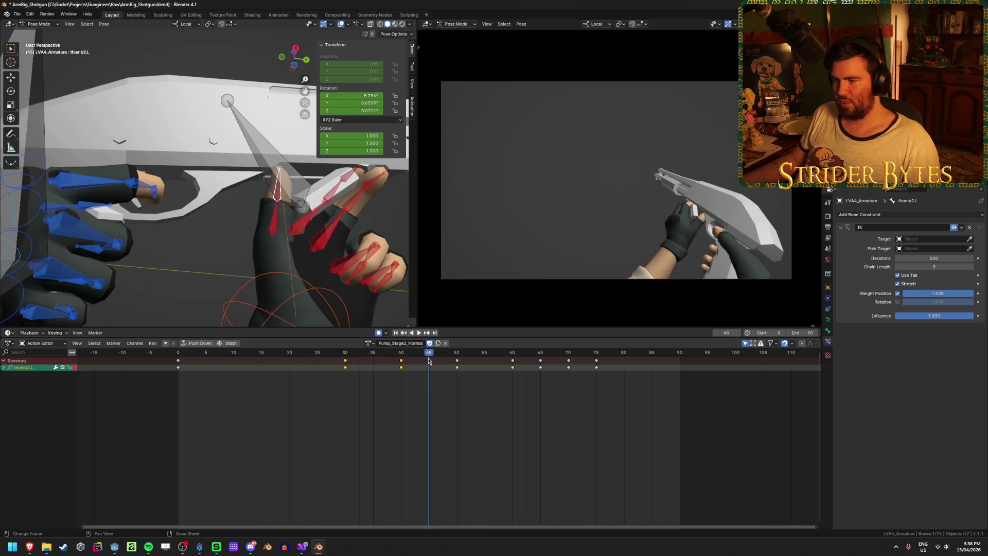
mouse_move(360, 216)
middle_mouse_down()
mouse_move(355, 201)
mouse_move(368, 206)
middle_mouse_up()
key("g")
left_click(371, 206)
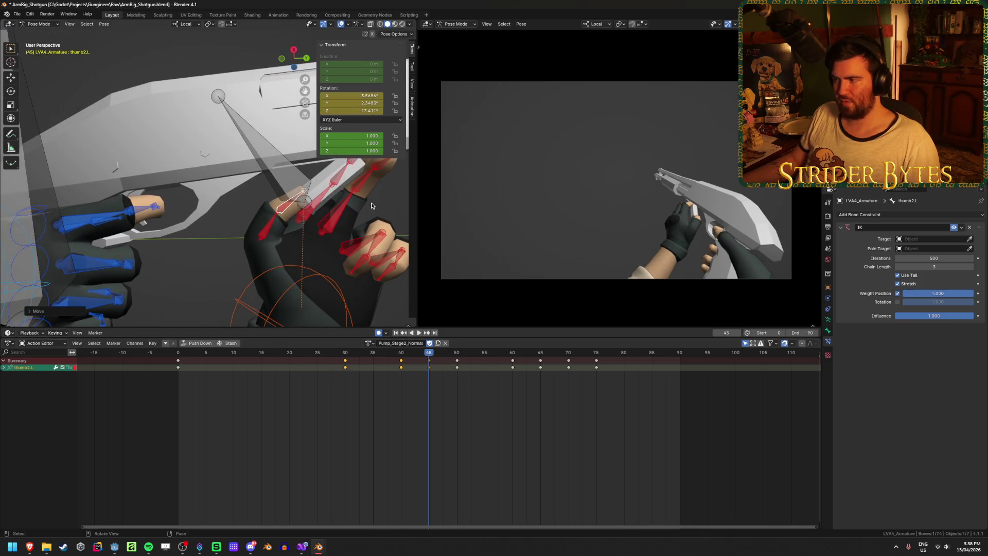
mouse_move(425, 356)
left_mouse_down()
mouse_move(342, 360)
mouse_move(524, 375)
left_mouse_up()
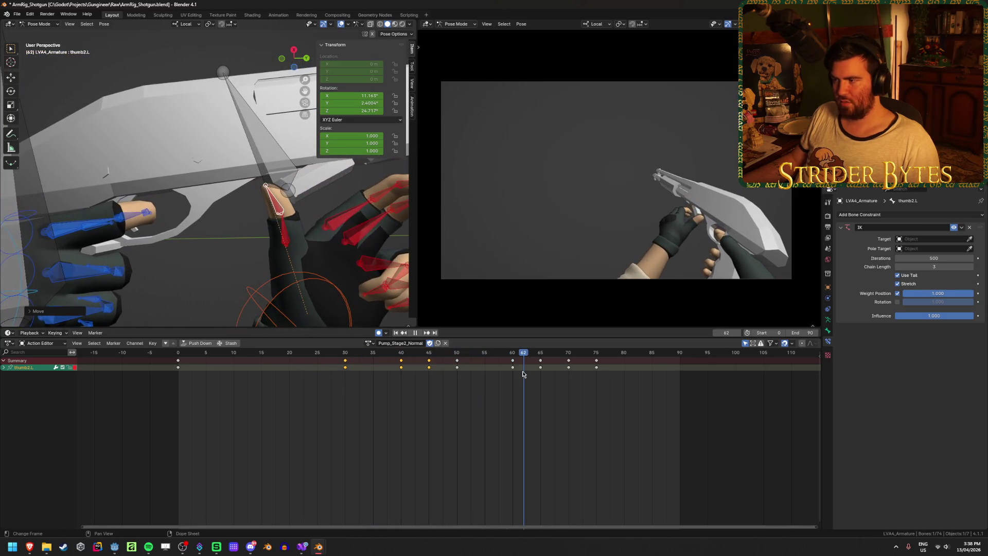
left_click(396, 333)
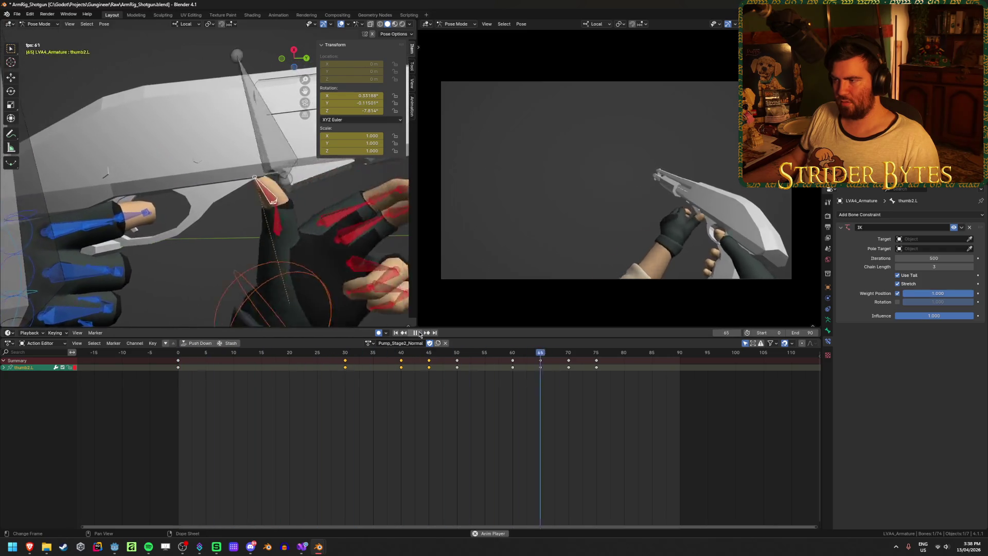
left_click(418, 333)
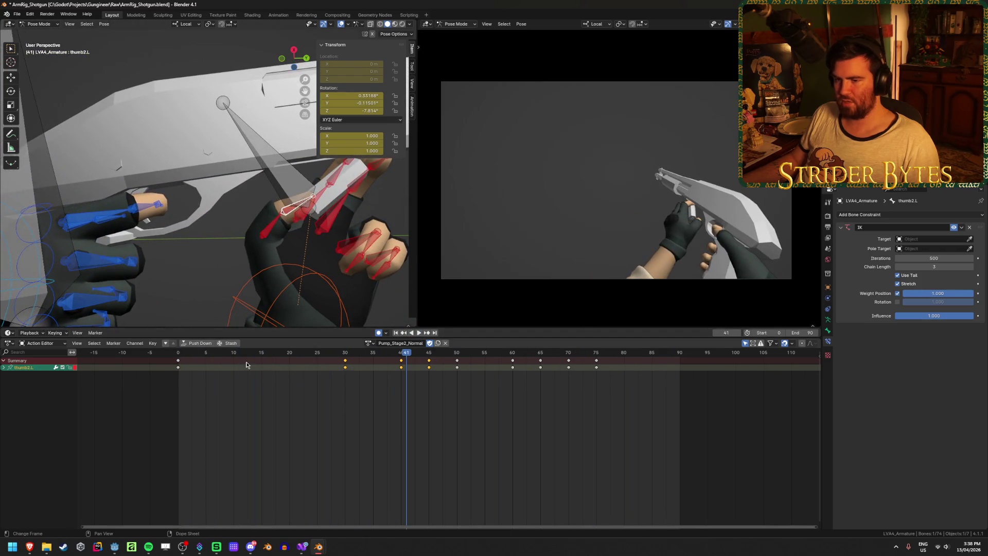
key("Down")
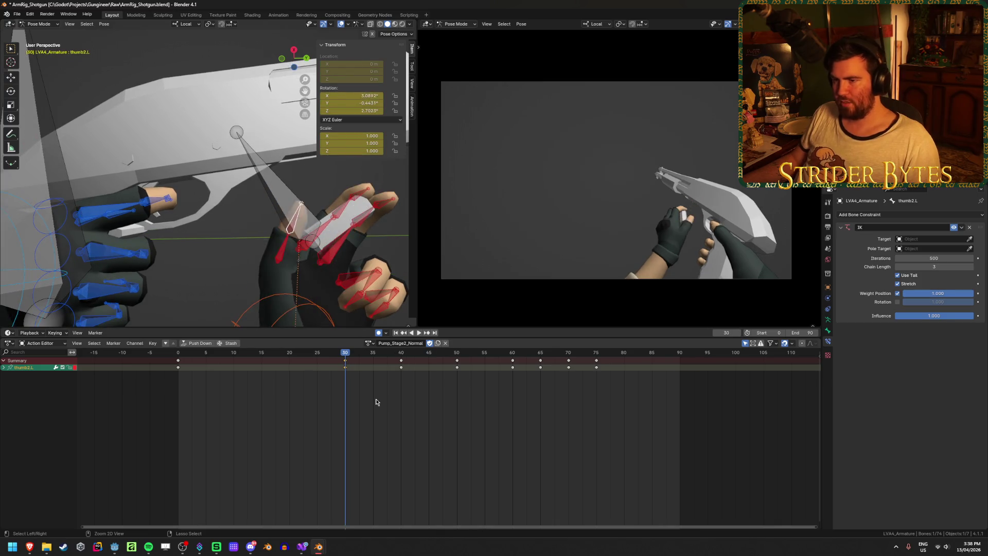
key("Up")
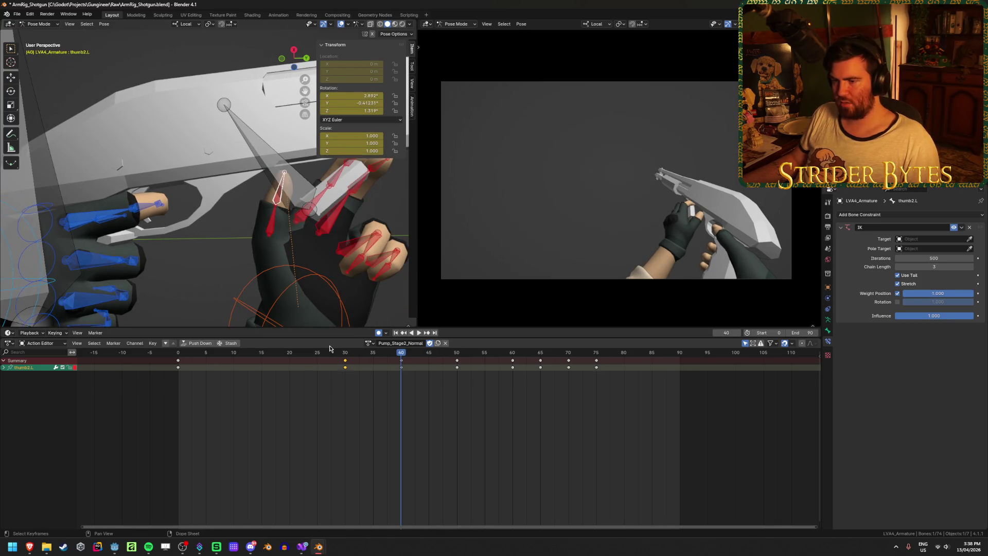
left_click(396, 333)
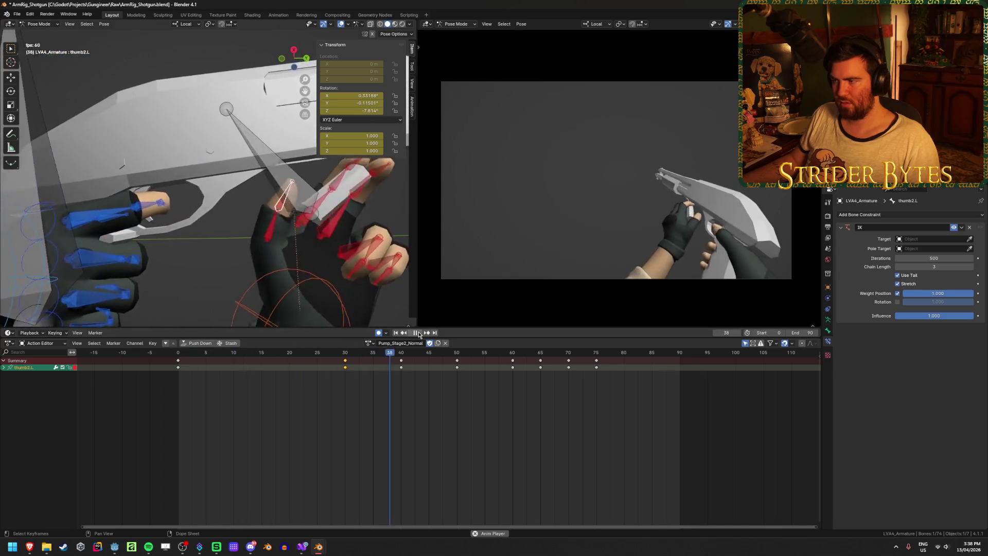
left_click(417, 333)
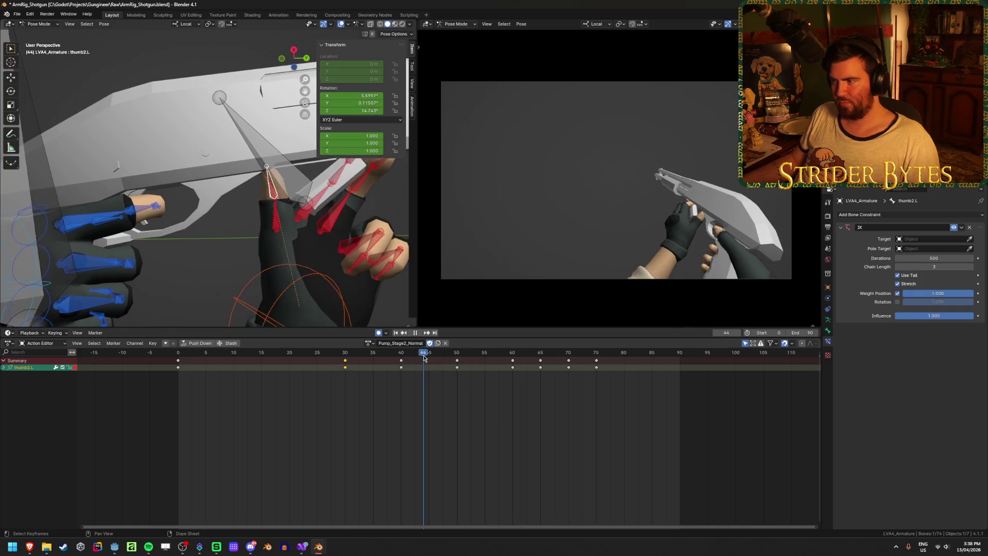
mouse_move(425, 359)
left_mouse_down()
mouse_move(547, 362)
mouse_move(405, 364)
mouse_move(470, 364)
mouse_move(434, 366)
left_mouse_up()
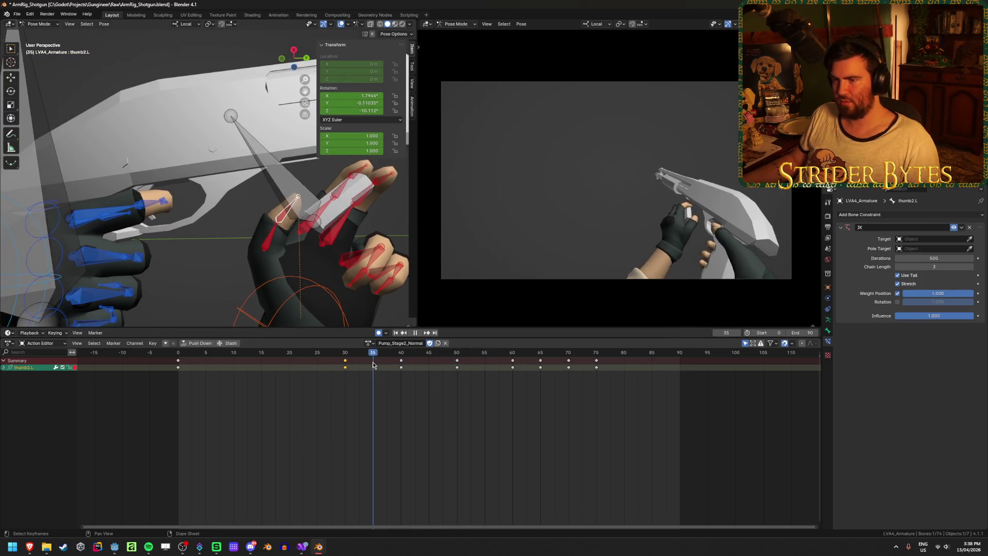
mouse_move(374, 365)
left_mouse_down()
mouse_move(331, 366)
mouse_move(513, 372)
left_mouse_up()
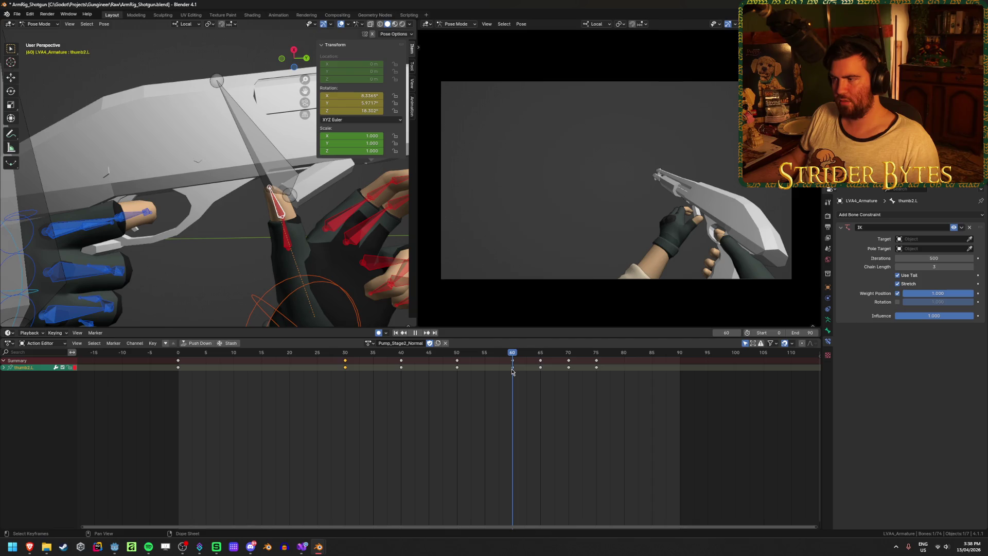
mouse_move(513, 372)
left_mouse_down()
mouse_move(591, 369)
mouse_move(570, 371)
left_mouse_up()
middle_click_drag(233, 225, 376, 252)
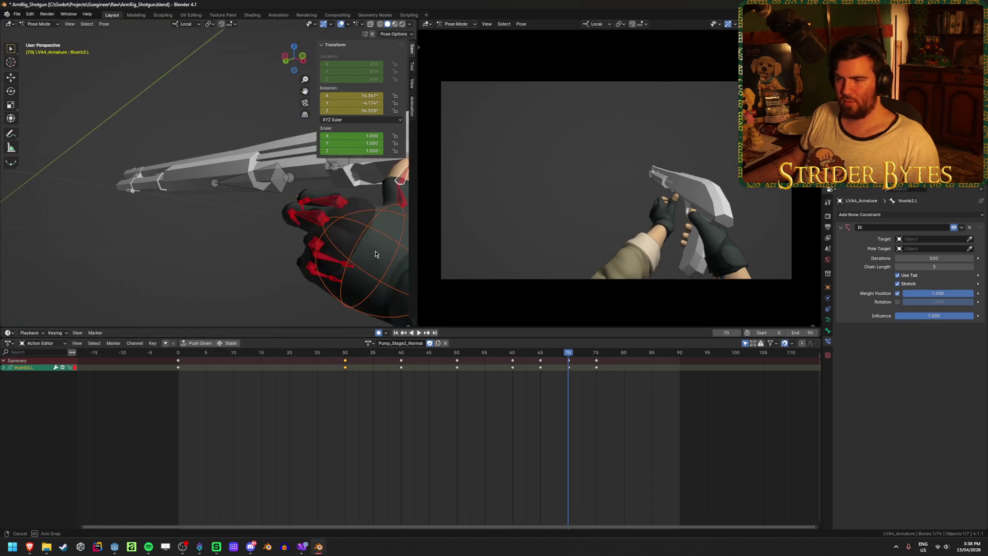
left_click(268, 227)
Duplicate the handIK.L frame-70 key onto frame 75.
middle_click_drag(267, 227, 263, 249)
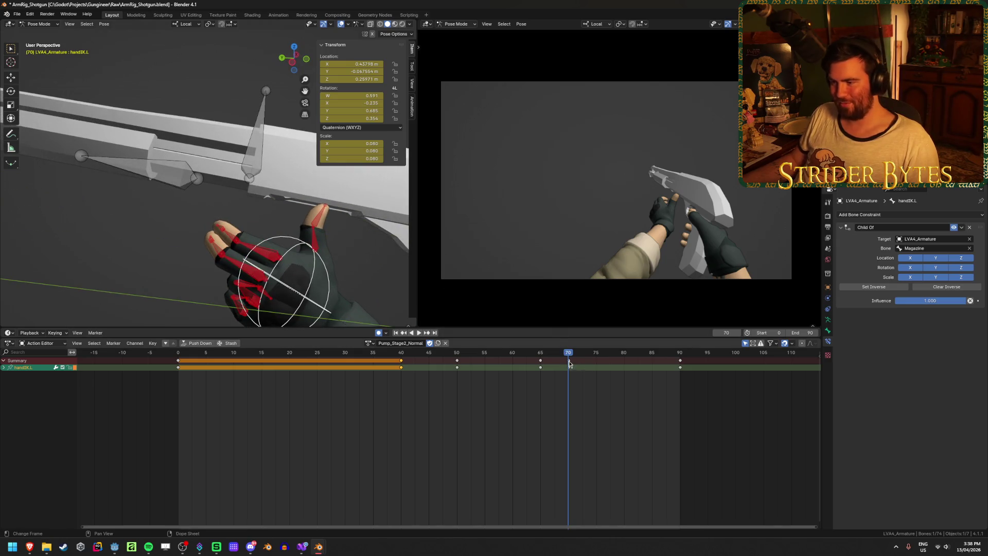
mouse_move(570, 365)
left_mouse_down()
mouse_move(532, 358)
mouse_move(570, 356)
left_mouse_up()
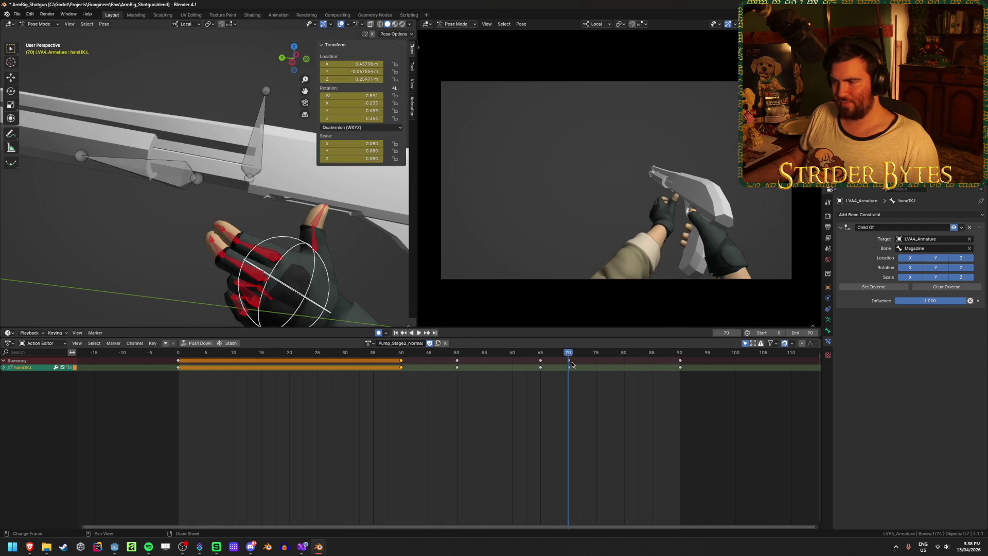
left_click(570, 366)
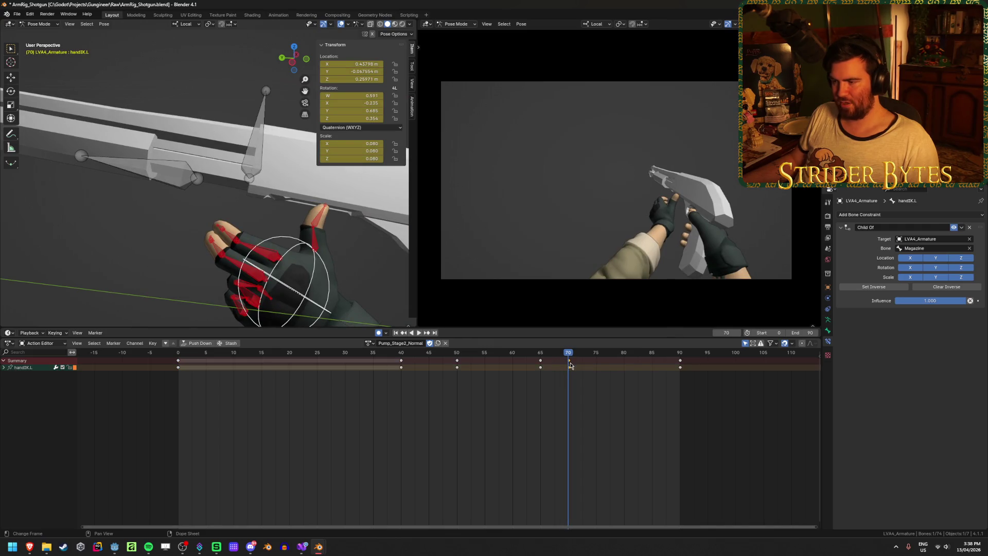
key("shift+d")
left_click(592, 361)
Preview the hold from frame 64, then reposition the hand IK bone at frame 75.
key("space")
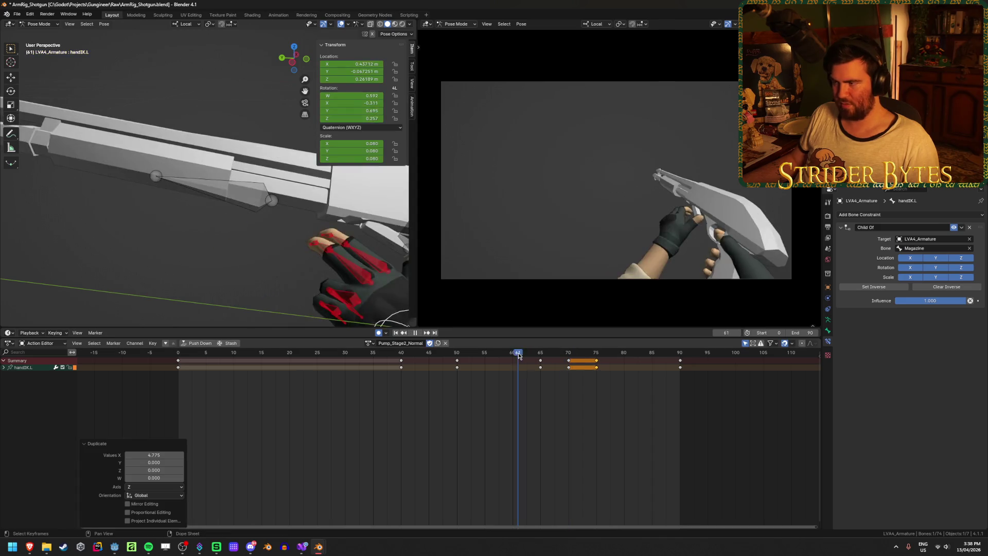
left_click_drag(597, 354, 535, 374)
key("space")
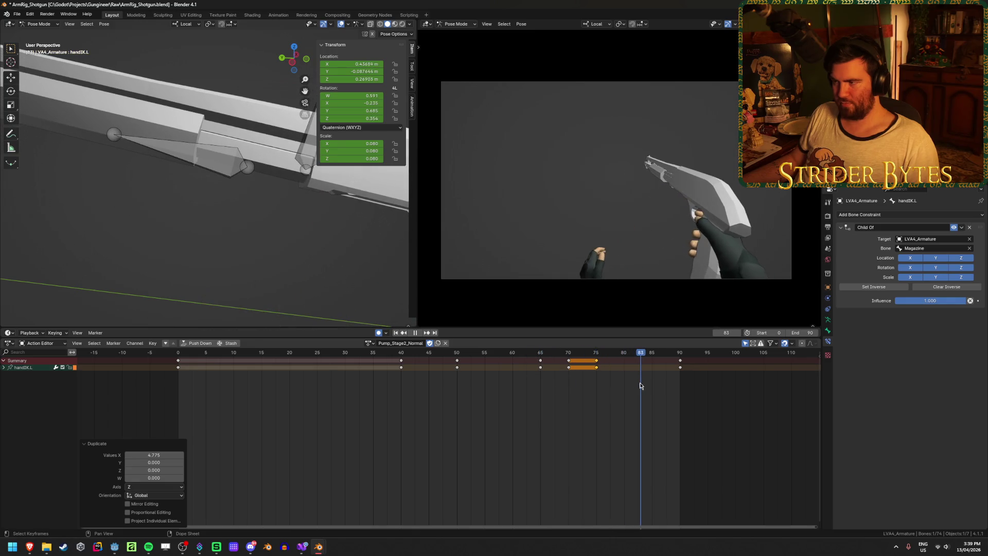
left_click(586, 367)
key("space")
left_click(596, 355)
scroll(329, 245, "down", 2)
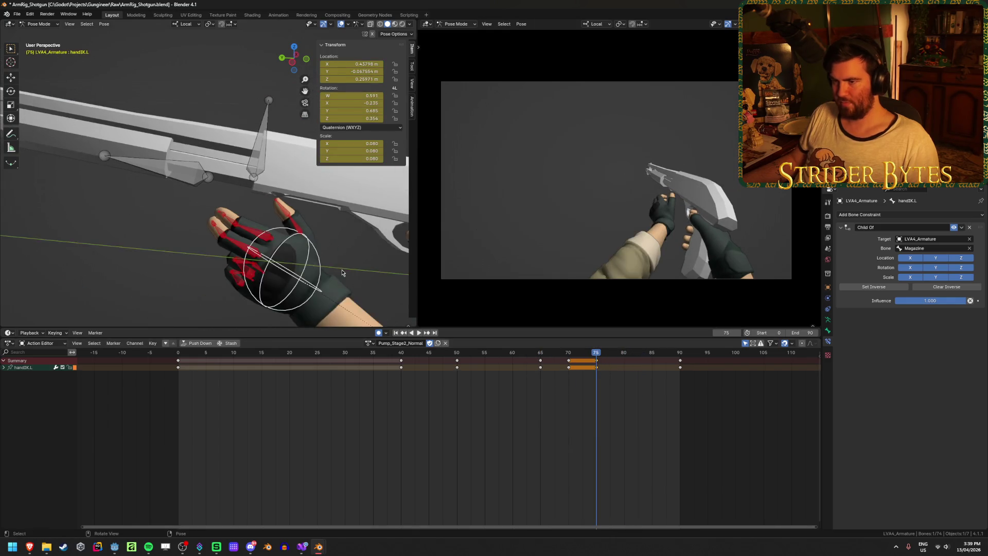
key("g")
left_click(333, 253)
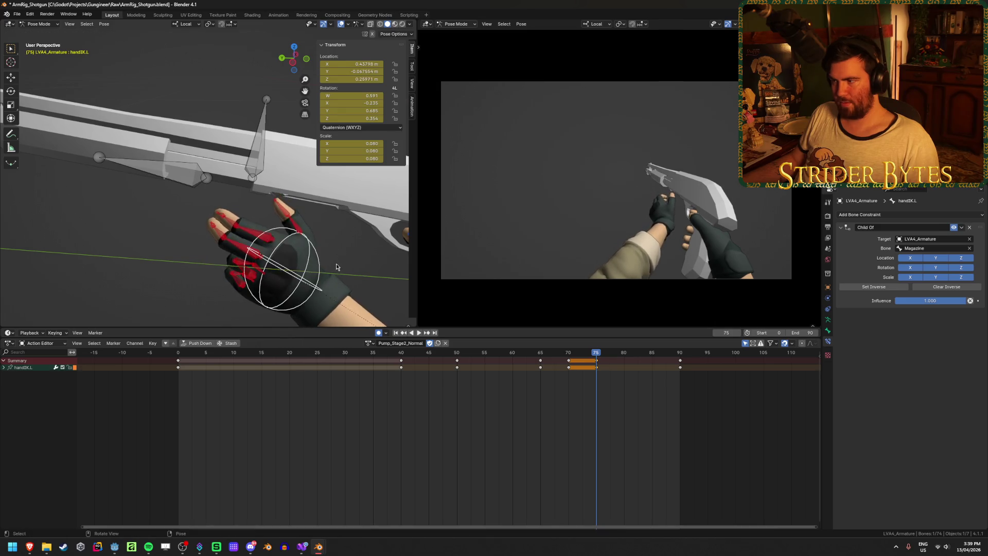
scroll(308, 232, "down", 5)
Select clavicle.L and key a moved shoulder pose at frame 30.
left_click(267, 244)
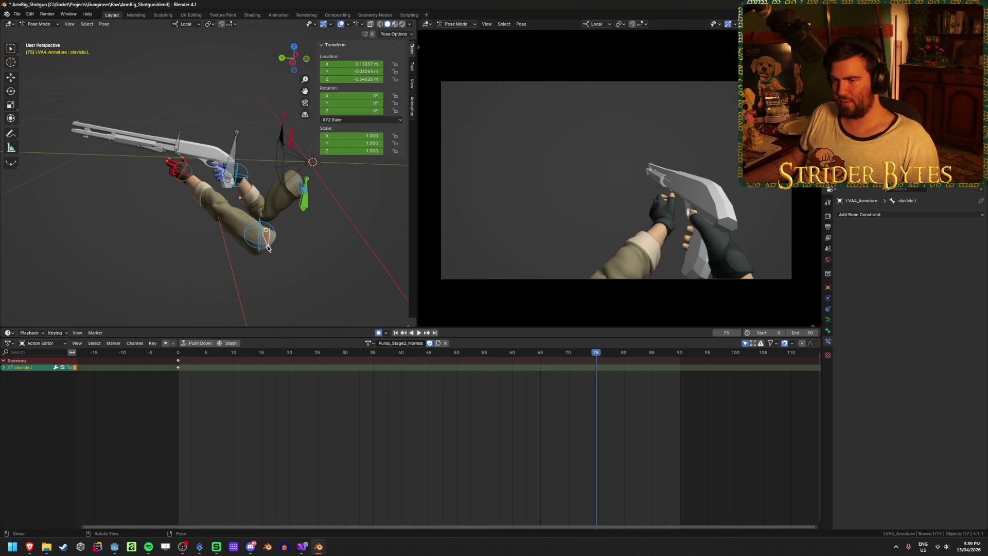
mouse_move(267, 244)
middle_mouse_down()
mouse_move(195, 248)
mouse_move(300, 258)
mouse_move(270, 259)
middle_mouse_up()
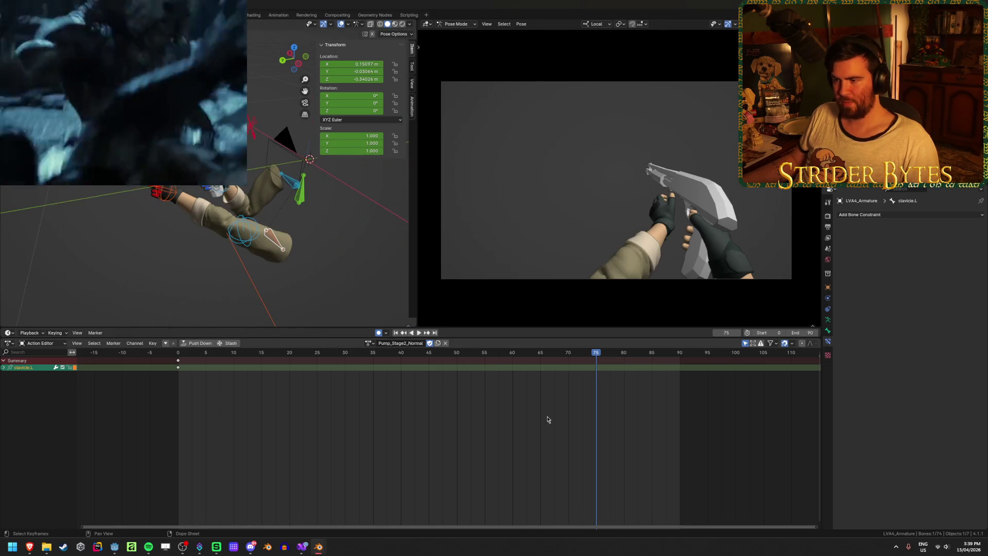
key("space")
key("shift+Left")
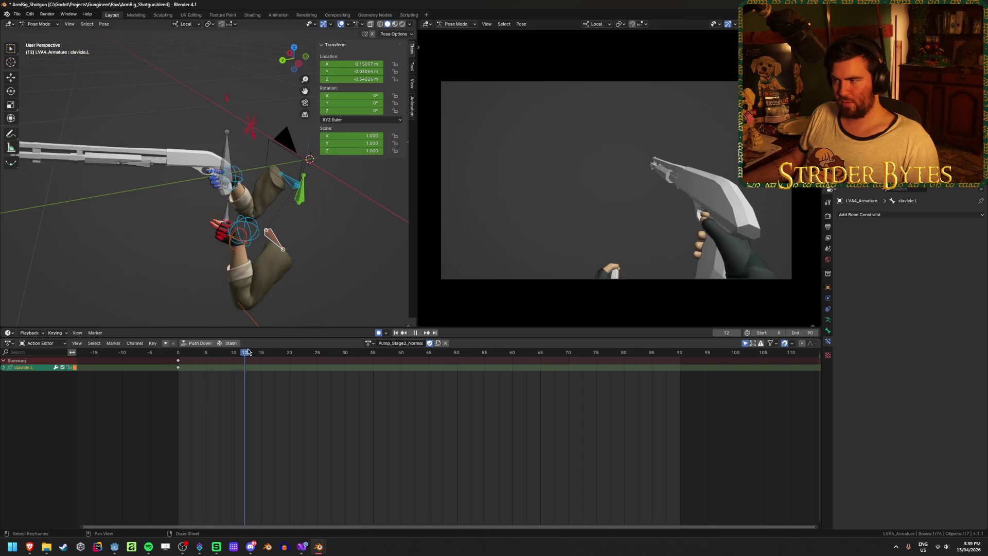
mouse_move(347, 366)
left_mouse_down()
mouse_move(540, 373)
mouse_move(178, 368)
mouse_move(347, 375)
left_mouse_up()
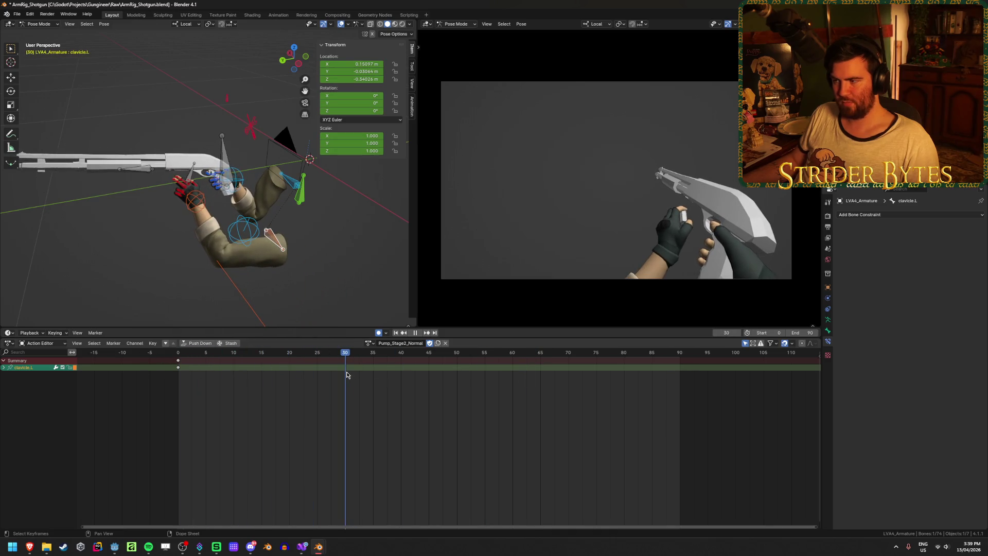
middle_click_drag(304, 246, 311, 249)
key("g")
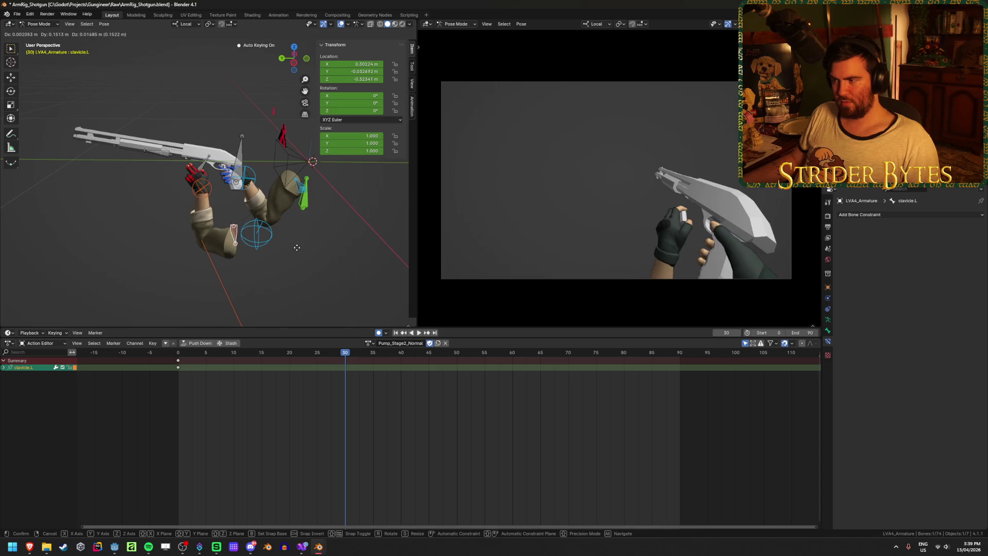
left_click(317, 255)
Key another clavicle.L move at frame 69.
key("space")
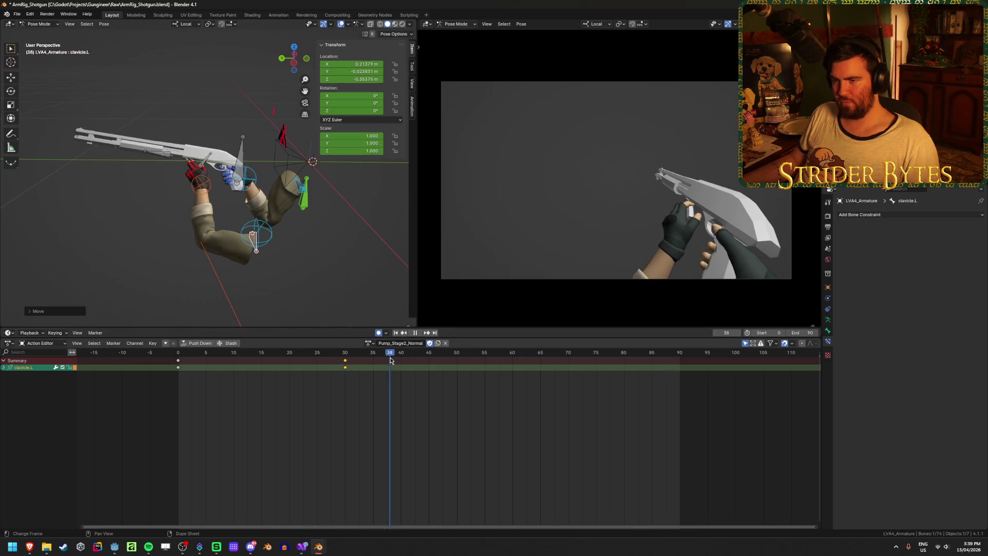
left_click_drag(557, 370, 574, 371)
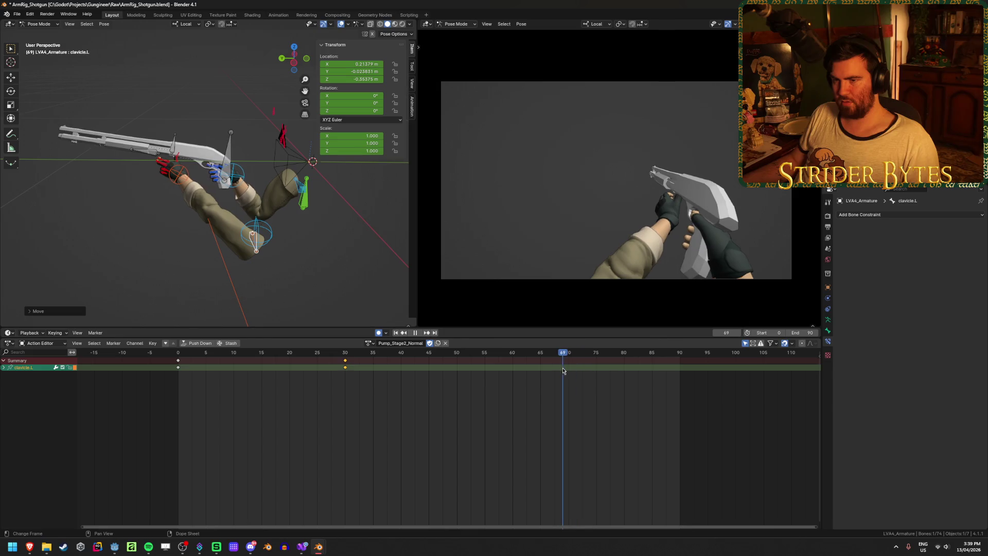
key("g")
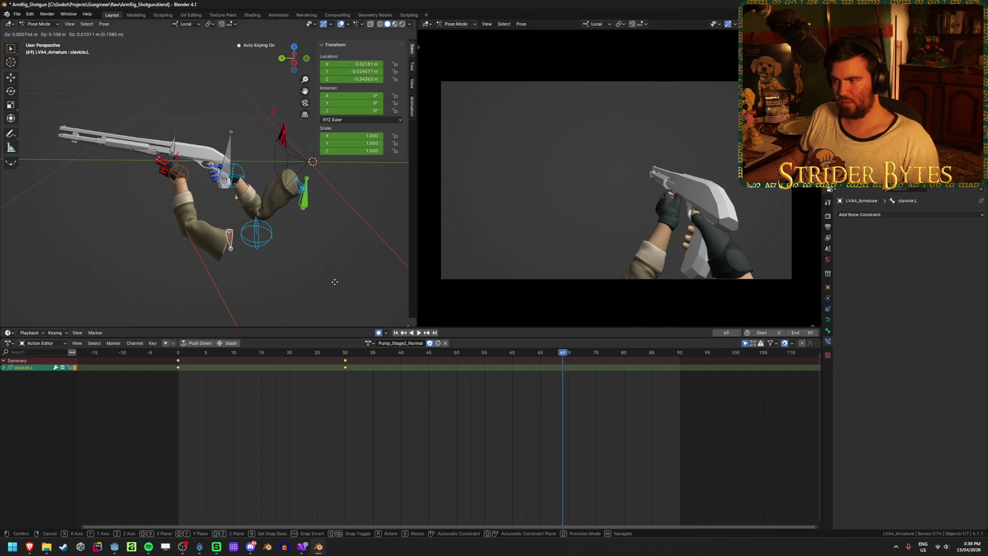
left_click(339, 283)
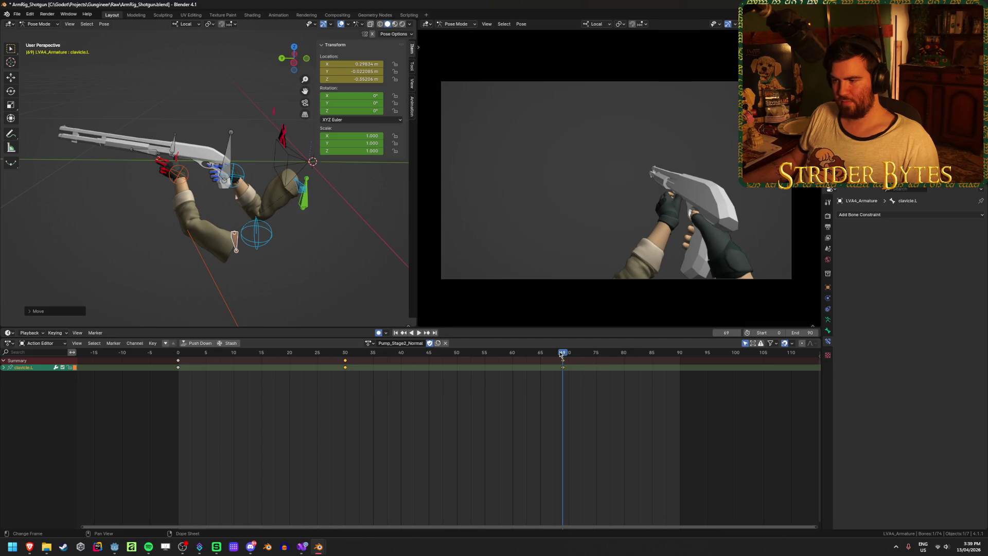
Play the animation from frame 0 to review the shoulder motion, stopping at frame 43.
mouse_move(561, 354)
left_mouse_down()
mouse_move(201, 363)
mouse_move(390, 366)
left_mouse_up()
key("space")
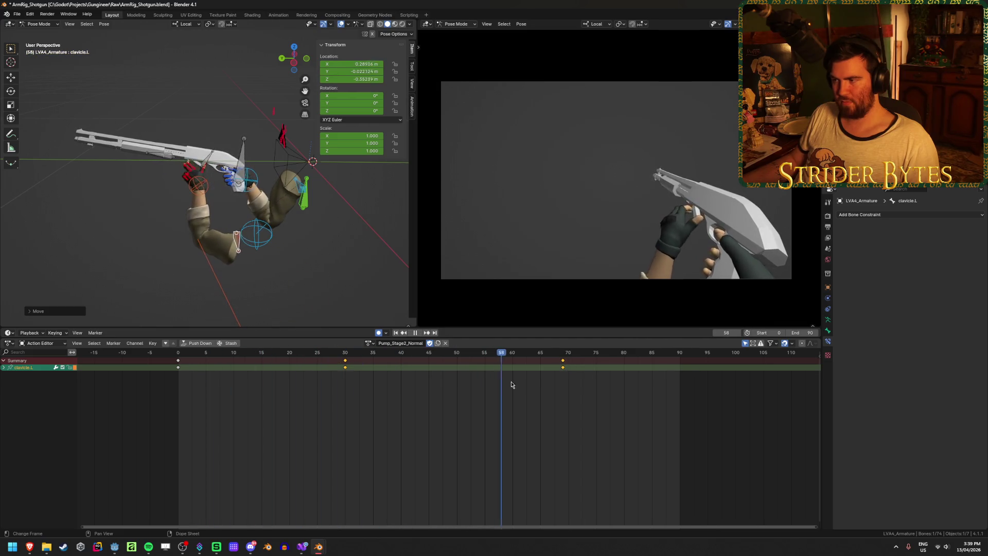
left_click_drag(626, 394, 642, 396)
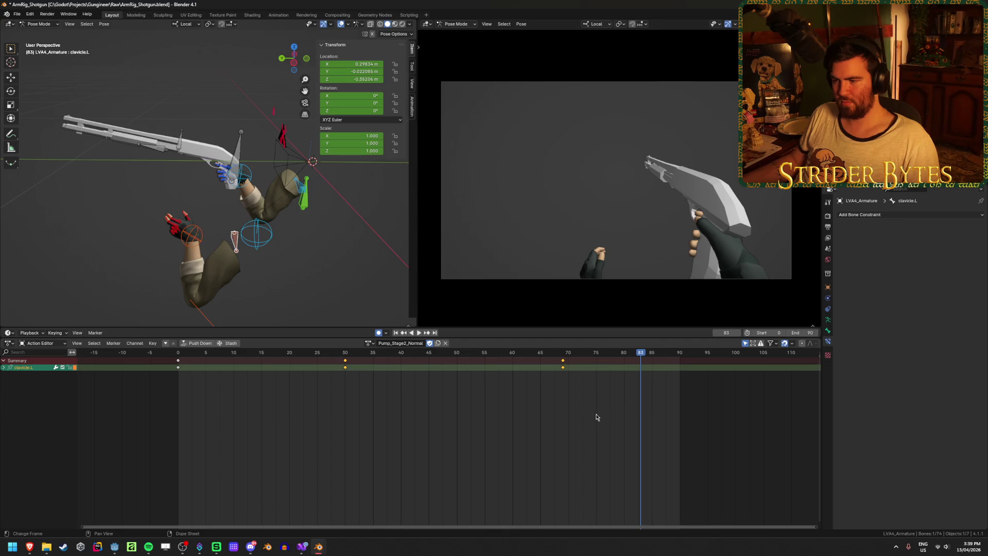
left_click(396, 332)
left_click(418, 333)
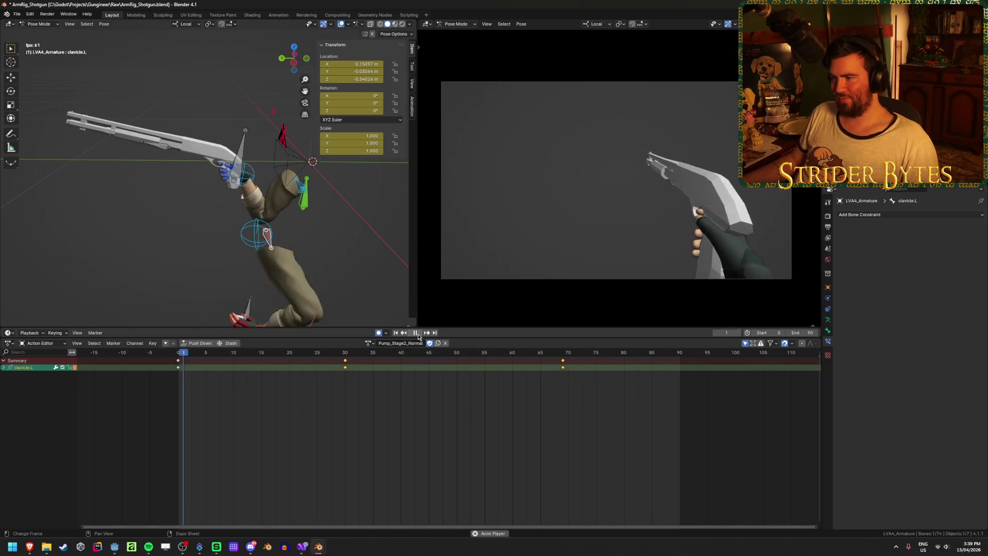
left_click(417, 334)
Frame the Magazine bone and play through the pump motion, ending at frame 18.
left_click(217, 170)
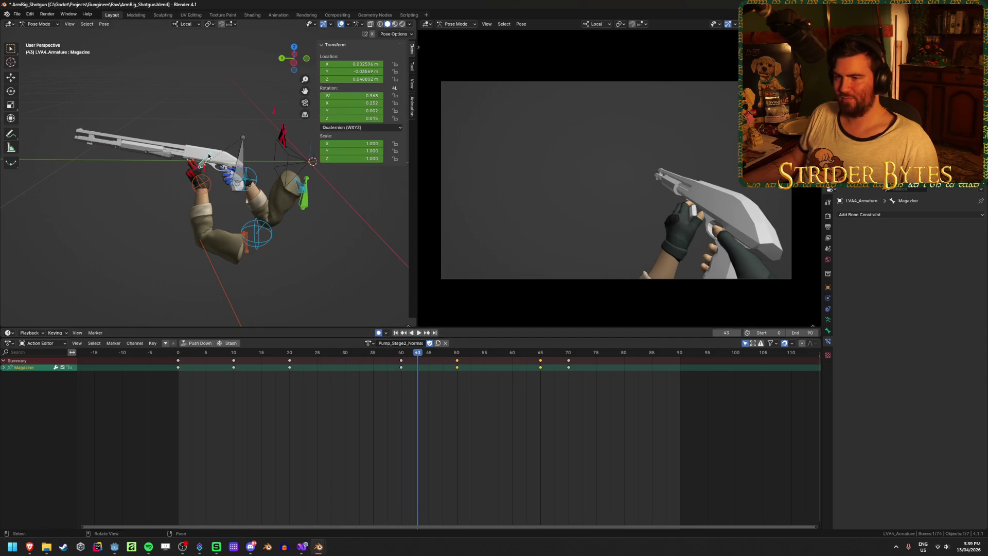
key("KP_Decimal")
scroll(204, 152, "down", 5)
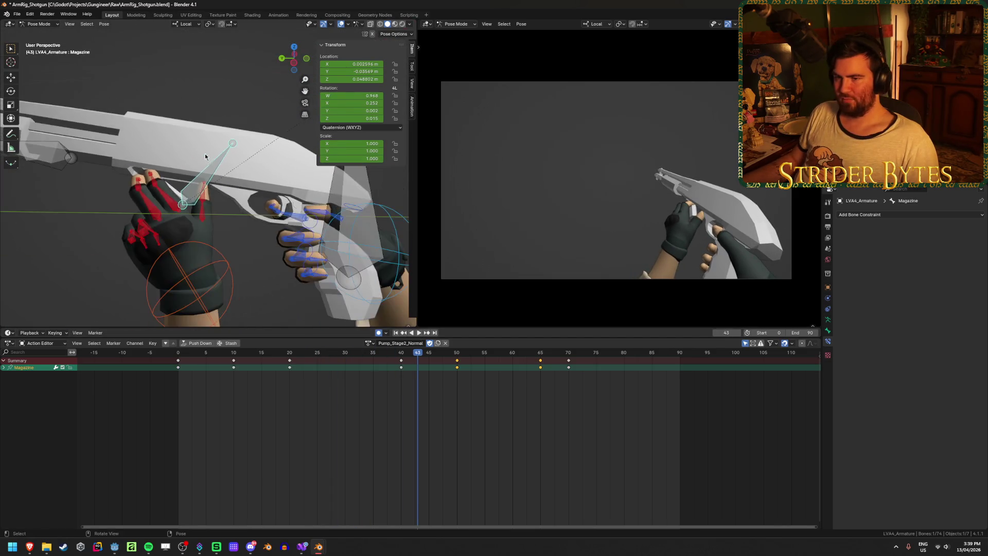
middle_click_drag(205, 154, 125, 163)
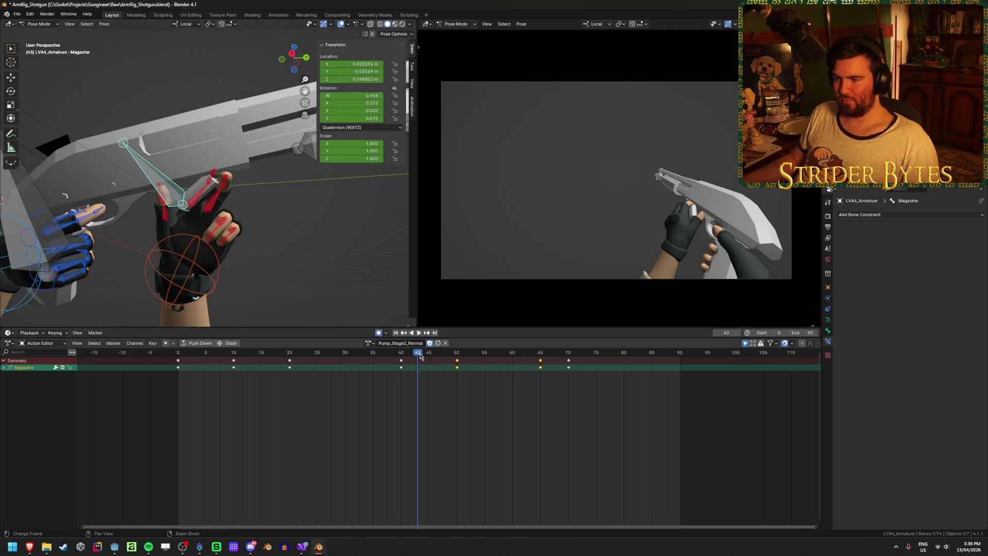
left_click_drag(420, 356, 402, 358)
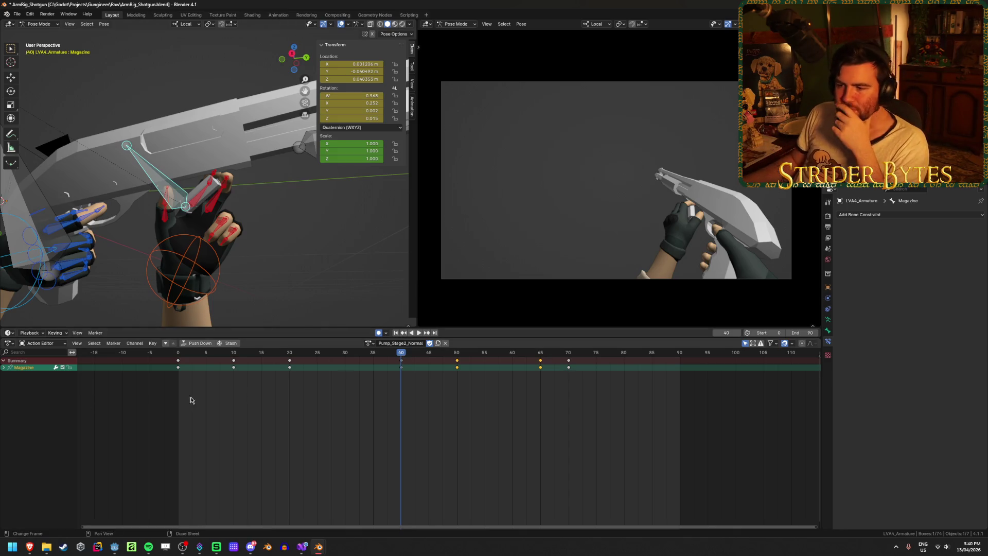
key("space")
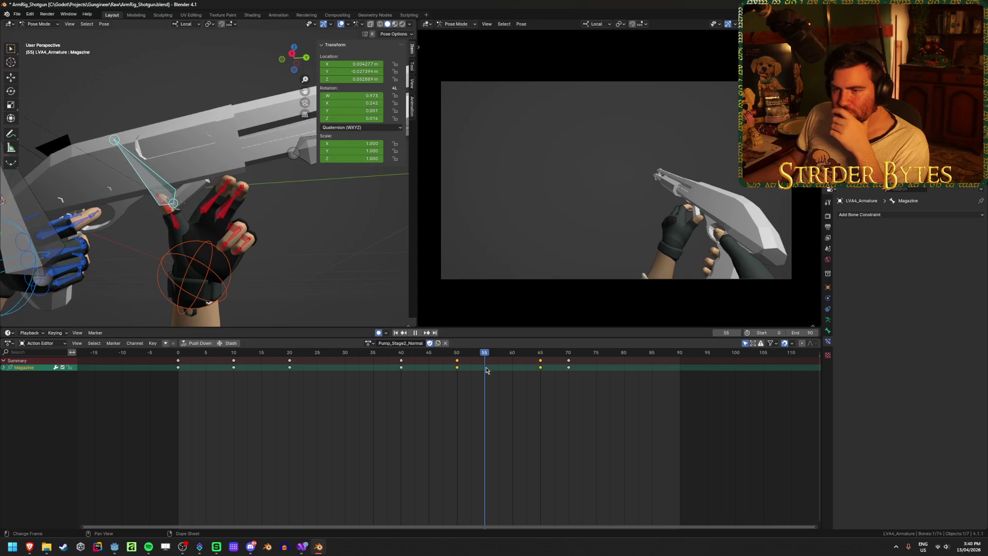
mouse_move(521, 373)
left_mouse_down()
mouse_move(597, 386)
mouse_move(517, 381)
mouse_move(538, 382)
left_mouse_up()
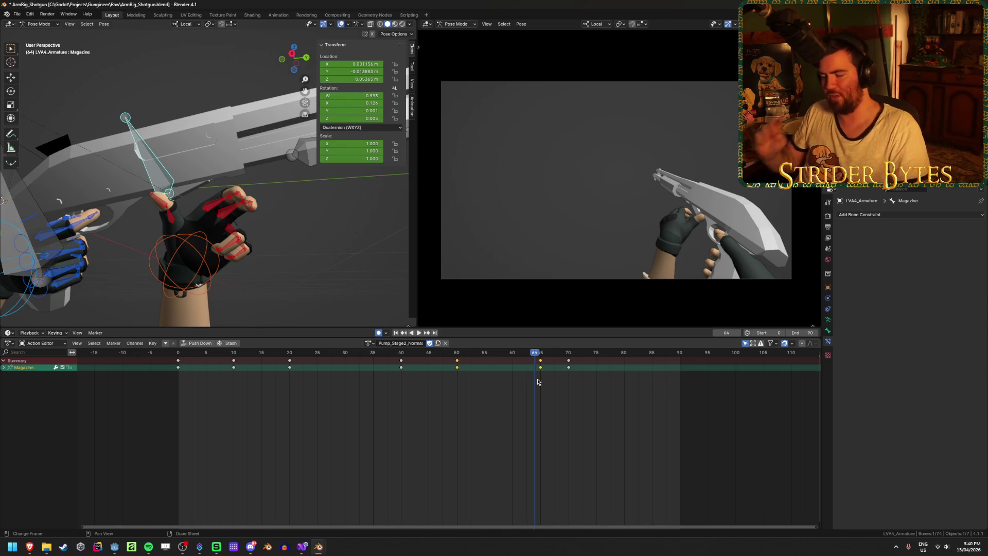
mouse_move(297, 357)
left_mouse_down()
mouse_move(263, 358)
mouse_move(279, 360)
left_mouse_up()
Select the middle3.L fingertip bone and frame the left hand at frame 0.
left_click(157, 264)
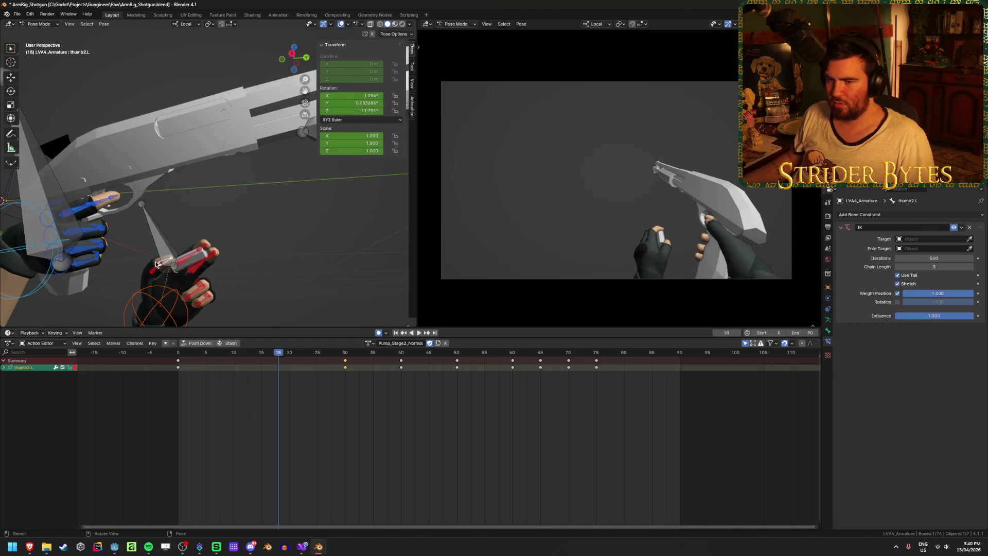
scroll(157, 265, "up", 10)
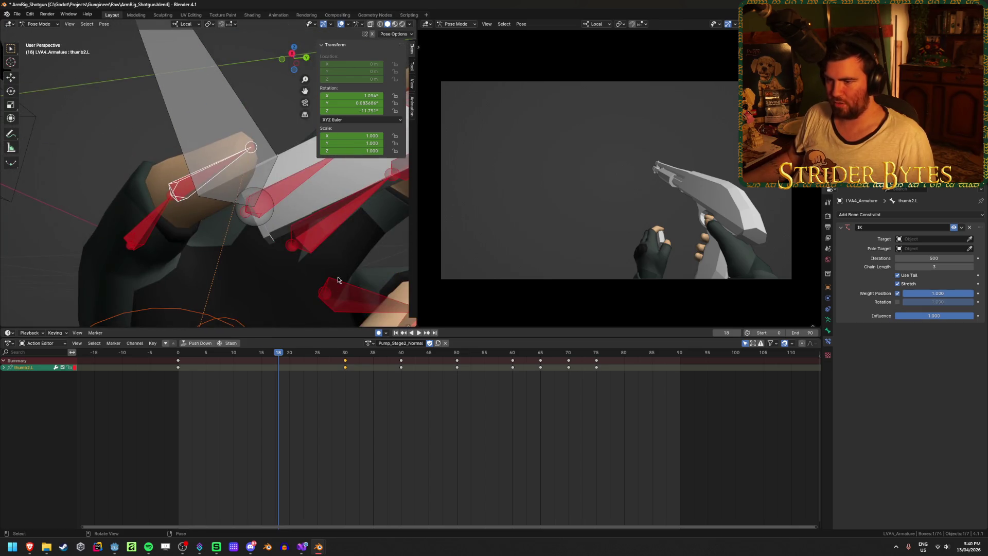
left_click(347, 354)
key("space")
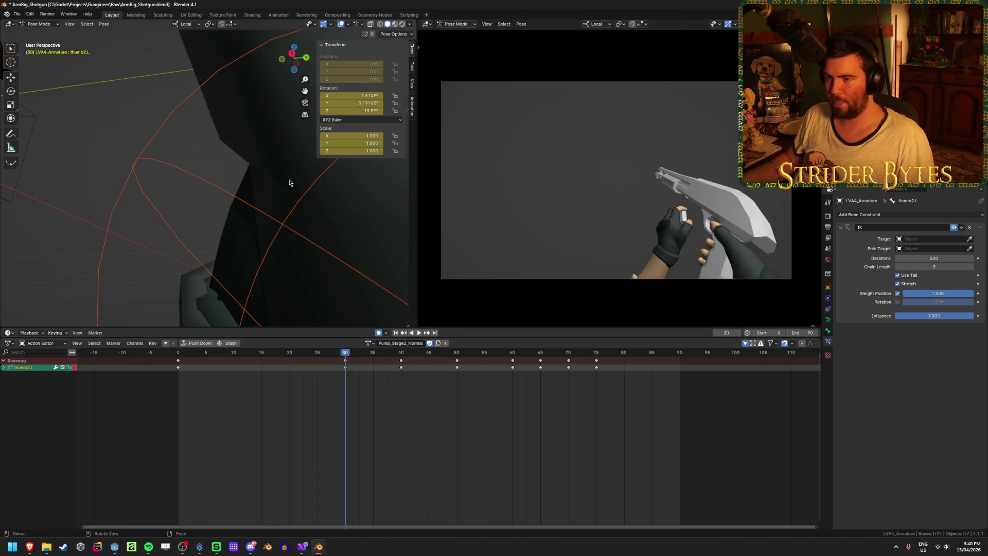
key("KP_Decimal")
key("n")
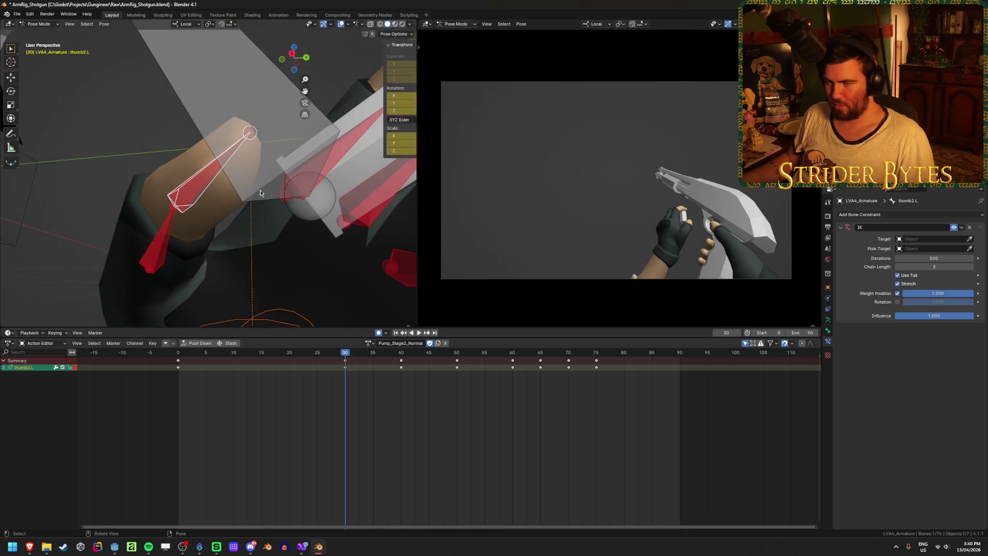
mouse_move(260, 190)
middle_mouse_down()
mouse_move(246, 159)
mouse_move(362, 202)
middle_mouse_up()
left_click(363, 202)
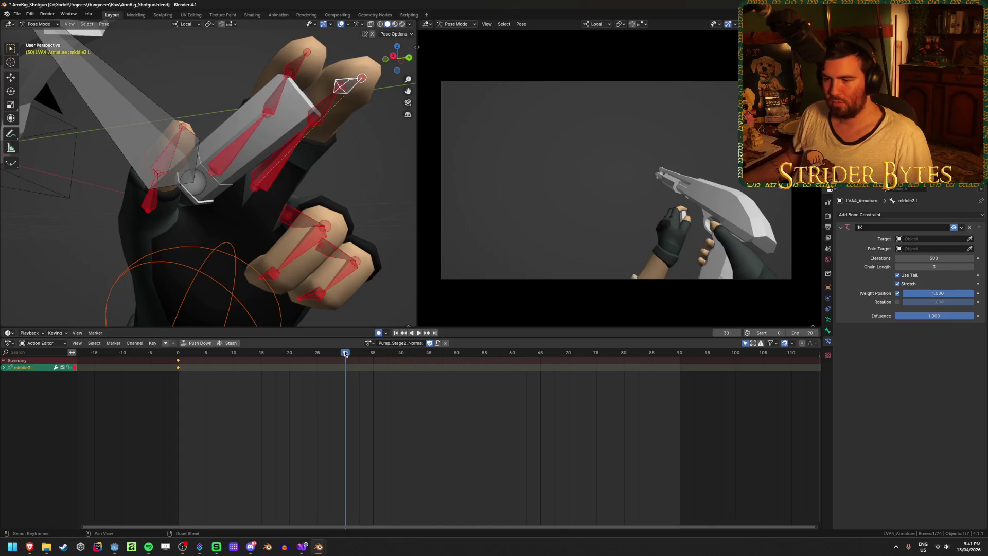
left_click(201, 355)
key("space")
key("Escape")
key("KP_Decimal")
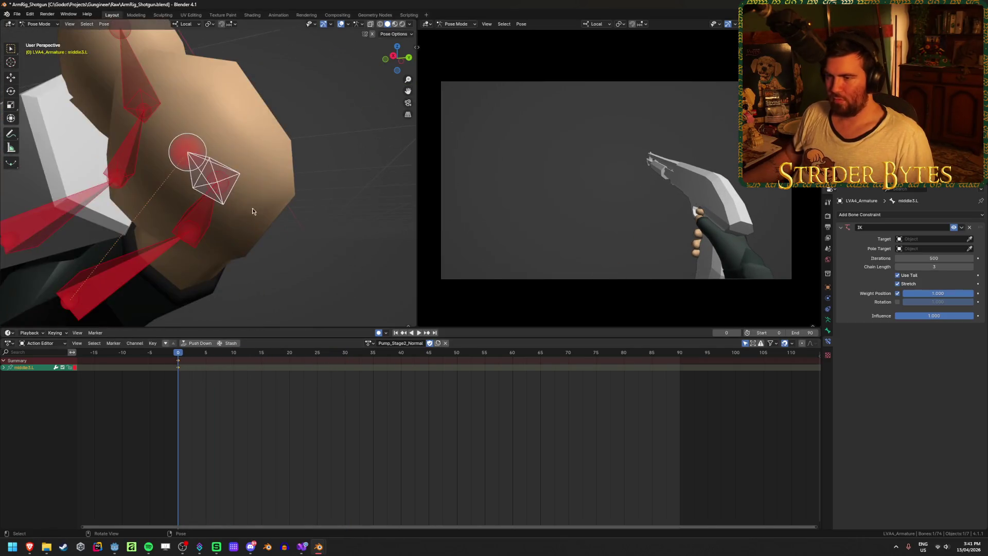
scroll(243, 203, "down", 3)
mouse_move(243, 203)
middle_mouse_down()
mouse_move(196, 213)
mouse_move(223, 216)
mouse_move(236, 194)
mouse_move(249, 207)
mouse_move(281, 189)
middle_mouse_up()
Curl the middle finger by moving middle3.L and rotating middle1.L.
key("g")
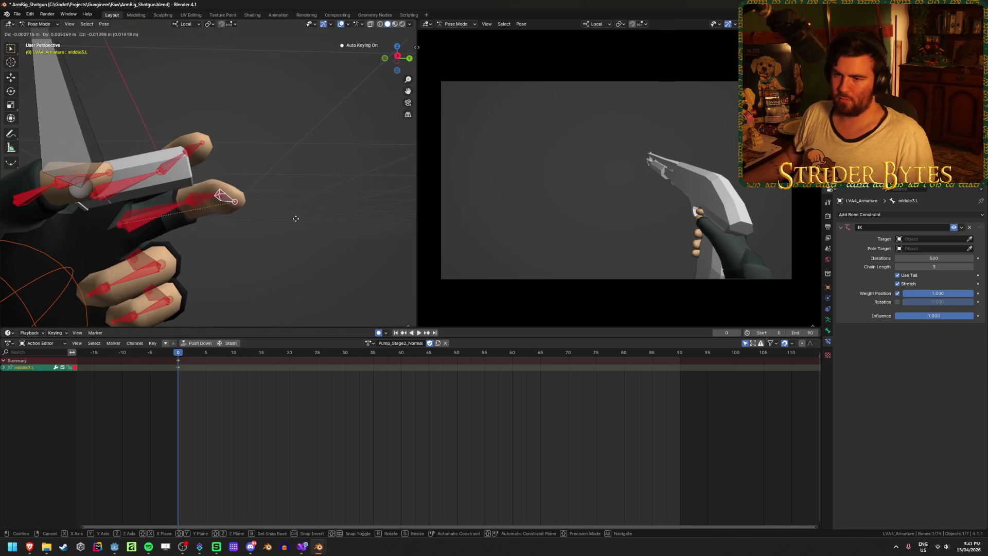
left_click(296, 218)
key("bracketleft")
key("bracketleft")
middle_click_drag(326, 218, 268, 220)
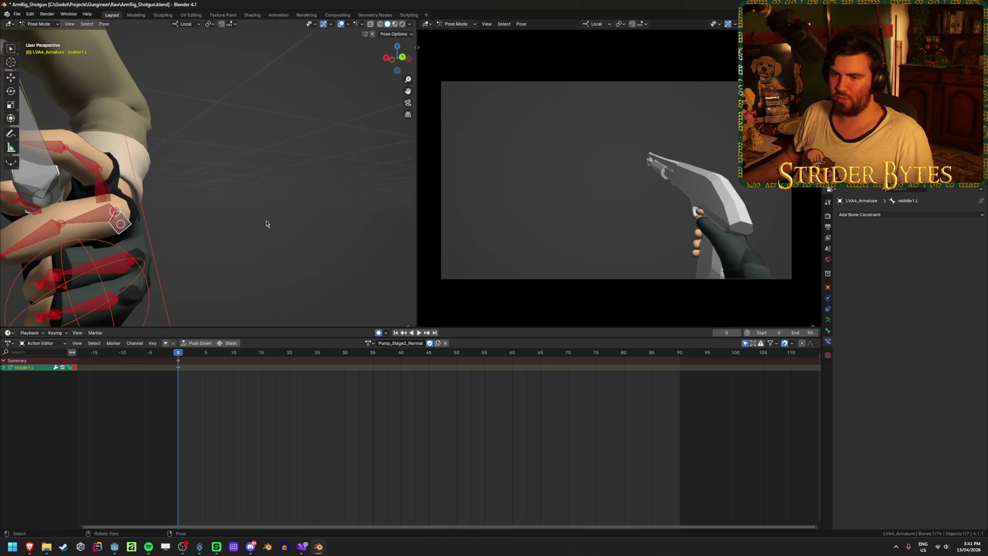
key("r")
left_click(214, 247)
middle_click_drag(215, 247, 274, 238)
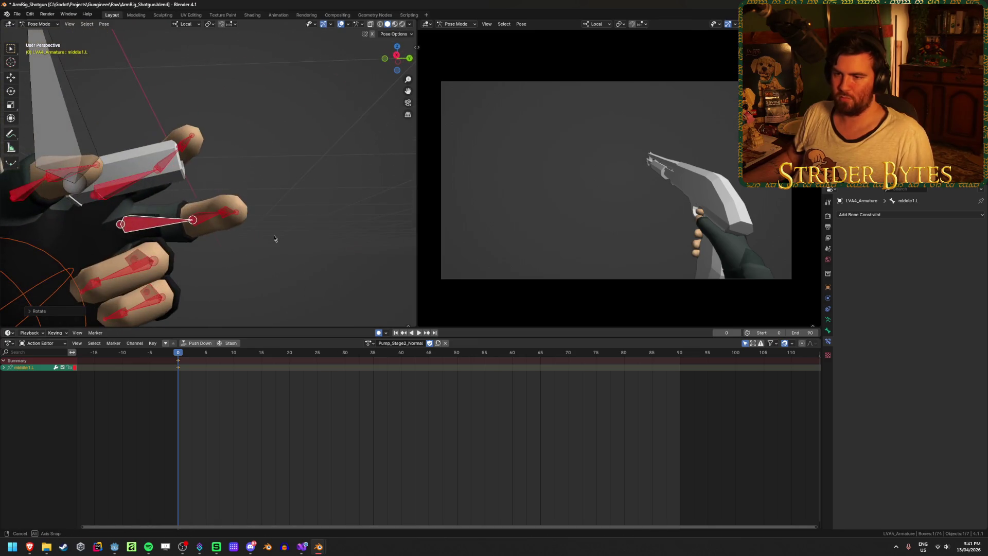
key("bracketright")
key("bracketright")
key("g")
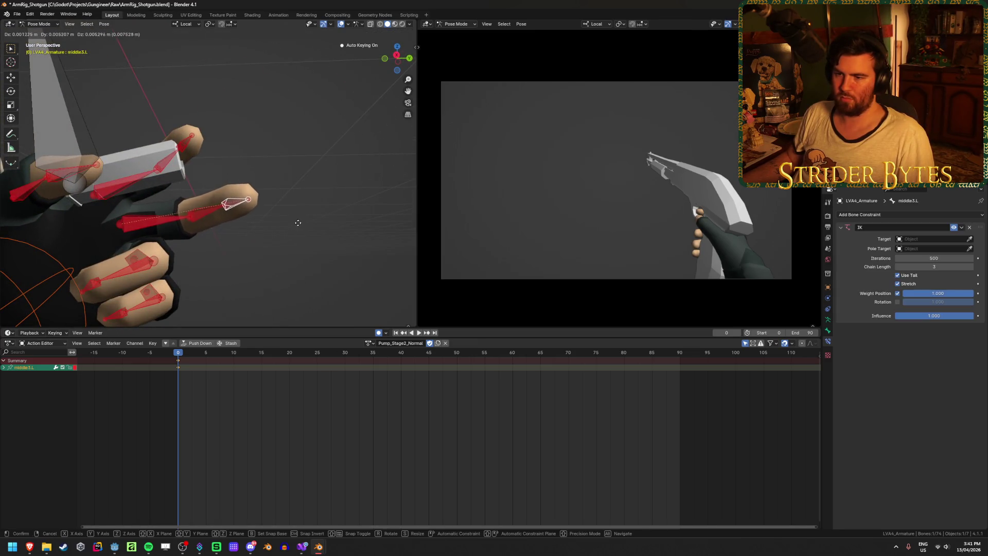
left_click(290, 203)
Reset the index finger bones' rotation to straight with Alt+R.
left_click(150, 219, "shift")
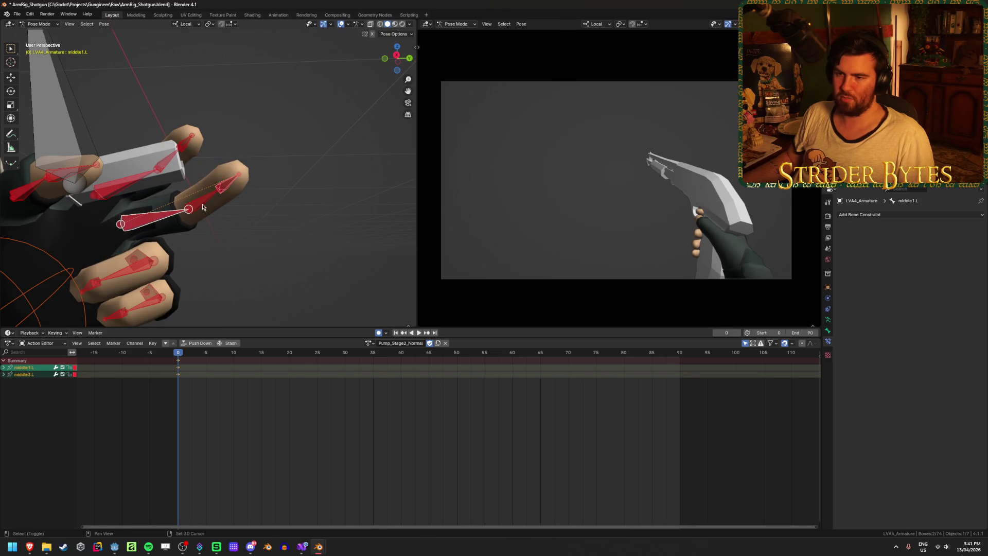
left_click(206, 198, "shift")
left_click(230, 183, "shift")
mouse_move(240, 184)
middle_mouse_down()
mouse_move(159, 223)
mouse_move(209, 215)
middle_mouse_up()
left_click(202, 202)
left_click(142, 194, "shift")
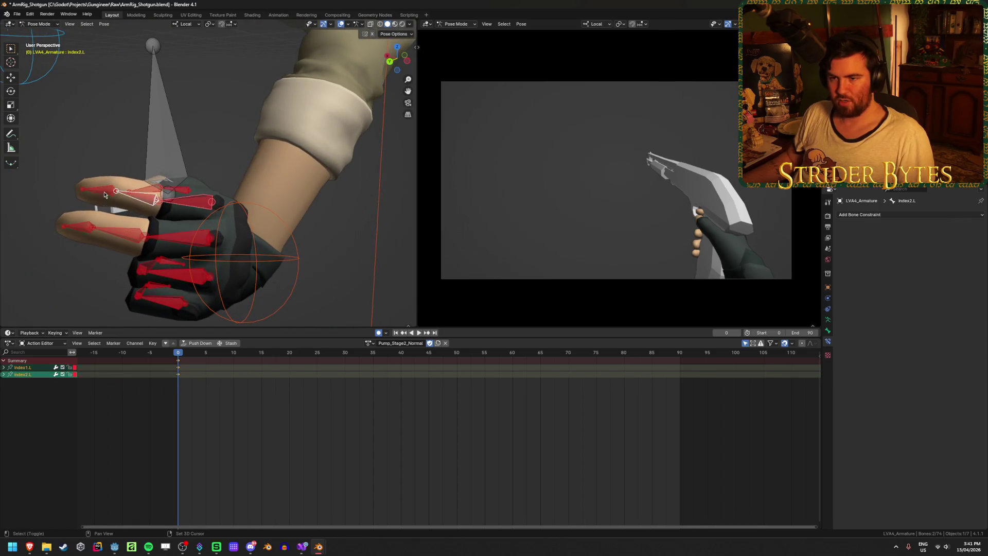
left_click(98, 190, "shift")
key("alt+r")
Reposition the middle and index fingertips, then show middle1.L's transform values in the sidebar.
middle_click_drag(116, 150, 293, 174)
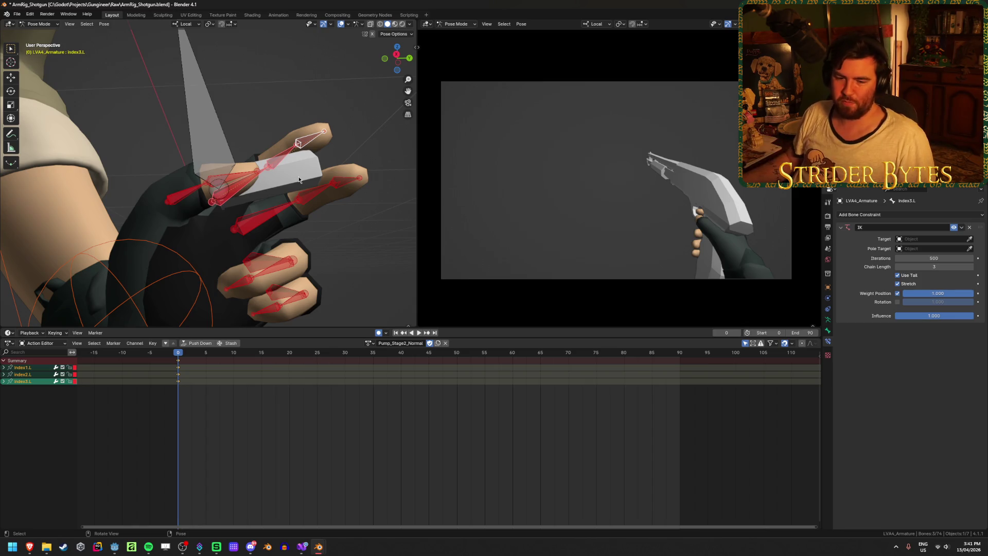
left_click(347, 187)
middle_click_drag(347, 222, 360, 206)
key("g")
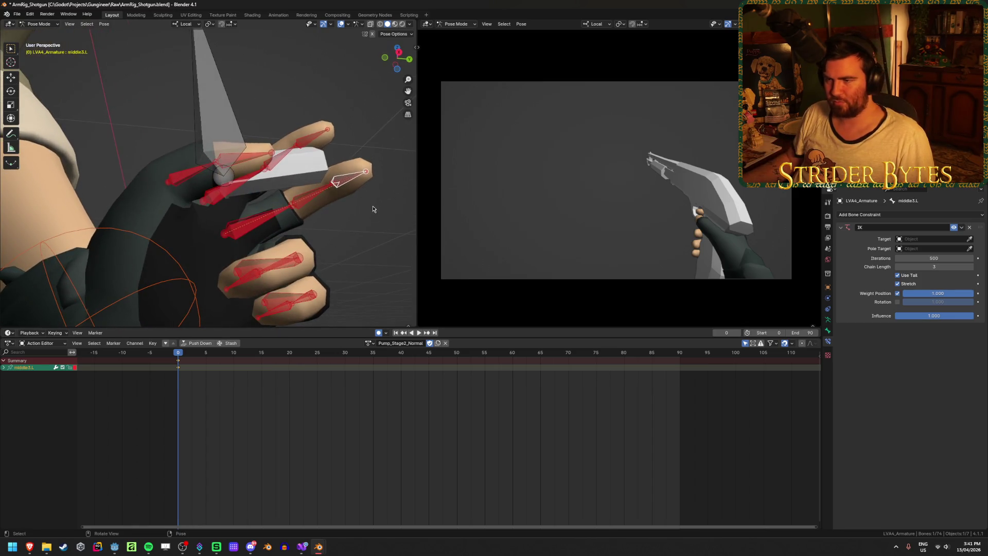
left_click(384, 225)
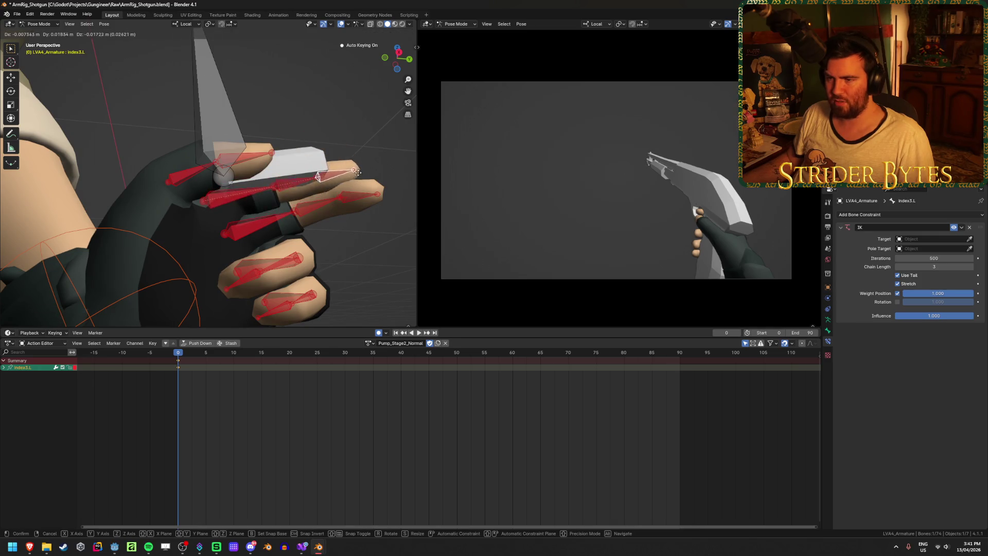
left_click(335, 155)
mouse_move(335, 154)
middle_mouse_down()
mouse_move(346, 196)
mouse_move(322, 212)
mouse_move(314, 163)
mouse_move(327, 214)
mouse_move(335, 206)
mouse_move(198, 254)
mouse_move(320, 206)
middle_mouse_up()
left_click(300, 173)
left_click(351, 200)
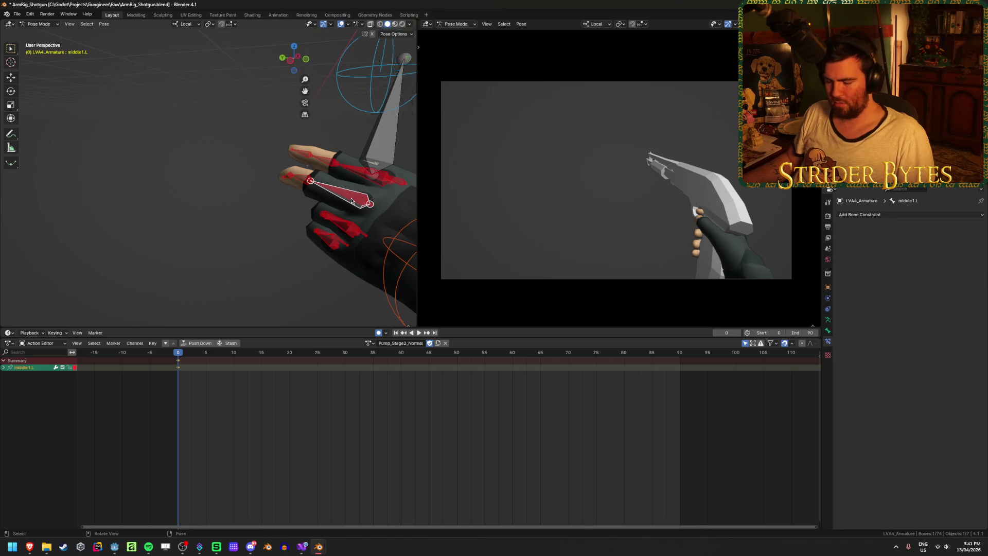
key("n")
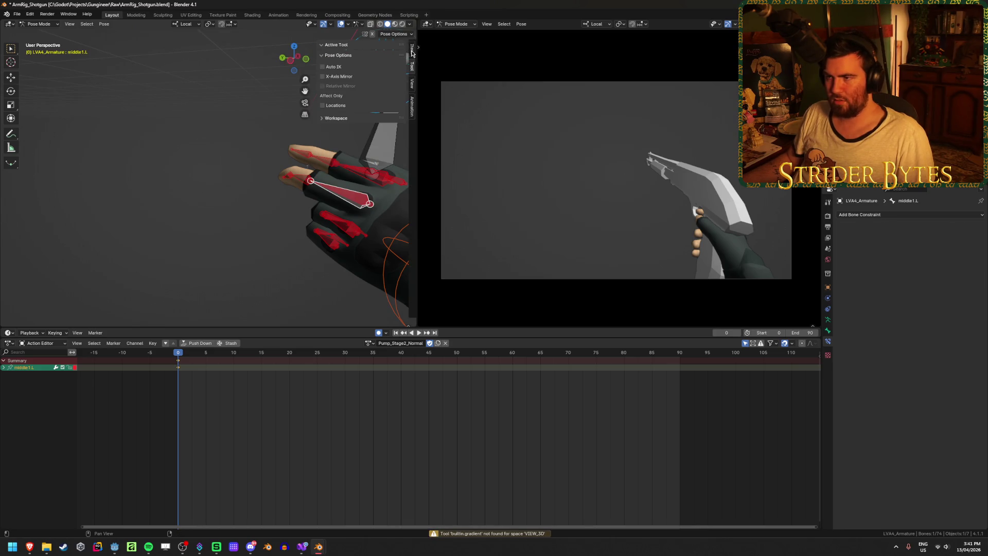
Tweak the middle finger by rotating middle1.L and moving middle3.L.
middle_click_drag(178, 177, 361, 131)
left_click(377, 129)
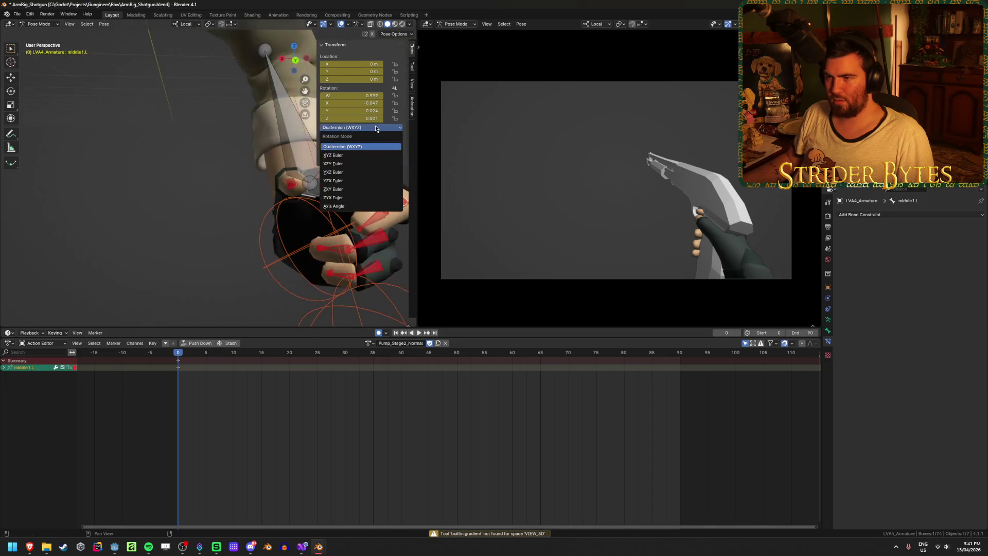
mouse_move(383, 206)
middle_mouse_down()
mouse_move(391, 218)
mouse_move(355, 188)
mouse_move(345, 208)
mouse_move(323, 212)
mouse_move(329, 141)
mouse_move(260, 130)
mouse_move(245, 170)
middle_mouse_up()
left_click(349, 184)
left_click(338, 204)
key("r")
left_click(332, 208)
left_click(259, 129)
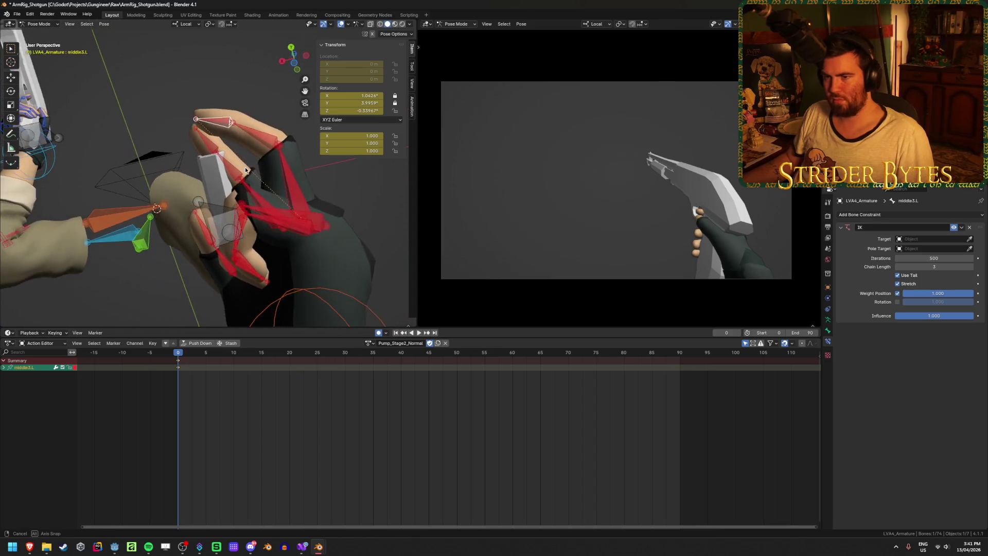
key("g")
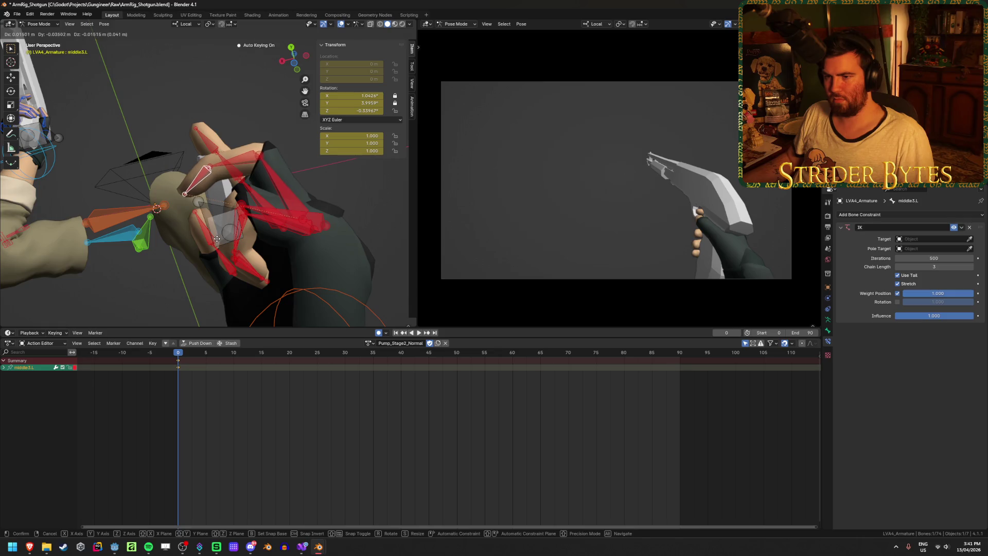
left_click(218, 239)
mouse_move(217, 239)
middle_mouse_down()
mouse_move(271, 276)
mouse_move(294, 258)
mouse_move(318, 259)
mouse_move(309, 299)
mouse_move(217, 245)
mouse_move(41, 249)
mouse_move(357, 265)
middle_mouse_up()
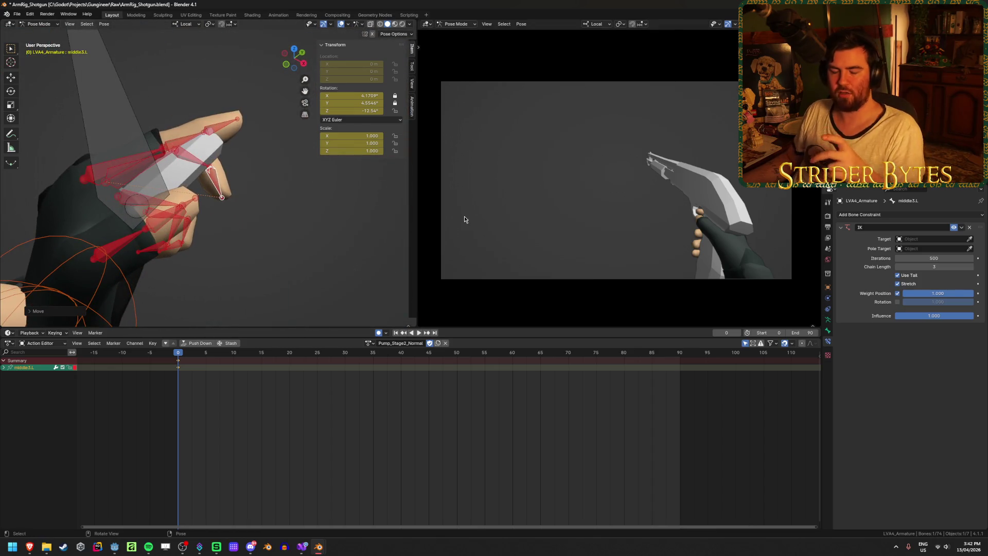
Refine index3.L with repeated moves and rotations through its IK chain.
left_click(222, 125)
mouse_move(222, 125)
middle_mouse_down()
mouse_move(282, 147)
mouse_move(270, 169)
mouse_move(296, 138)
middle_mouse_up()
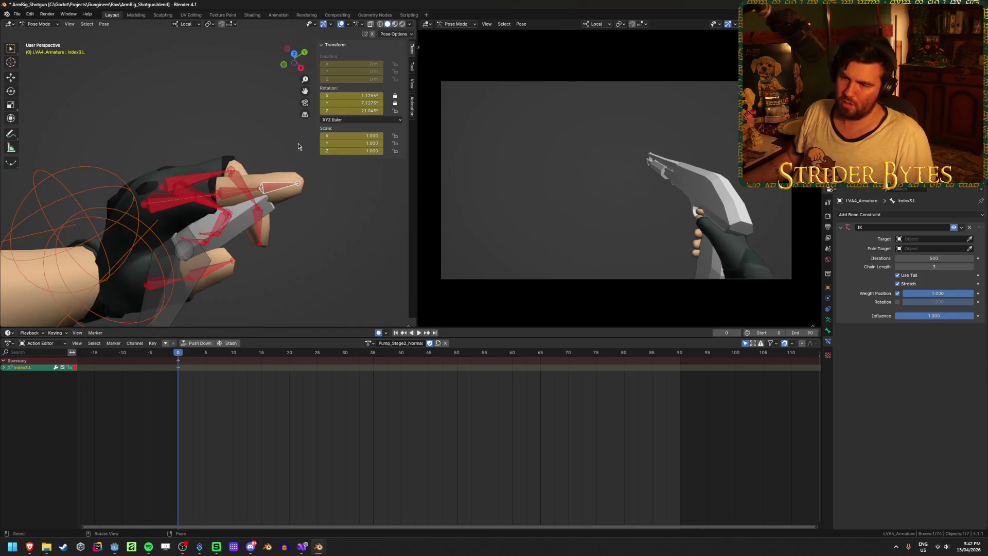
key("g")
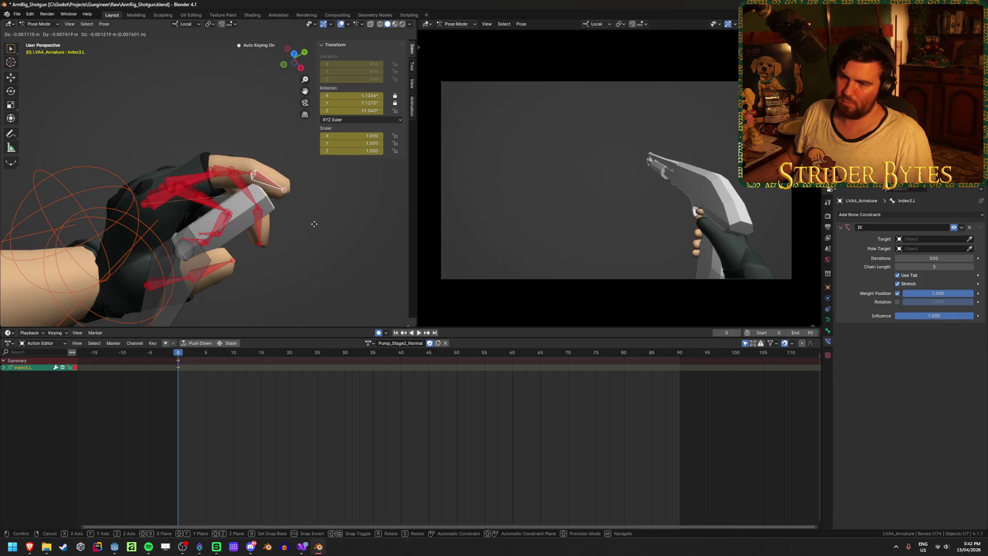
left_click(311, 221)
mouse_move(311, 223)
middle_mouse_down()
mouse_move(188, 169)
mouse_move(202, 194)
mouse_move(312, 172)
mouse_move(177, 191)
mouse_move(185, 194)
middle_mouse_up()
key("g")
left_click(269, 172)
key("r")
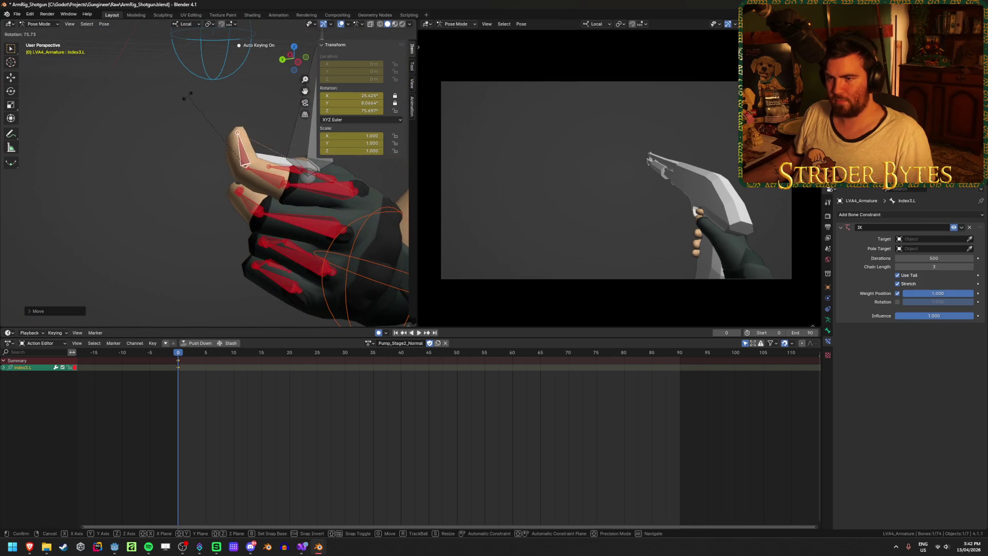
left_click(206, 243)
mouse_move(206, 244)
middle_mouse_down()
mouse_move(273, 186)
mouse_move(337, 221)
mouse_move(278, 268)
mouse_move(253, 309)
mouse_move(244, 169)
middle_mouse_up()
key("r")
left_click(215, 225)
key("g")
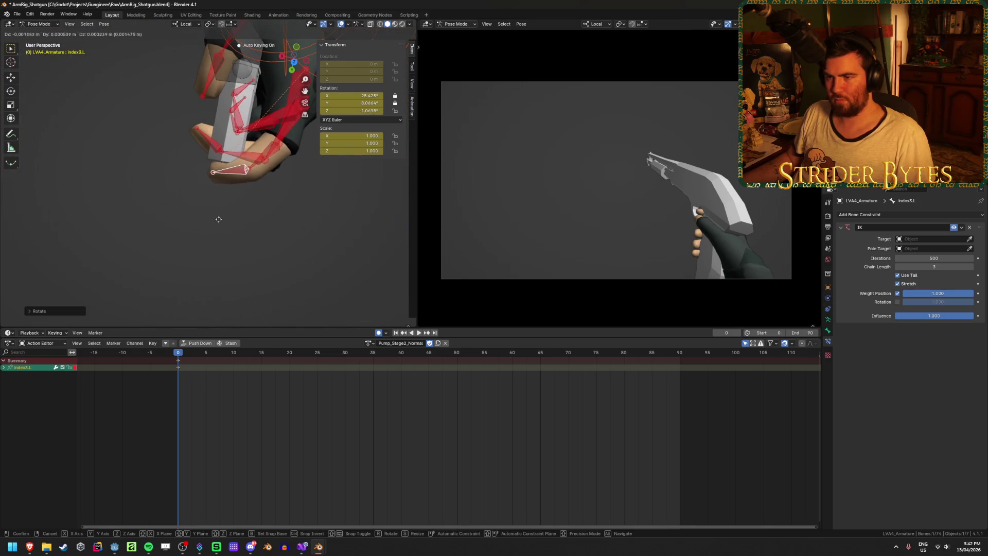
left_click(252, 230)
Save ArmRig_Shotgun.blend.
scroll(252, 230, "up", 4)
middle_click_drag(252, 230, 171, 137)
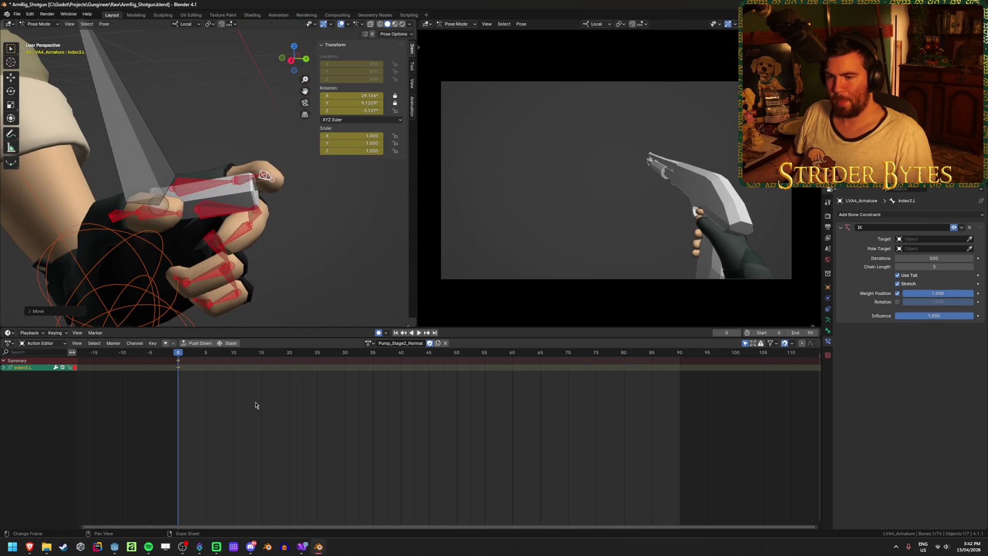
key("ctrl+s")
Select thumb2.L, add thumb1.L, and scrub around frame 23 to preview the thumb.
left_click_drag(185, 357, 372, 362)
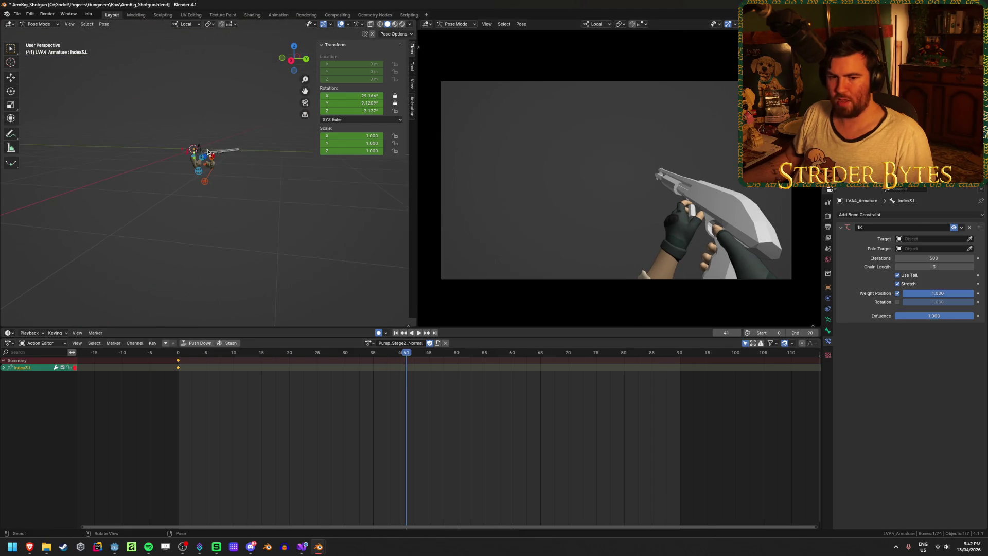
scroll(208, 153, "up", 10)
mouse_move(186, 125)
middle_mouse_down()
mouse_move(150, 269)
mouse_move(199, 209)
mouse_move(164, 259)
middle_mouse_up()
left_click(120, 284)
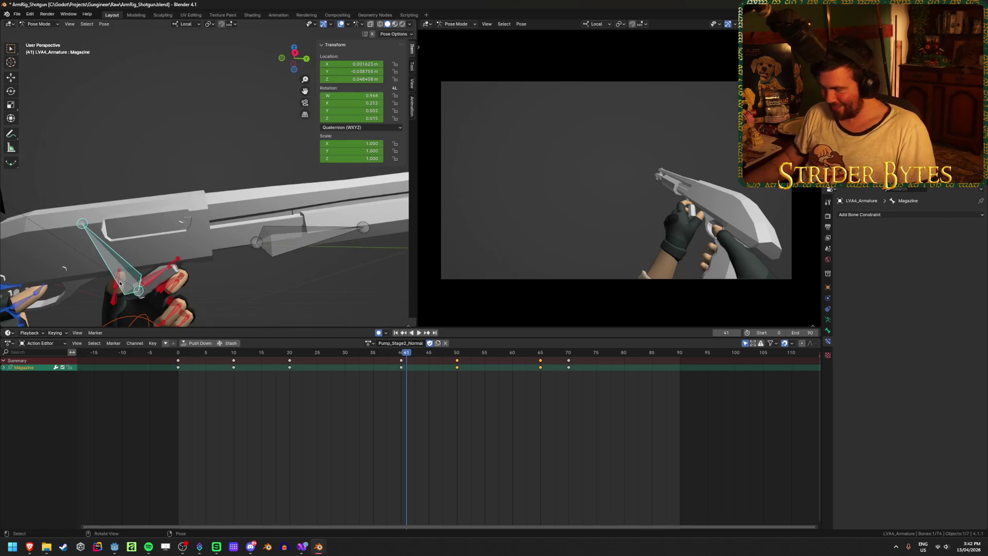
left_click(114, 287)
mouse_move(114, 287)
middle_mouse_down()
mouse_move(118, 252)
mouse_move(292, 311)
mouse_move(269, 309)
middle_mouse_up()
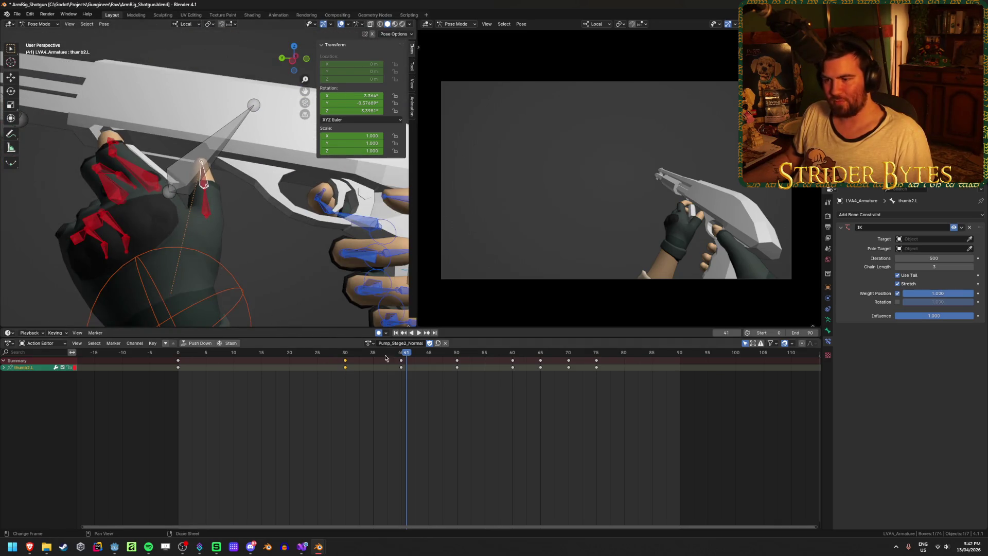
mouse_move(385, 358)
left_mouse_down()
mouse_move(280, 360)
mouse_move(381, 366)
left_mouse_up()
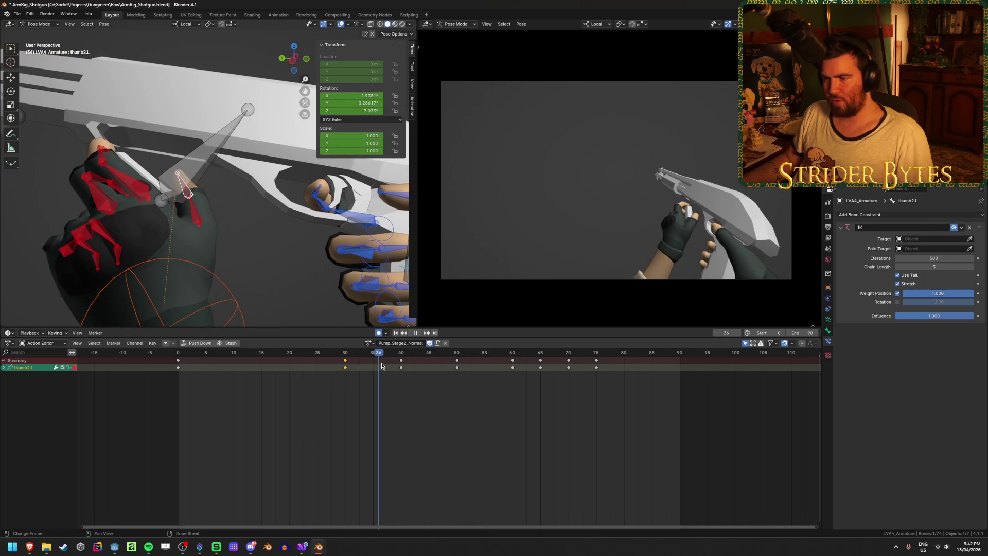
left_click(196, 218, "shift")
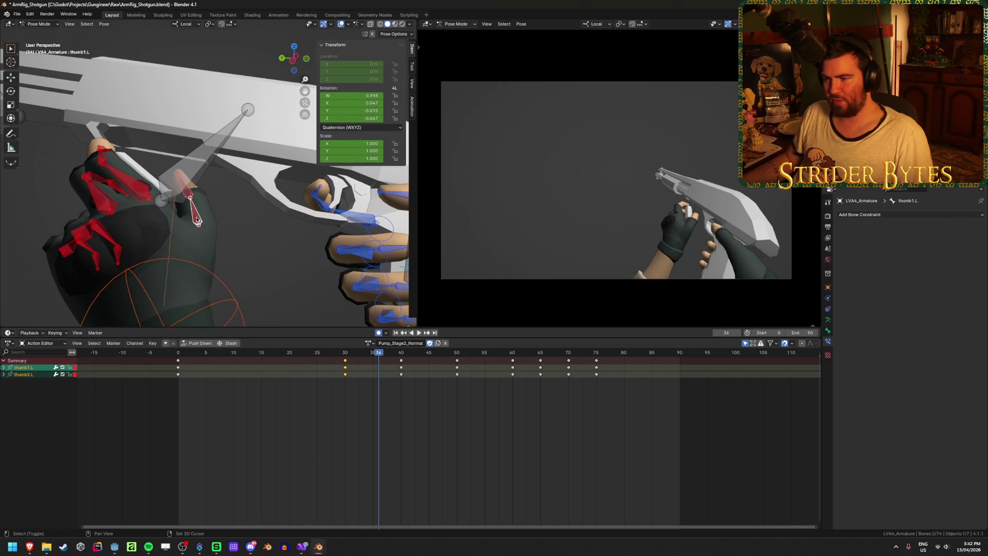
mouse_move(395, 360)
left_mouse_down()
mouse_move(461, 366)
mouse_move(358, 366)
mouse_move(391, 365)
left_mouse_up()
Duplicate the frame-30 thumb keys to frame 40 and play back the hold.
left_click(402, 360)
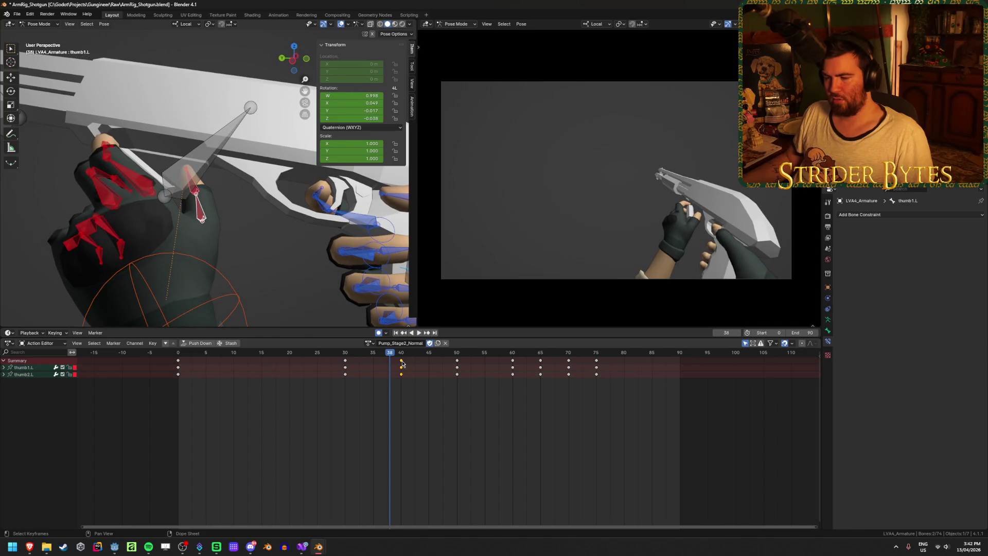
left_click_drag(346, 364, 405, 374)
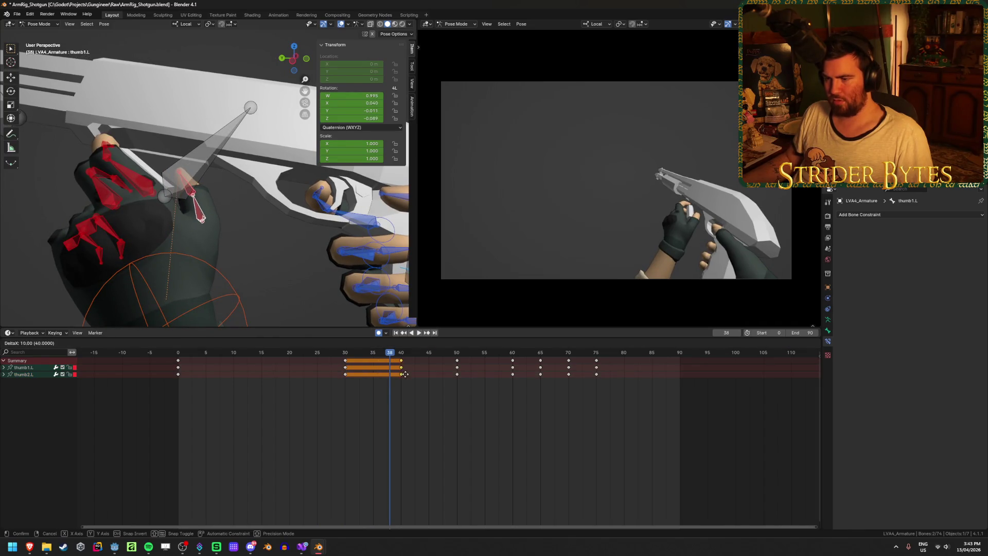
left_click(401, 375)
key("space")
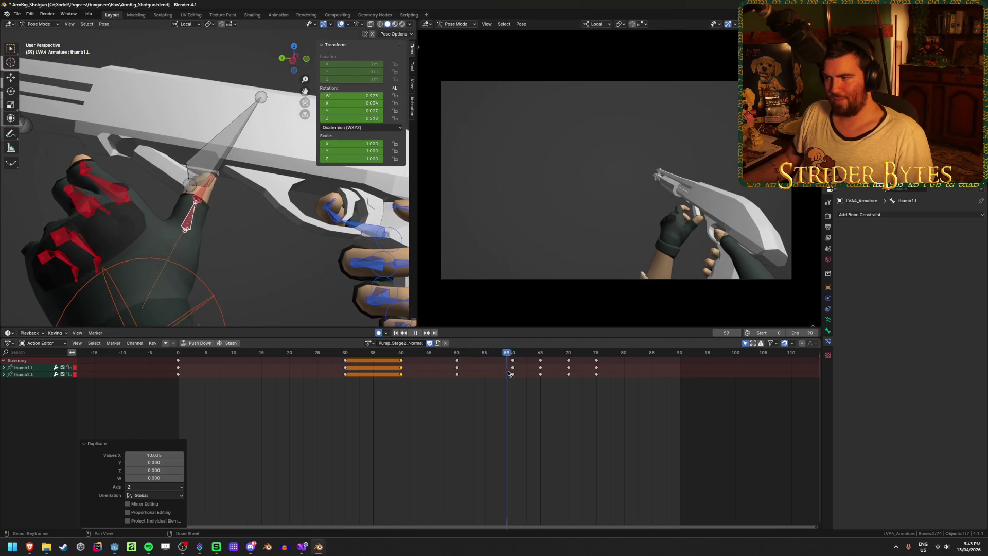
mouse_move(585, 375)
left_mouse_down()
mouse_move(283, 376)
mouse_move(401, 389)
left_mouse_up()
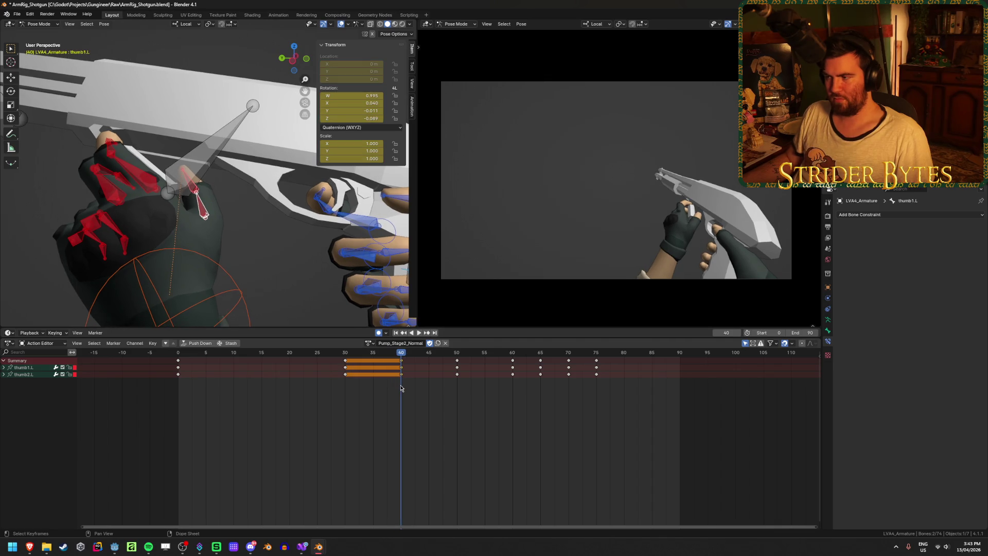
Select the index fingertip bone index3.L.
mouse_move(172, 240)
middle_mouse_down()
mouse_move(118, 272)
mouse_move(131, 215)
mouse_move(102, 188)
mouse_move(239, 240)
mouse_move(228, 246)
middle_mouse_up()
left_click(103, 289)
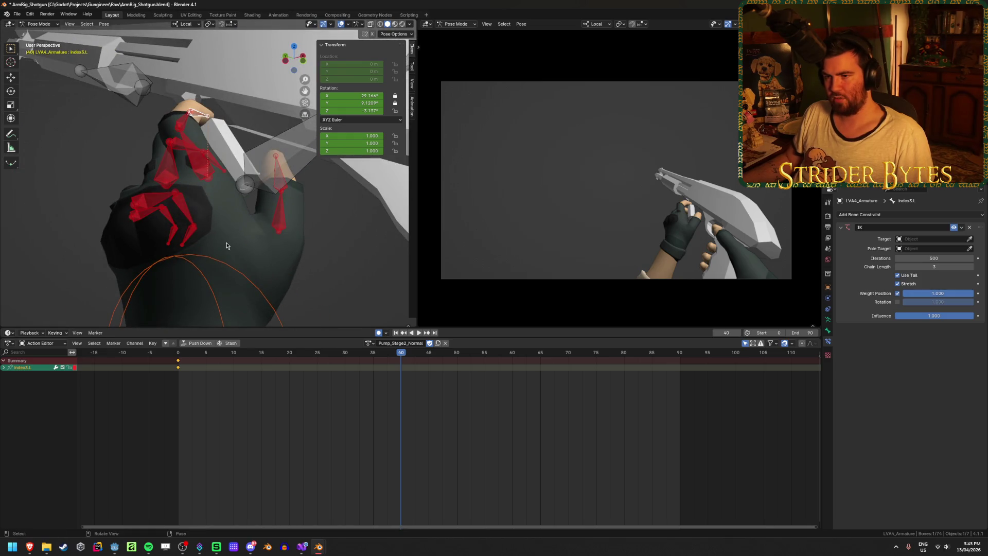
mouse_move(227, 246)
middle_mouse_down()
mouse_move(242, 194)
mouse_move(206, 122)
middle_mouse_up()
Add index2.L and index1.L, then duplicate their frame-0 keys to frame 40.
left_click(206, 122, "shift")
left_click(252, 139, "shift")
middle_click_drag(271, 168, 272, 235)
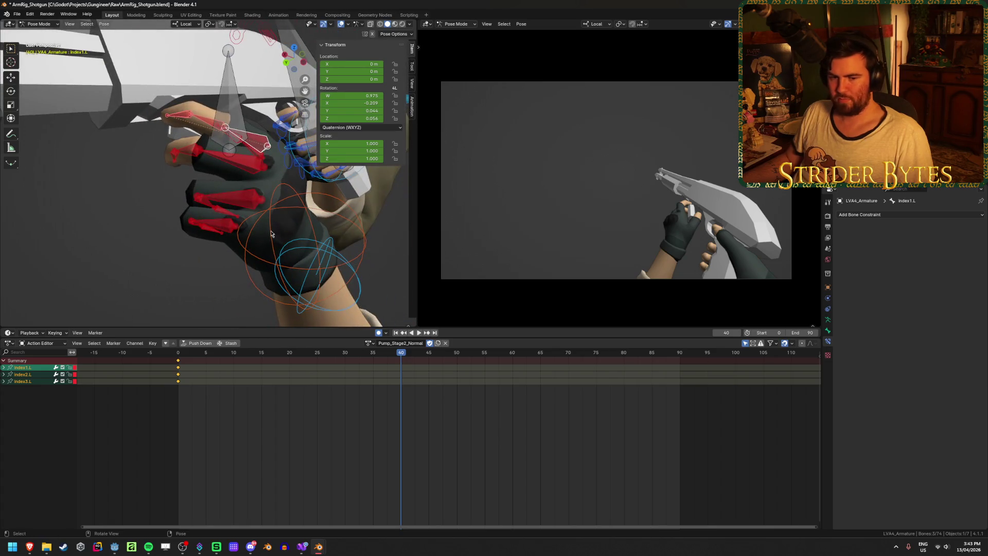
left_click(178, 363)
key("shift+d")
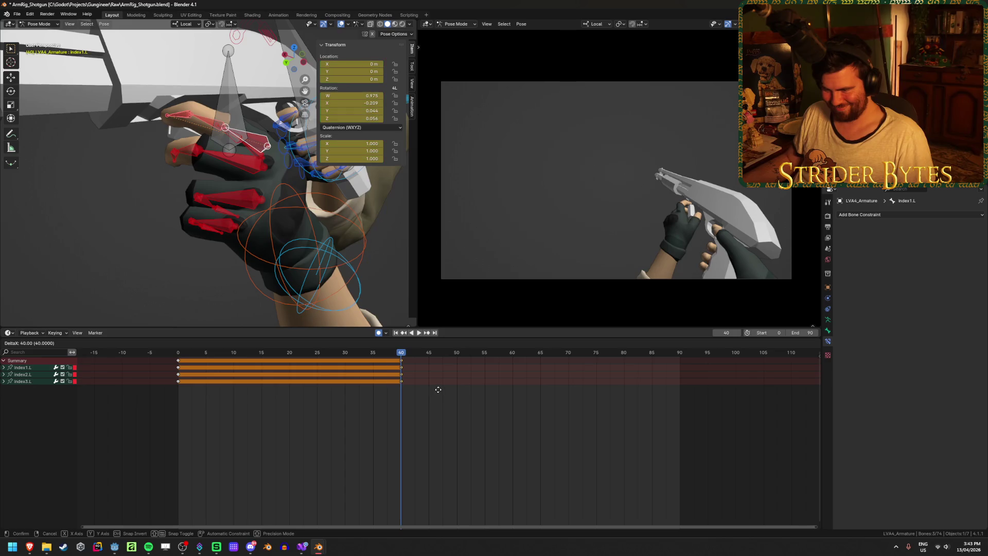
left_click(438, 389)
mouse_move(396, 354)
left_mouse_down()
mouse_move(194, 360)
mouse_move(361, 391)
mouse_move(453, 391)
mouse_move(428, 392)
left_mouse_up()
Replay the animation to review the index hold, then select thumb2.L at frame 40.
key("shift+Left")
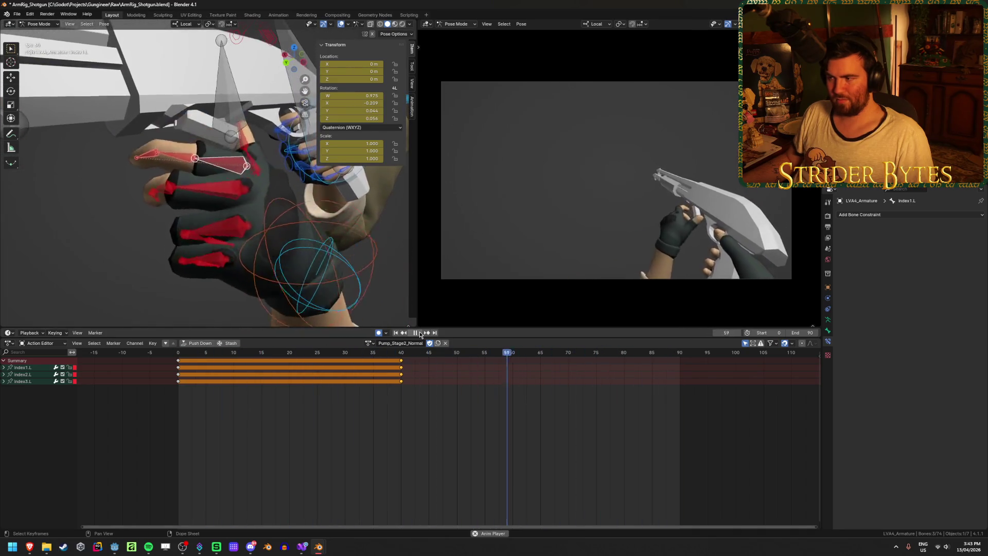
left_click(420, 333)
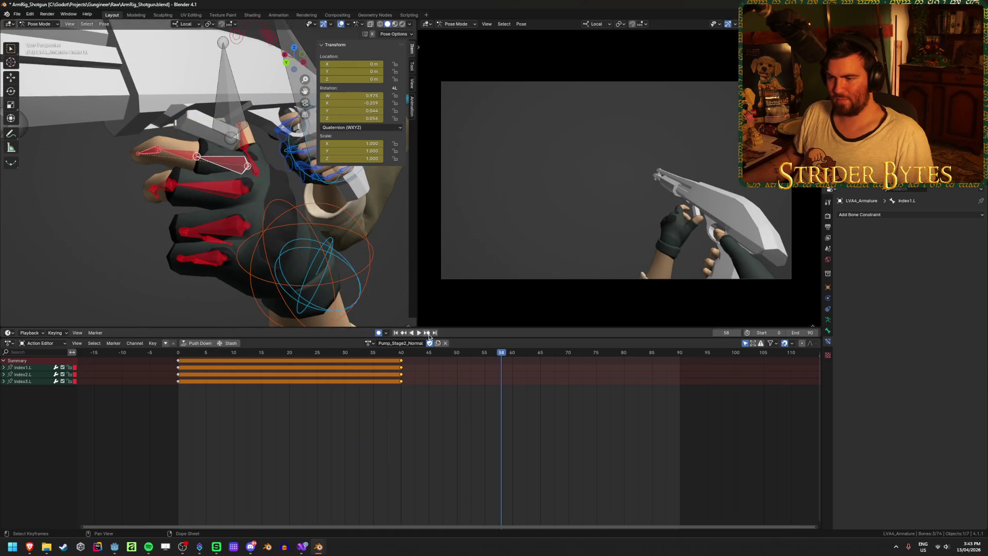
left_click_drag(474, 354, 306, 379)
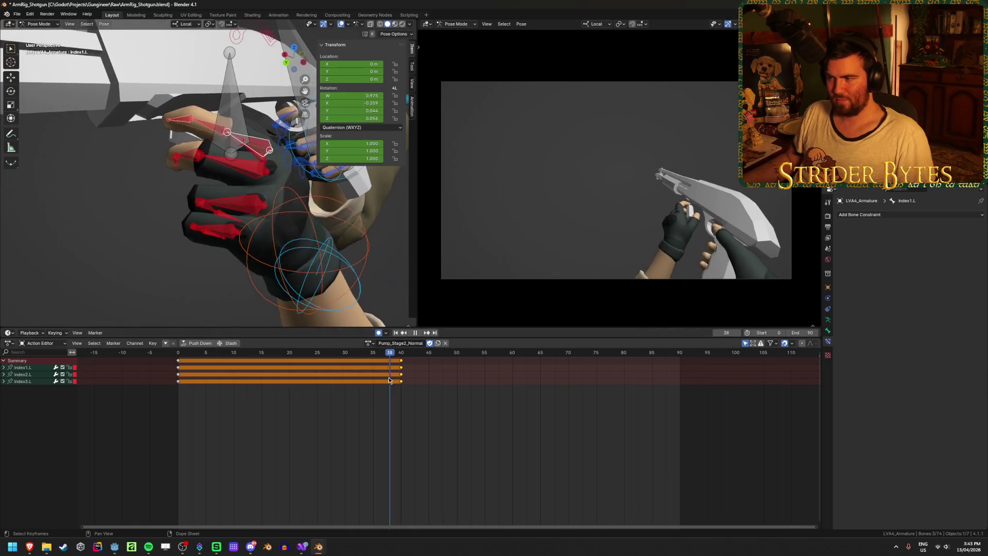
mouse_move(462, 390)
left_mouse_down()
mouse_move(379, 386)
mouse_move(432, 387)
mouse_move(418, 393)
left_mouse_up()
middle_click_drag(264, 227, 103, 209)
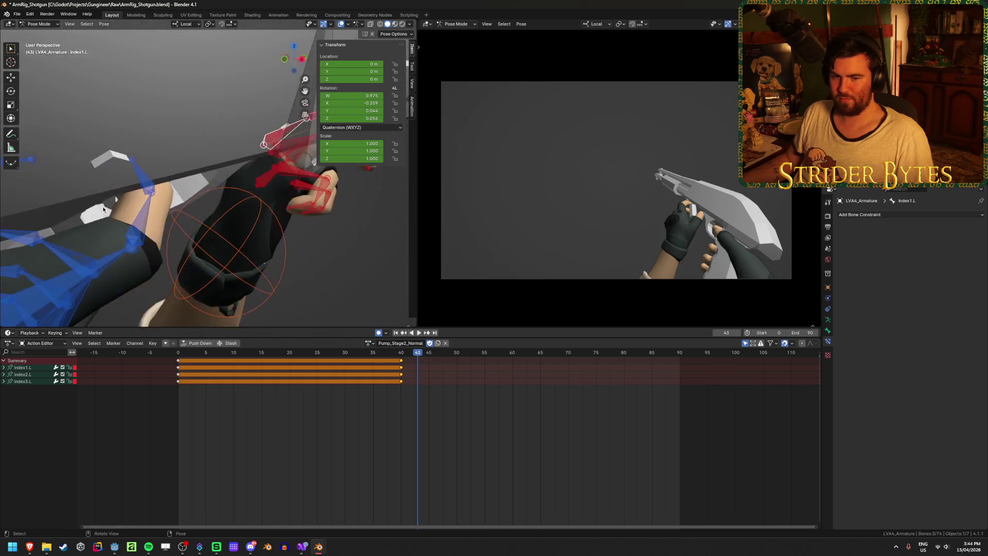
mouse_move(270, 254)
middle_mouse_down()
mouse_move(186, 254)
mouse_move(205, 250)
middle_mouse_up()
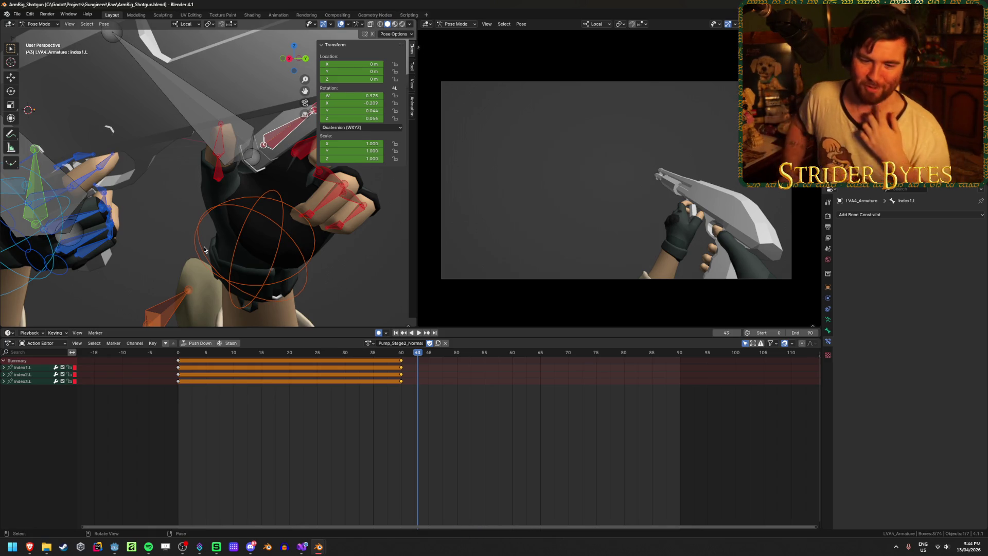
left_click(220, 142)
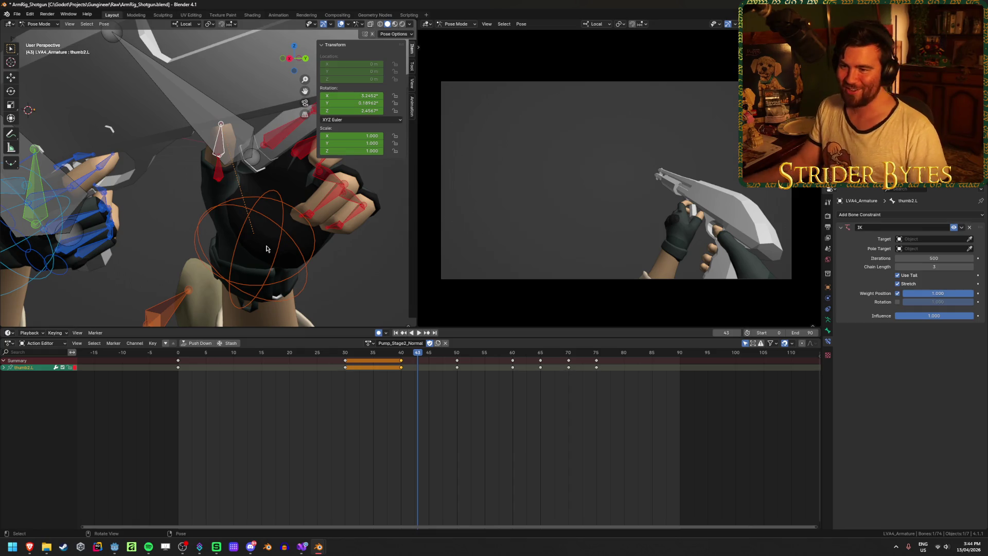
middle_click_drag(239, 301, 289, 267)
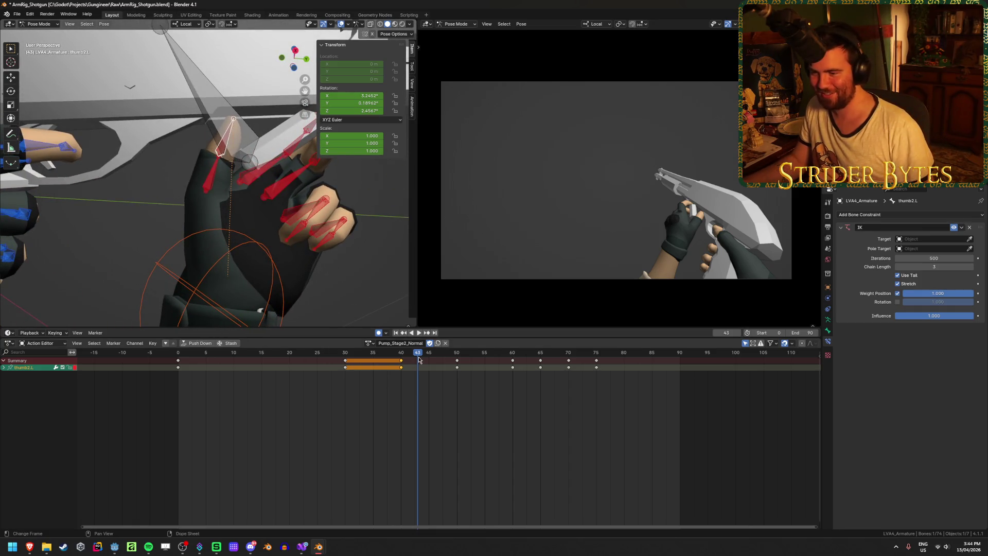
mouse_move(420, 359)
left_mouse_down()
mouse_move(402, 361)
mouse_move(513, 375)
mouse_move(412, 381)
mouse_move(478, 384)
mouse_move(432, 384)
left_mouse_up()
Move thumb2.L to key a new thumb pose at frame 45.
mouse_move(247, 196)
middle_mouse_down()
mouse_move(240, 189)
mouse_move(246, 198)
middle_mouse_up()
key("g")
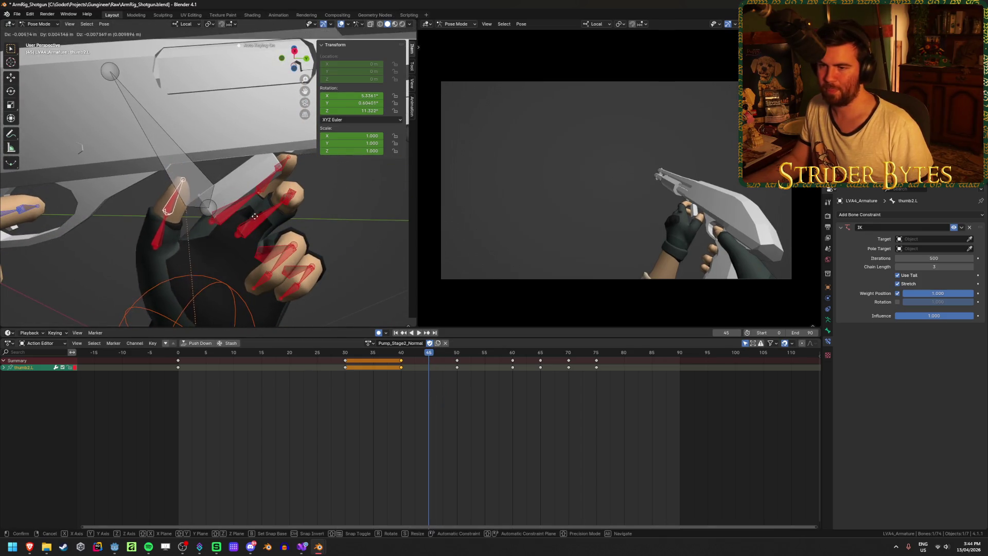
left_click(270, 213)
Play the animation from the start and review the thumb around frames 41–50.
left_click(408, 356)
key("space")
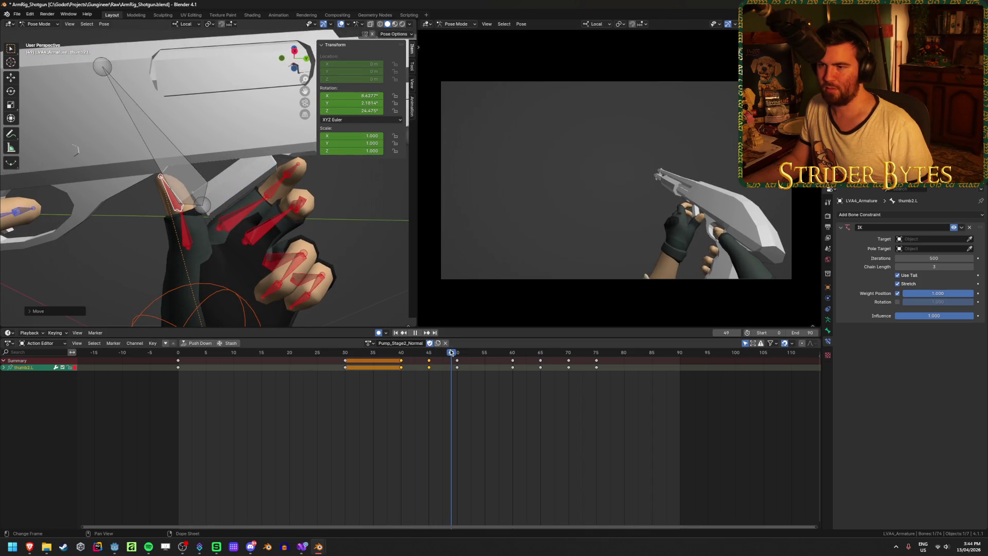
mouse_move(430, 354)
left_mouse_down()
mouse_move(597, 361)
mouse_move(422, 362)
left_mouse_up()
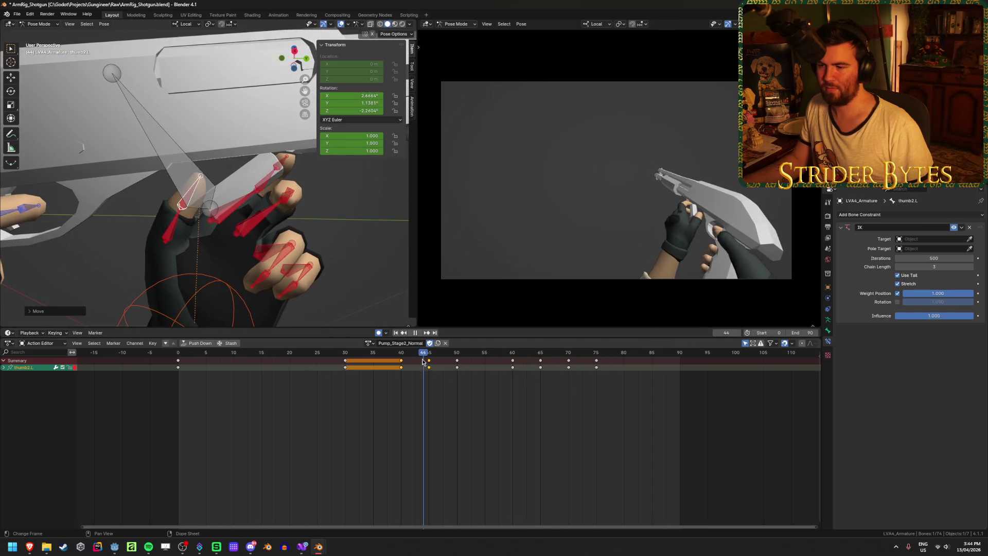
left_click(397, 333)
left_click(420, 333)
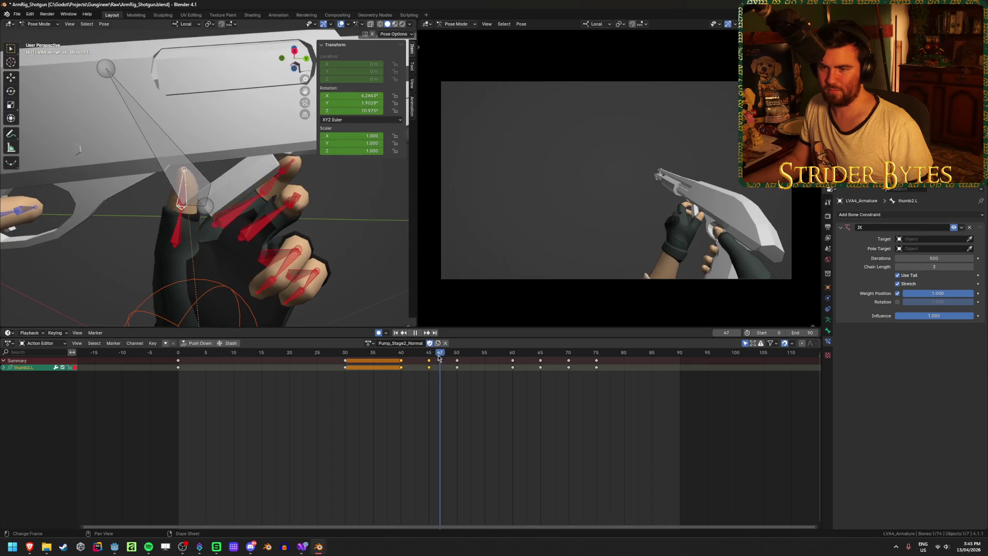
mouse_move(439, 359)
left_mouse_down()
mouse_move(463, 364)
mouse_move(406, 371)
mouse_move(496, 367)
mouse_move(404, 367)
mouse_move(445, 365)
mouse_move(403, 359)
left_mouse_up()
Copy middle3.L's frame-0 key to frame 40 so the middle fingertip holds from 0 to 40.
key("space")
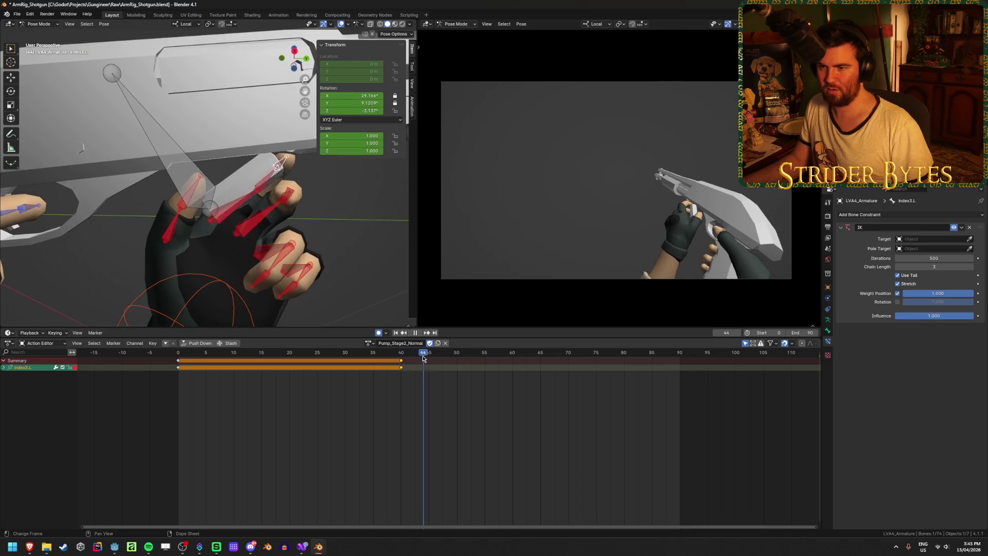
key("space")
mouse_move(355, 267)
middle_mouse_down()
mouse_move(322, 236)
mouse_move(245, 249)
mouse_move(370, 260)
mouse_move(398, 308)
middle_mouse_up()
key("g")
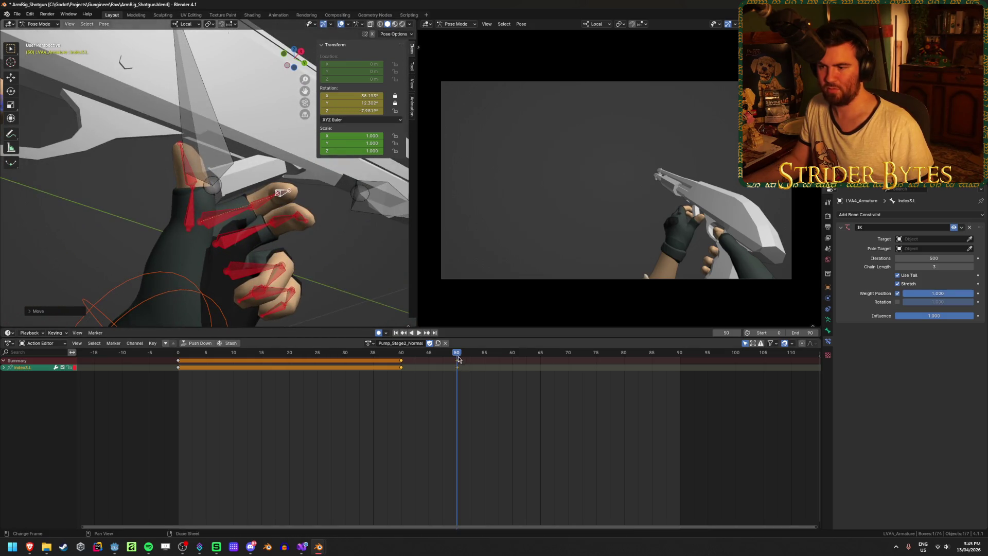
mouse_move(458, 359)
left_mouse_down()
mouse_move(359, 362)
mouse_move(499, 386)
left_mouse_up()
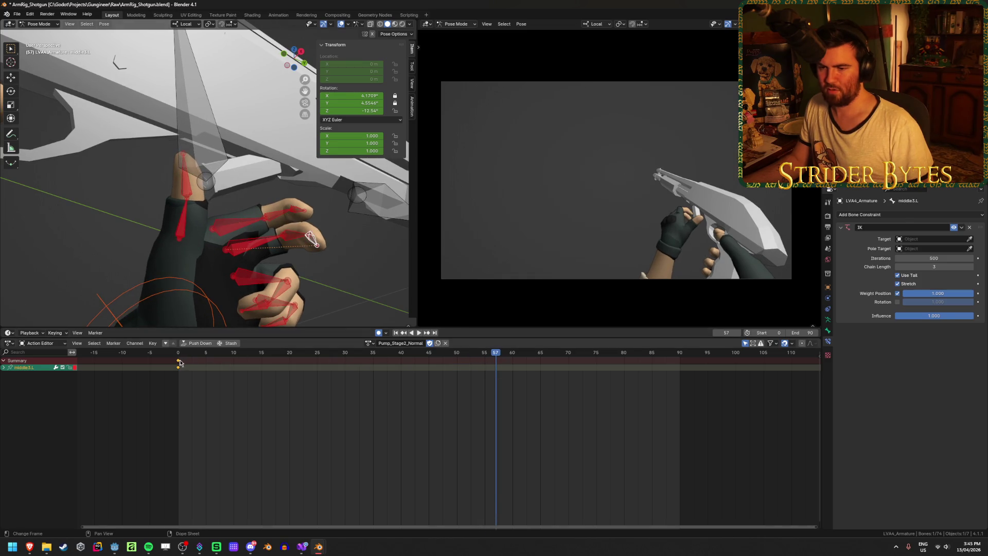
key("shift+d")
left_click(446, 396)
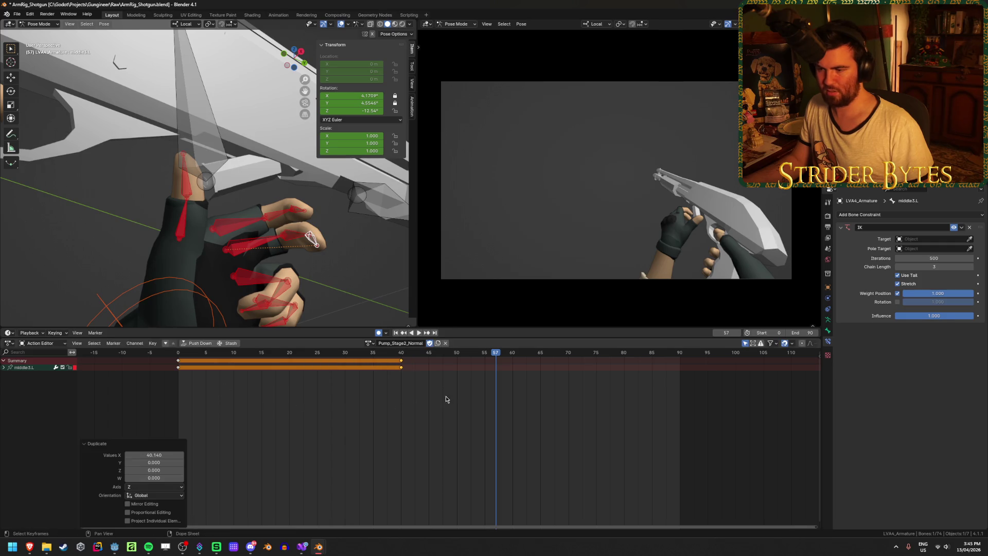
Reposition the middle fingertip to key a new pose at frame 50.
scroll(446, 399, "up", 7, "alt")
mouse_move(289, 237)
middle_mouse_down()
mouse_move(327, 206)
mouse_move(257, 218)
mouse_move(279, 211)
mouse_move(215, 254)
mouse_move(309, 252)
mouse_move(374, 292)
middle_mouse_up()
key("g")
left_click(312, 256)
key("g")
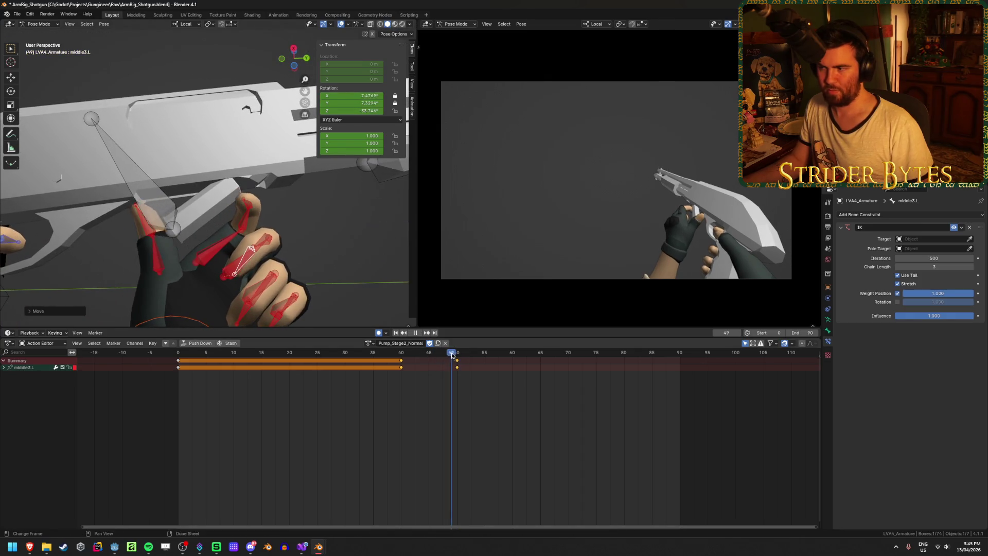
mouse_move(424, 354)
left_mouse_down()
mouse_move(432, 355)
mouse_move(349, 353)
mouse_move(517, 374)
mouse_move(457, 374)
left_mouse_up()
Move the index fingertip index3.L into a new keyed pose at frame 60.
left_click(245, 201)
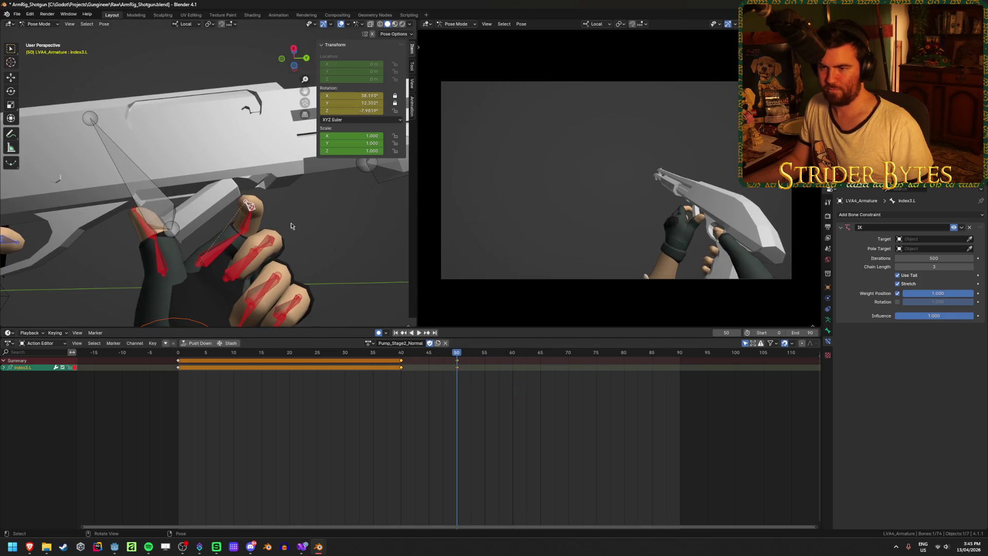
key("space")
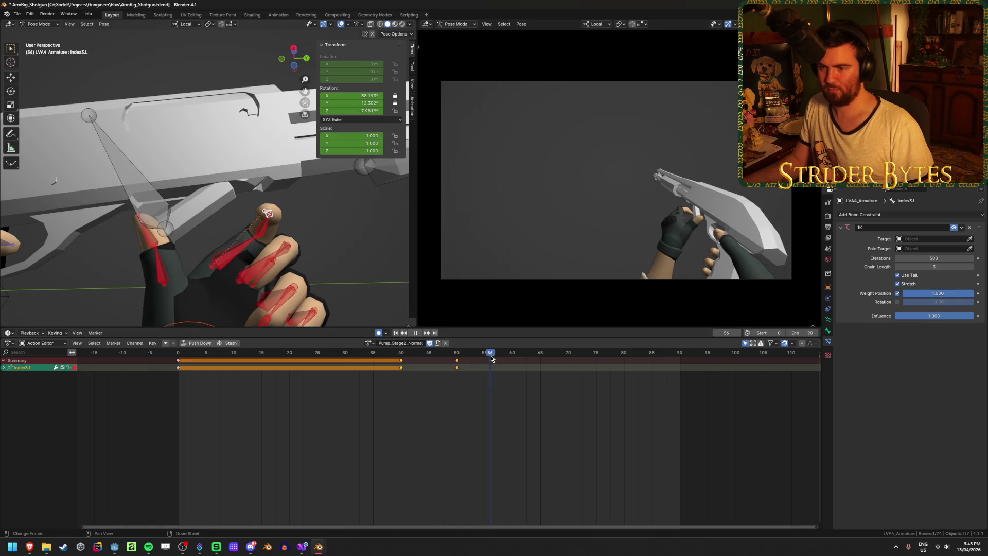
key("space")
mouse_move(192, 213)
middle_mouse_down()
mouse_move(251, 247)
mouse_move(214, 249)
mouse_move(252, 261)
mouse_move(324, 240)
mouse_move(309, 222)
mouse_move(332, 242)
mouse_move(289, 226)
mouse_move(325, 190)
mouse_move(356, 187)
mouse_move(322, 204)
mouse_move(278, 144)
mouse_move(278, 205)
mouse_move(115, 273)
mouse_move(39, 245)
mouse_move(374, 216)
middle_mouse_up()
key("g")
left_click(300, 210)
key("g")
left_click(327, 227)
Rotate the index base bone index1.L, then reselect middle3.L.
left_click(338, 195)
key("r")
left_click(276, 141)
left_click(273, 222)
mouse_move(274, 223)
middle_mouse_down()
mouse_move(344, 156)
mouse_move(334, 136)
middle_mouse_up()
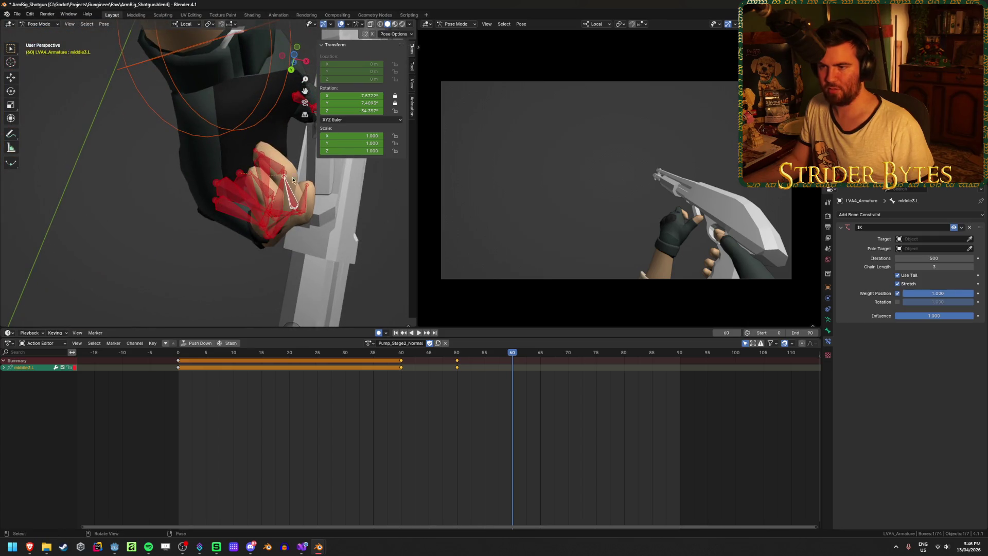
mouse_move(292, 179)
middle_mouse_down()
mouse_move(322, 197)
mouse_move(354, 184)
mouse_move(304, 237)
mouse_move(301, 277)
mouse_move(330, 271)
mouse_move(231, 261)
mouse_move(69, 275)
mouse_move(236, 236)
mouse_move(320, 152)
mouse_move(296, 175)
mouse_move(321, 169)
middle_mouse_up()
Reposition the middle fingertip middle3.L to key it at frame 60.
left_click(329, 272)
key("g")
left_click(348, 269)
Rotate the index base bone index1.L twice to start curling the finger.
left_click(288, 186)
key("r")
left_click(295, 181)
key("r")
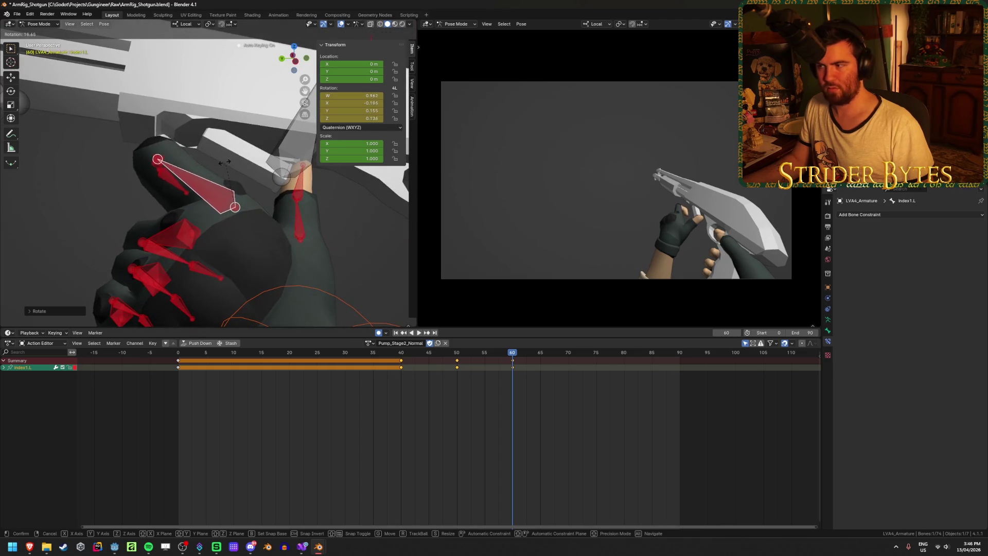
left_click(227, 162)
mouse_move(226, 163)
middle_mouse_down()
mouse_move(174, 184)
mouse_move(88, 165)
mouse_move(338, 204)
mouse_move(217, 190)
mouse_move(279, 224)
mouse_move(202, 134)
middle_mouse_up()
Frame the view on the index fingertip and bend index2.L to a new angle.
left_click(338, 207)
key("KP_Decimal")
left_click(231, 135)
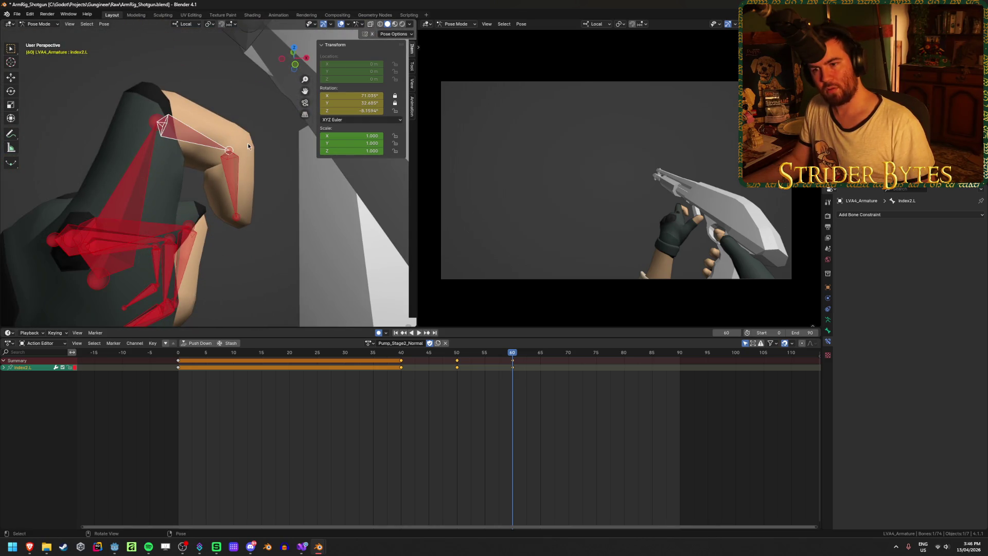
key("r")
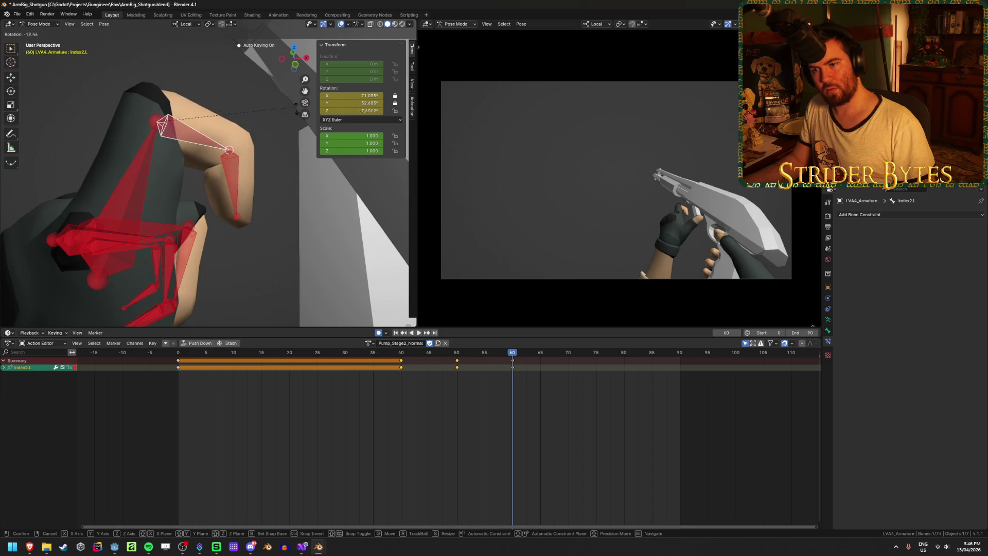
middle_click_drag(321, 192, 275, 169, "alt")
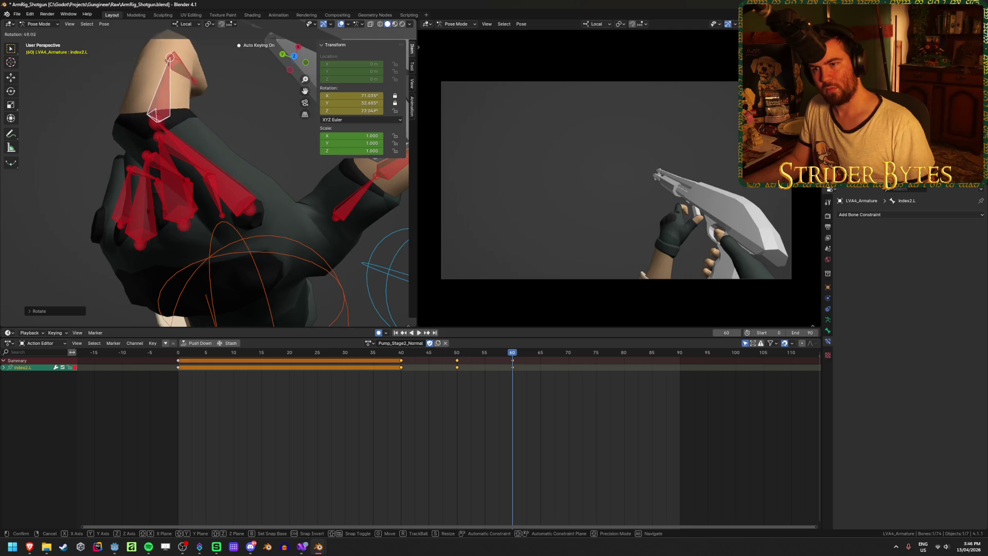
left_click(96, 117)
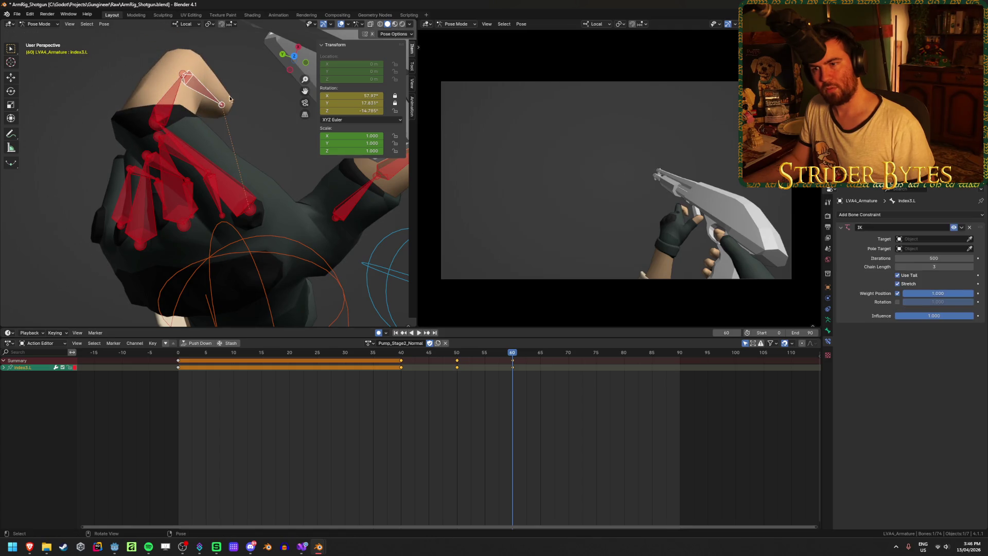
Rotate index1.L around its local Y axis.
left_click(232, 165)
mouse_move(232, 165)
middle_mouse_down()
mouse_move(359, 103)
mouse_move(314, 181)
mouse_move(316, 198)
middle_mouse_up()
key("r")
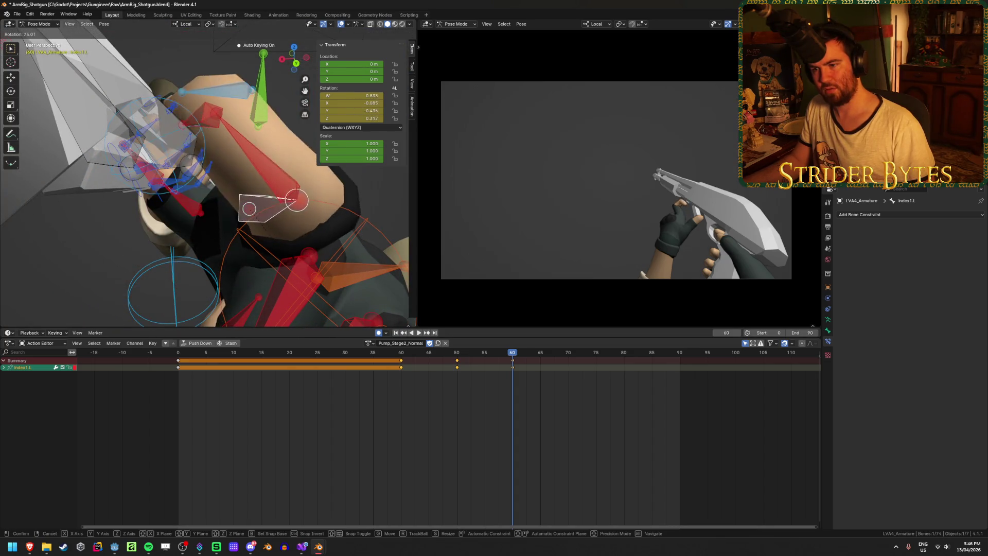
key("z")
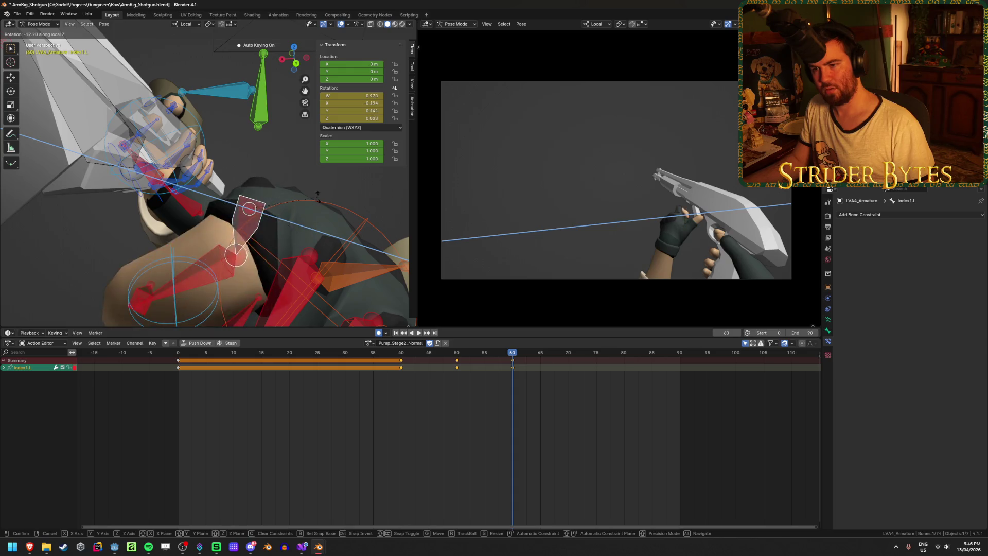
key("x")
key("y")
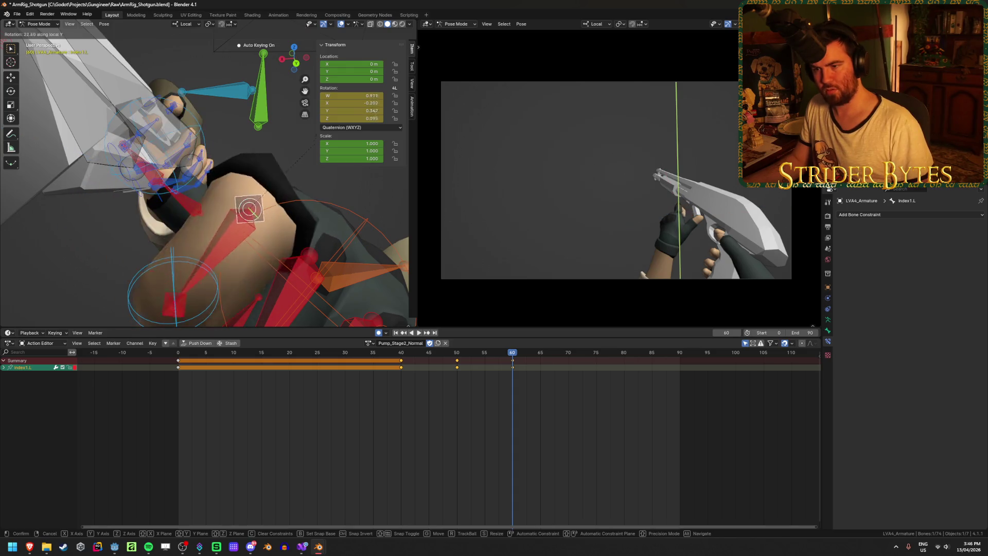
left_click(205, 254)
Rotate index2.L around its local X axis.
left_click(205, 254)
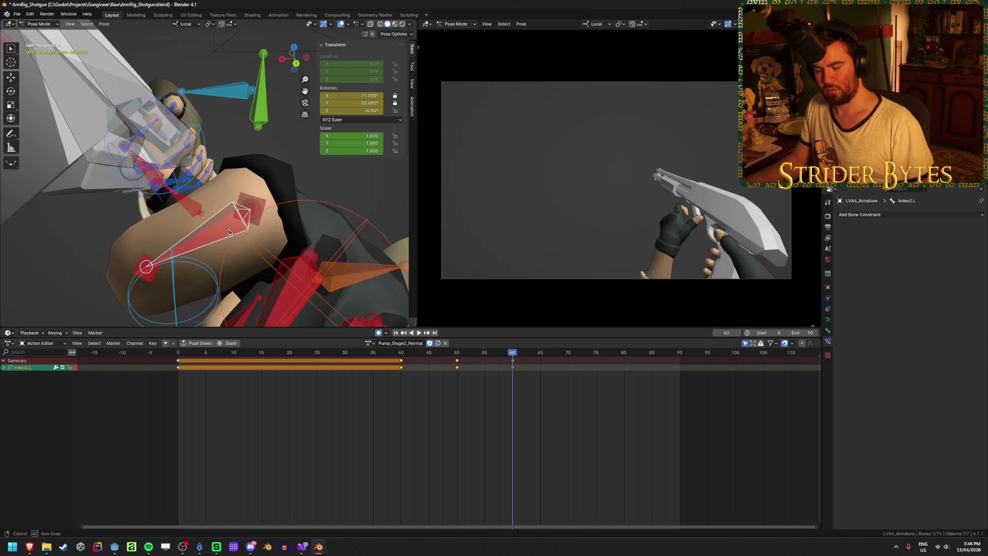
key("KP_Decimal")
key("r")
key("y")
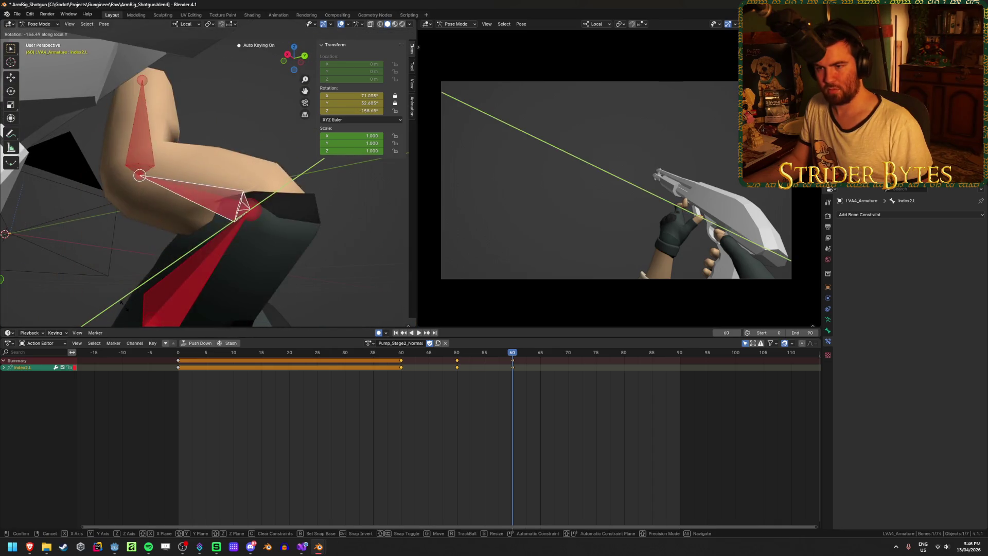
key("z")
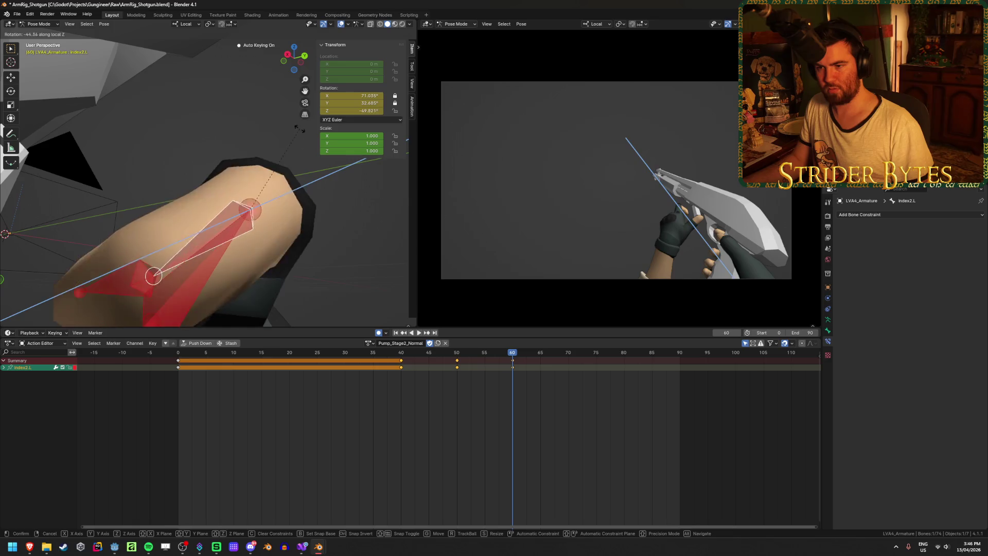
key("x")
left_click(314, 217)
Rotate the index fingertip index3.L, then adjust index2.L's rotation again.
mouse_move(314, 218)
middle_mouse_down()
mouse_move(171, 273)
mouse_move(279, 234)
mouse_move(328, 278)
middle_mouse_up()
left_click(320, 274)
key("r")
left_click(288, 288)
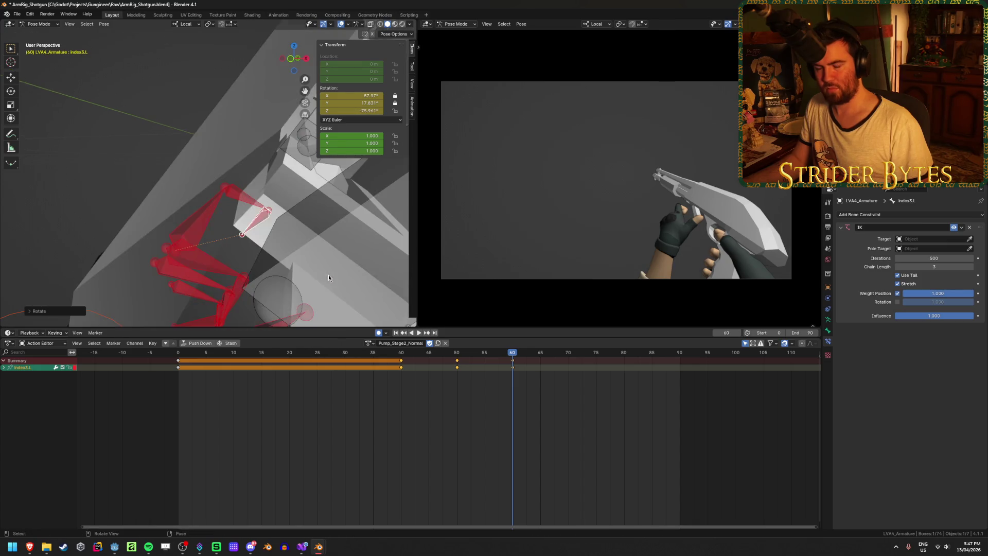
left_click(248, 209)
mouse_move(248, 209)
middle_mouse_down()
mouse_move(257, 211)
mouse_move(239, 226)
mouse_move(272, 204)
middle_mouse_up()
key("r")
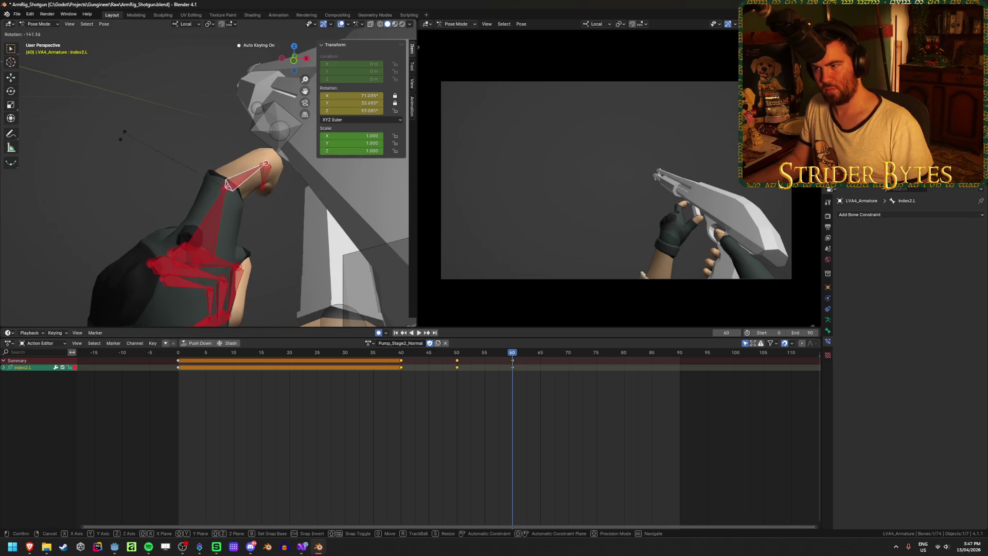
left_click(286, 174)
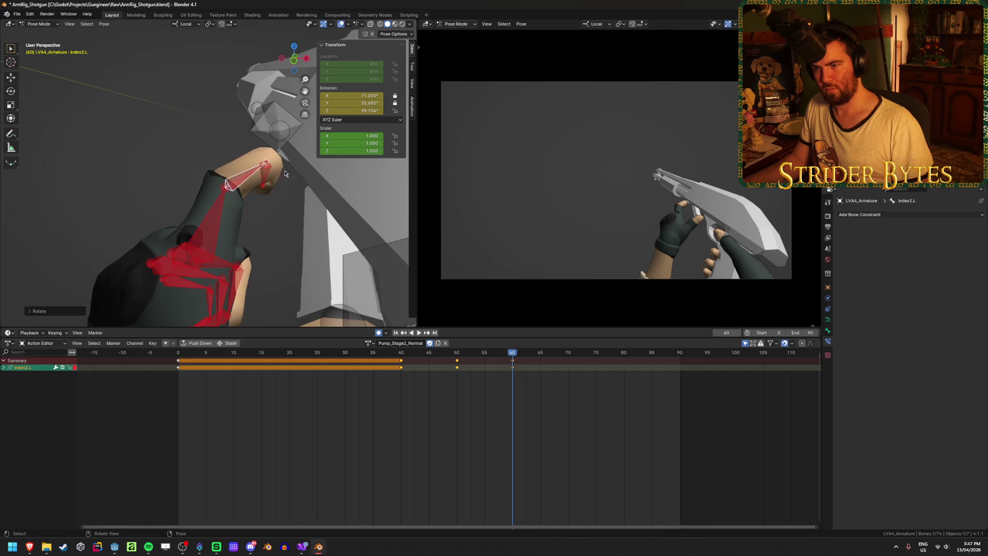
Select the whole index finger chain, index1.L to index3.L, and move it to repose.
left_click(259, 185)
key("r")
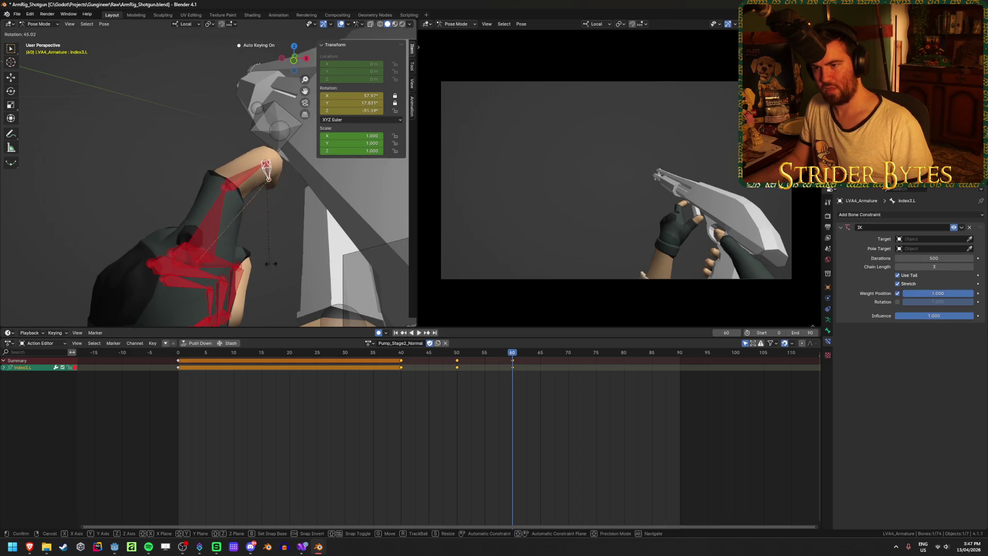
right_click(272, 249)
left_click(237, 177)
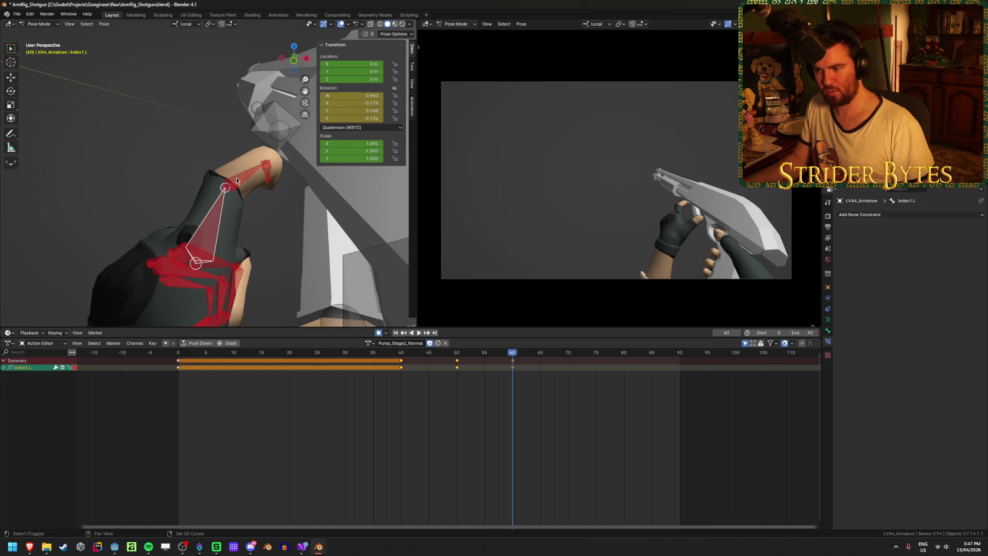
left_click(236, 178, "shift")
left_click(268, 176, "shift")
key("g")
left_click(301, 231)
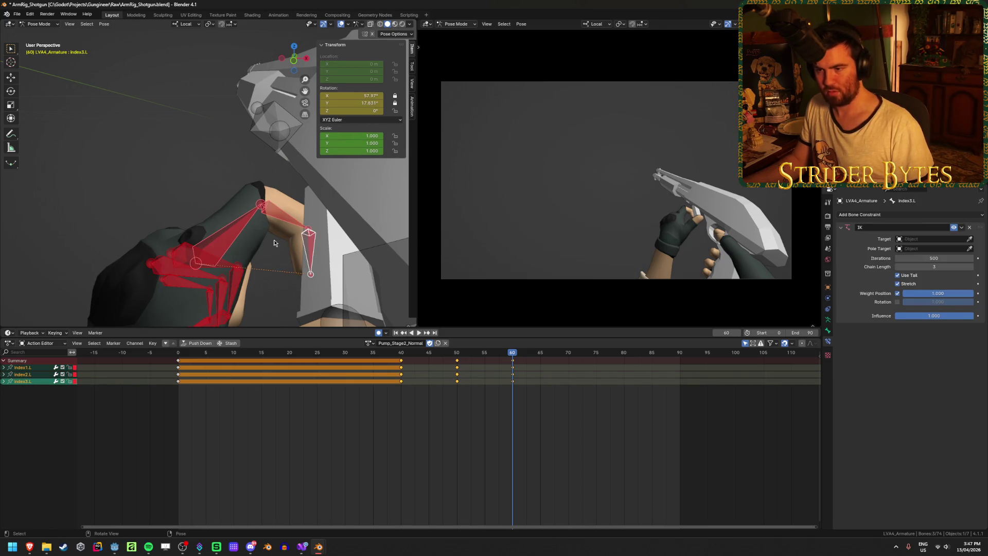
Refine index2.L with two more rotations so the finger wraps the gun.
left_click(284, 219)
key("r")
left_click(275, 106)
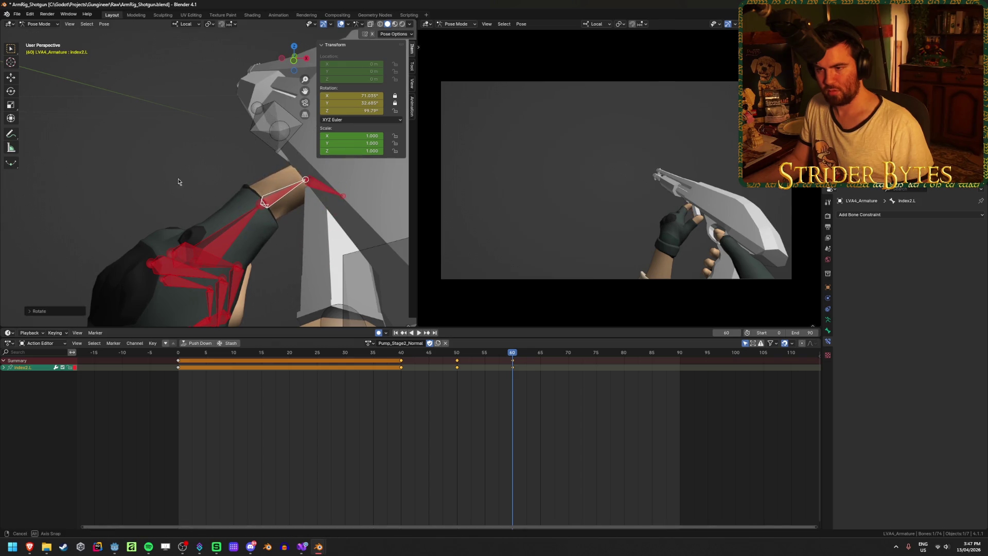
mouse_move(177, 181)
middle_mouse_down()
mouse_move(283, 177)
mouse_move(329, 159)
middle_mouse_up()
key("r")
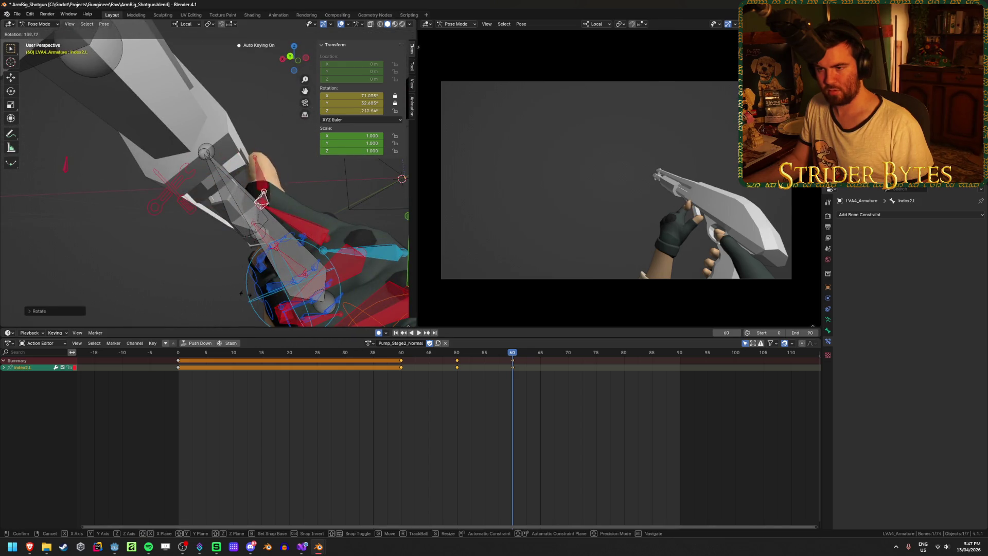
left_click(285, 263)
mouse_move(285, 263)
middle_mouse_down()
mouse_move(236, 241)
mouse_move(271, 247)
middle_mouse_up()
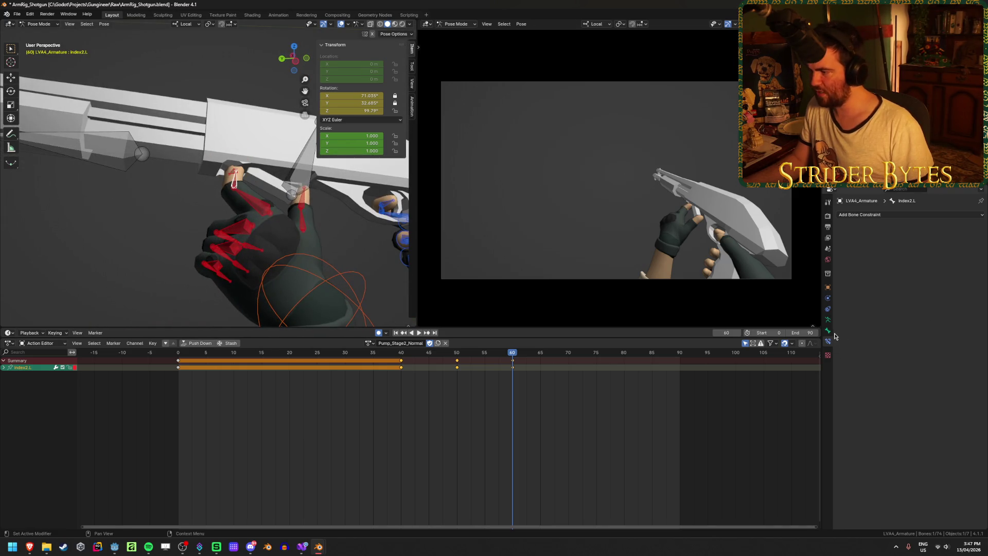
Check the bone properties, then pick index3.L among the overlapping finger bones.
left_click(830, 332)
left_click(829, 343)
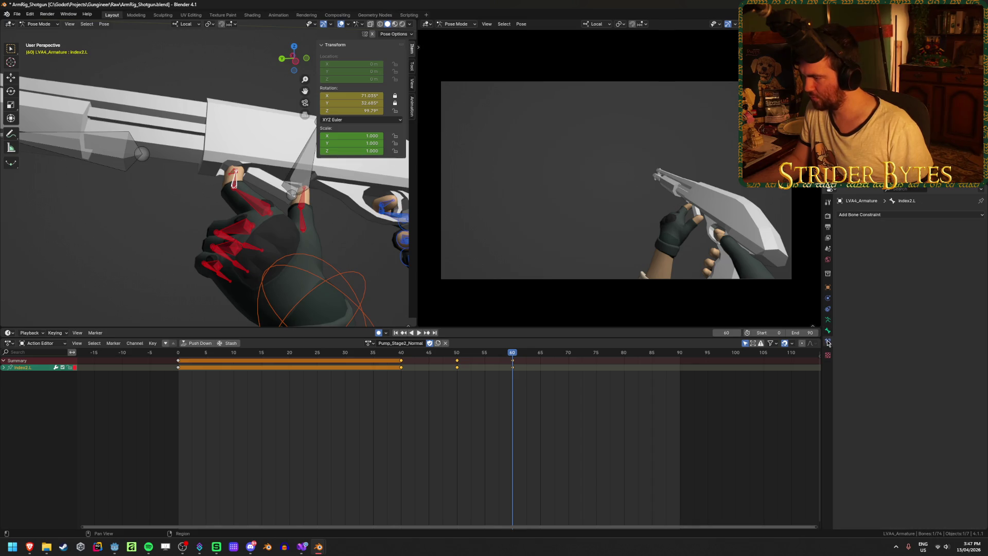
left_click(260, 209)
middle_click_drag(236, 203, 231, 187)
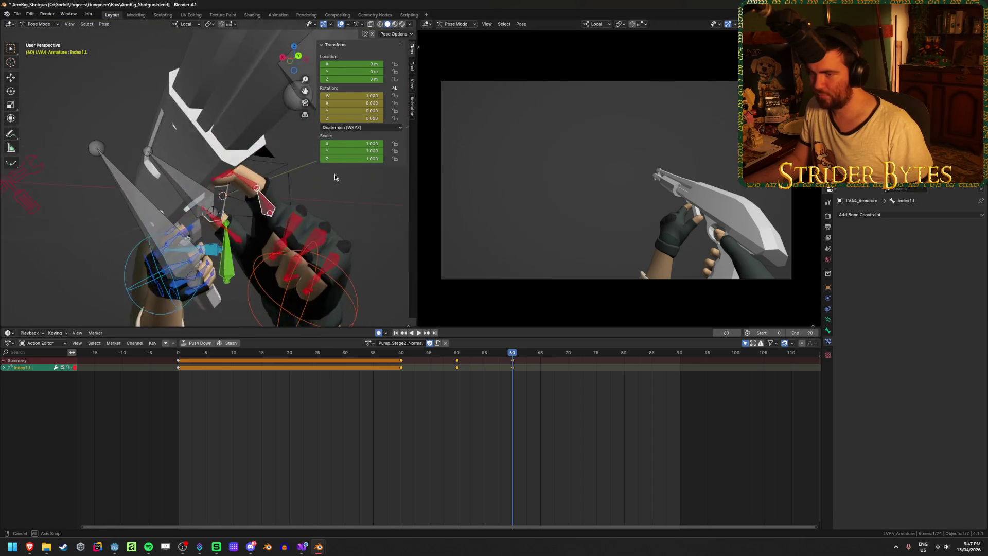
left_click(229, 184)
left_click(289, 207)
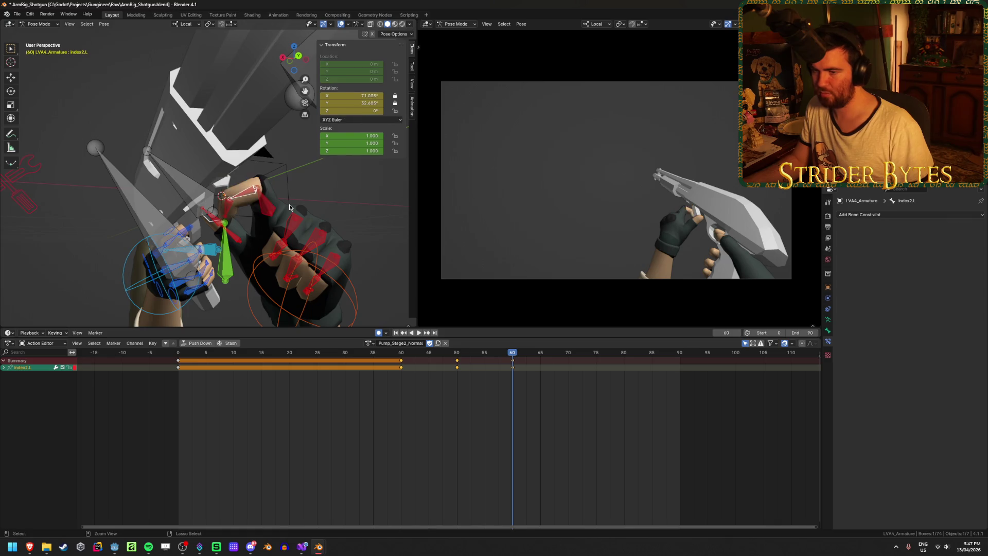
left_click(290, 207)
left_click(289, 208)
left_click(289, 208)
left_click(289, 207)
left_click(289, 208)
left_click(289, 207)
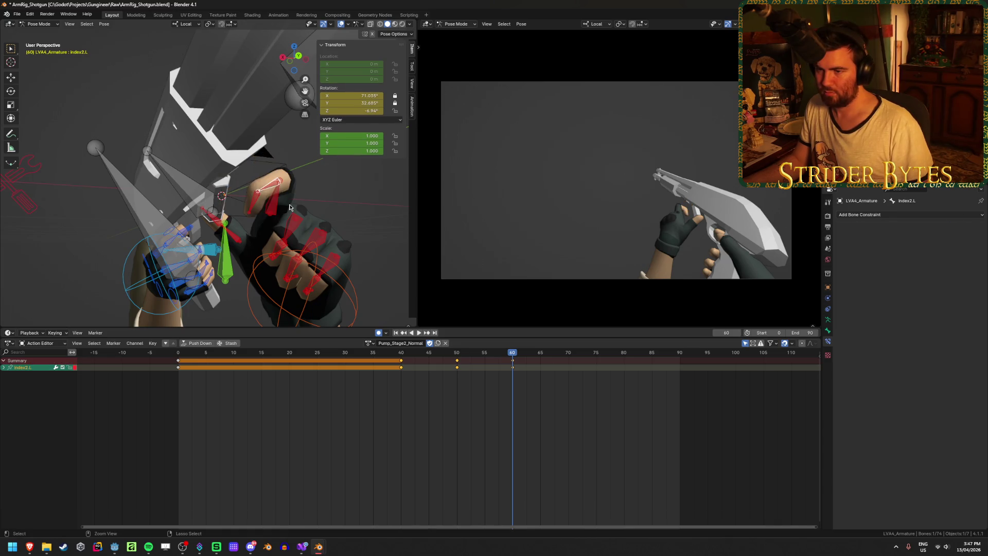
left_click(289, 207)
left_click(290, 207)
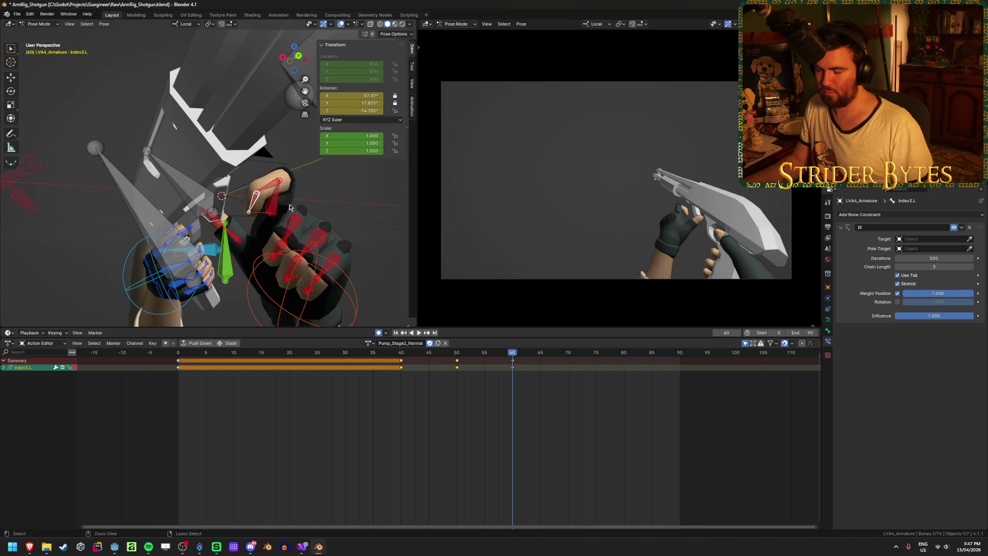
Scrub back through the pose, save ArmRig_Shotgun.blend, and replay the animation from frame 0.
mouse_move(447, 354)
left_mouse_down()
mouse_move(335, 355)
mouse_move(409, 359)
left_mouse_up()
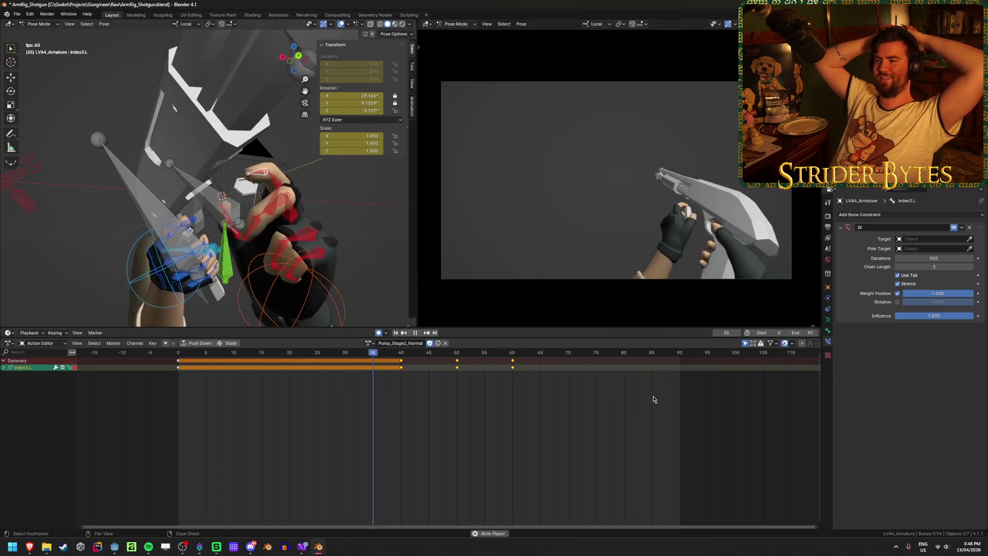
right_click(556, 415)
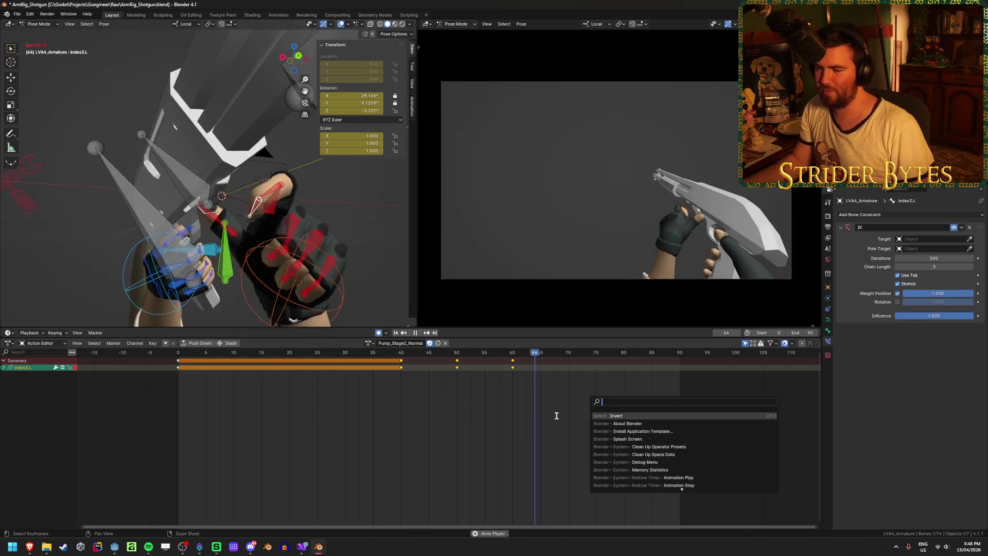
key("space")
key("ctrl+s")
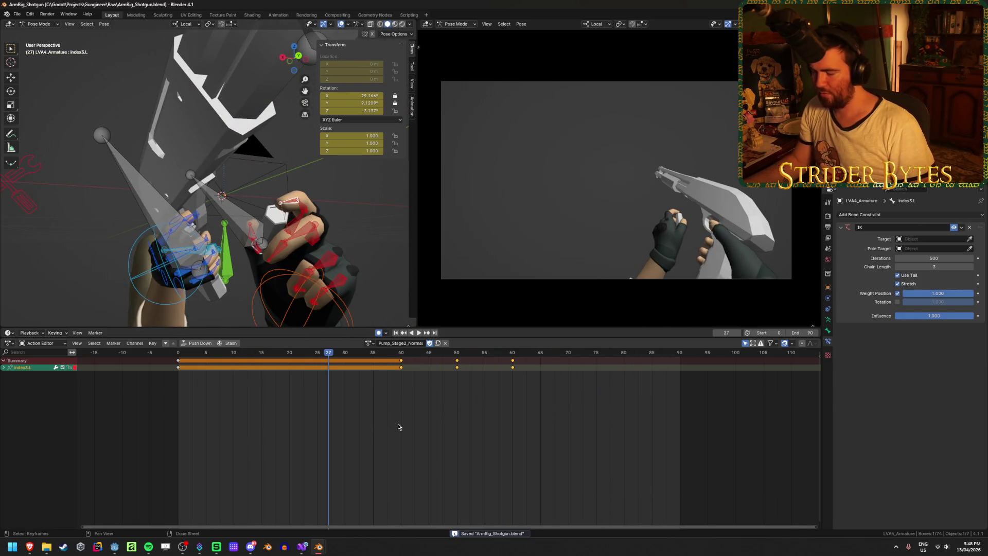
key("shift+Left")
key("space")
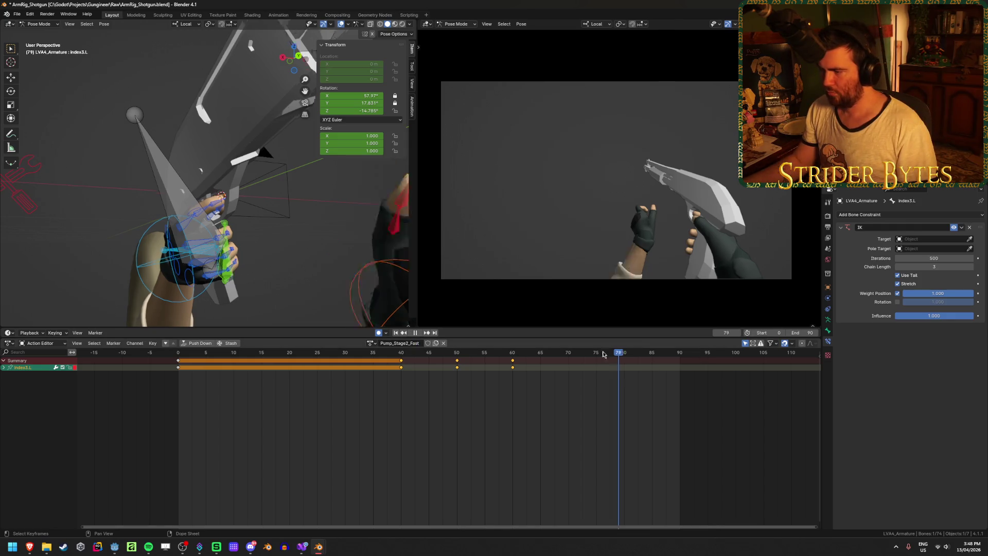
Set the scene end frame to 45, select the Magazine bone, and preview the pump motion.
scroll(762, 340, "down", 20, "alt")
type("45")
key("Return")
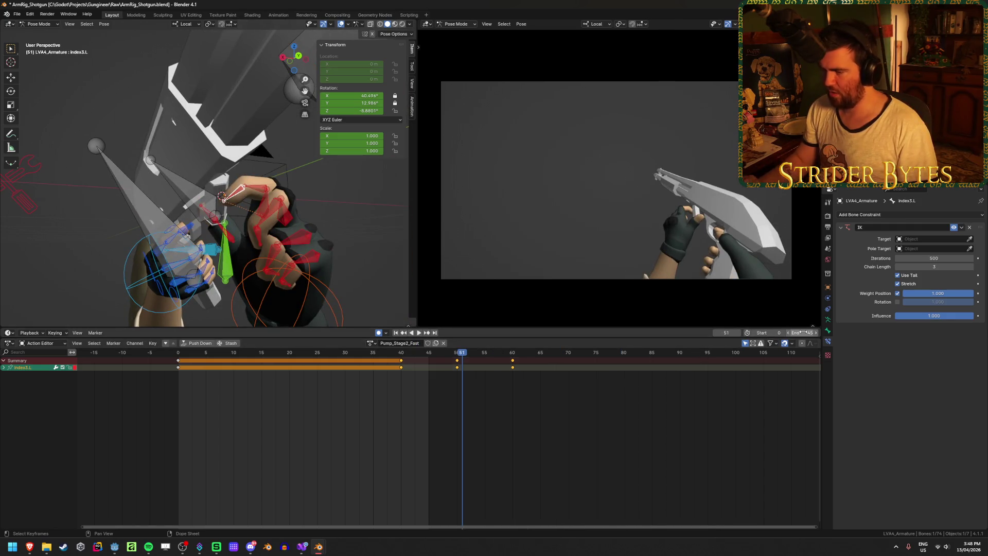
middle_click_drag(288, 217, 360, 237)
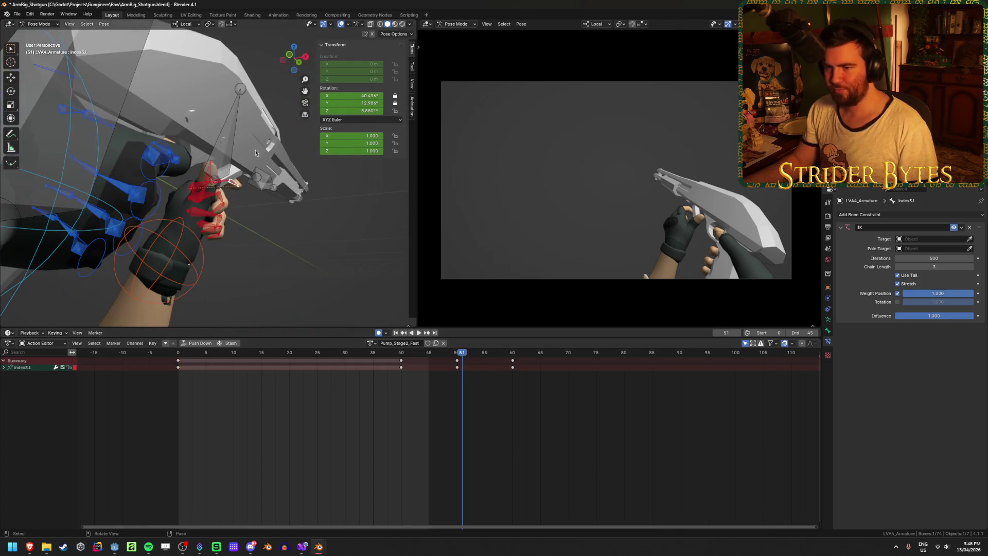
left_click(226, 139)
mouse_move(463, 359)
left_mouse_down()
mouse_move(364, 363)
mouse_move(697, 402)
mouse_move(570, 406)
left_mouse_up()
middle_click_drag(304, 436, 360, 439)
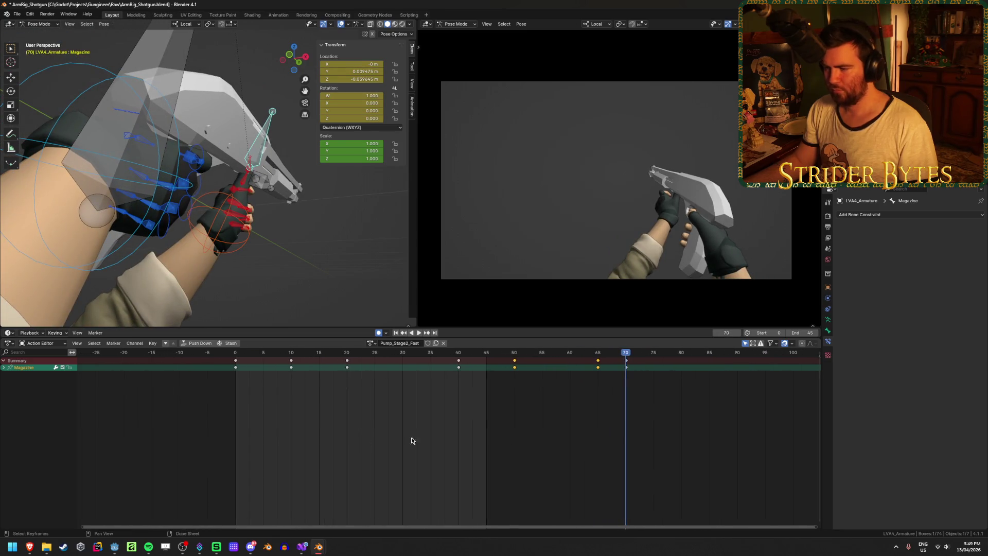
mouse_move(522, 359)
left_mouse_down()
mouse_move(578, 356)
mouse_move(571, 359)
left_mouse_up()
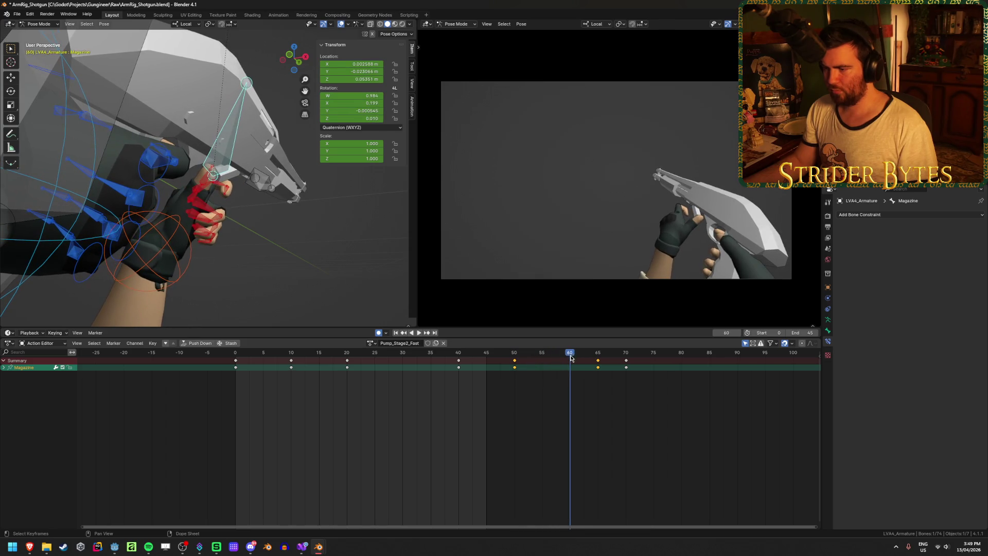
Move the frame-50 keys to frame 55 and give the action a fake user.
left_click(515, 364, "shift")
key("g")
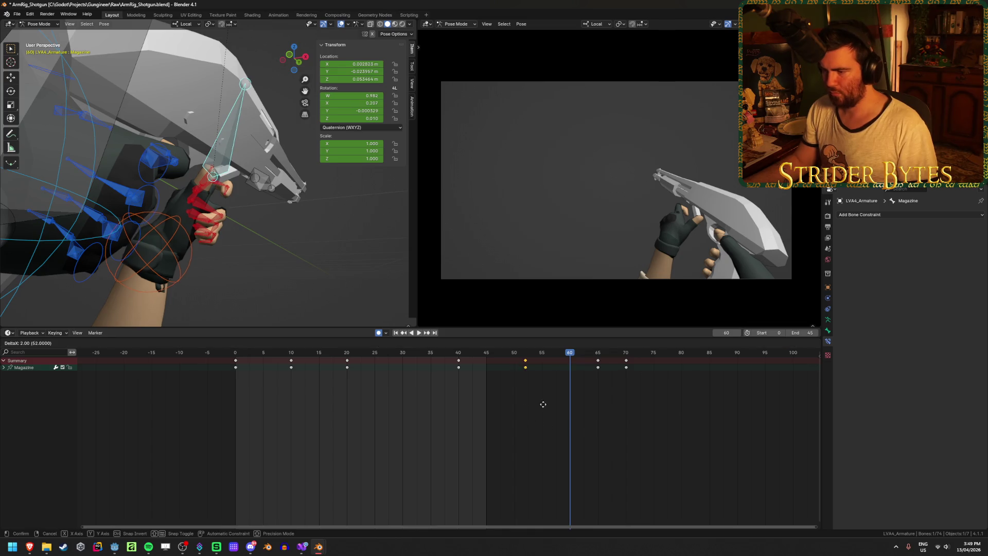
left_click(556, 407)
left_click(428, 344)
left_click(632, 402)
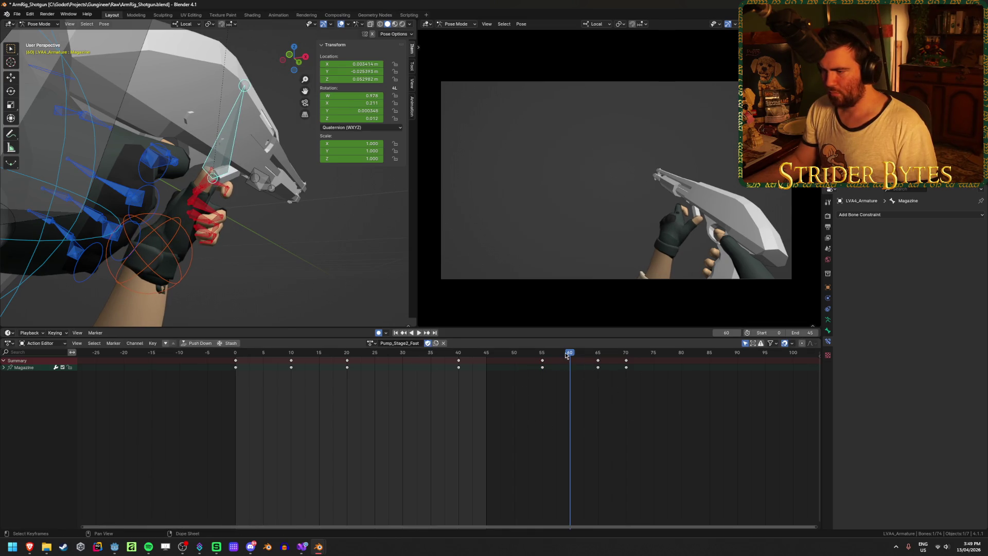
mouse_move(567, 355)
left_mouse_down()
mouse_move(538, 357)
mouse_move(689, 371)
mouse_move(676, 371)
left_mouse_up()
Delete the Magazine keys between frames 10 and 55 and shift the 55–70 keys to 20, 30 and 35.
left_click_drag(262, 356, 347, 360)
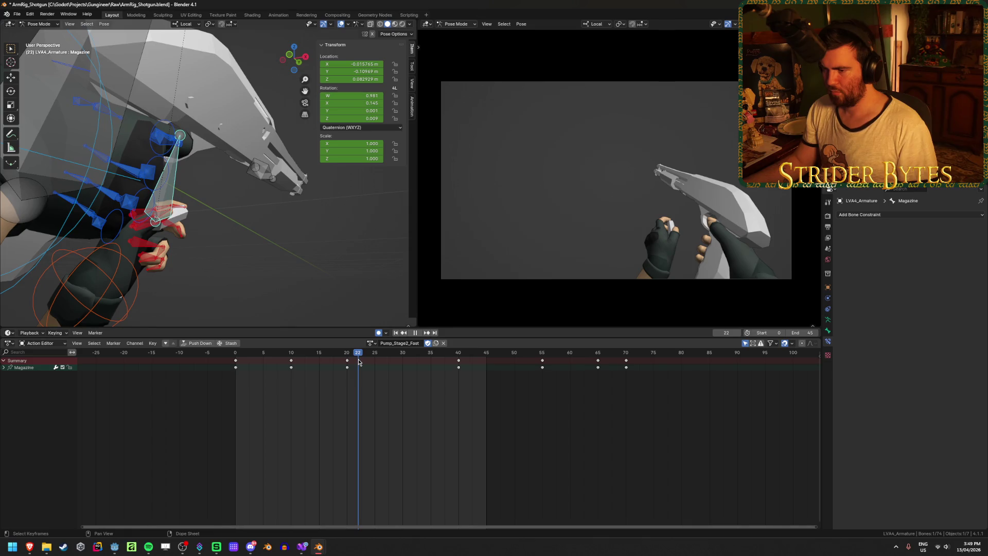
key("x")
left_click(348, 366)
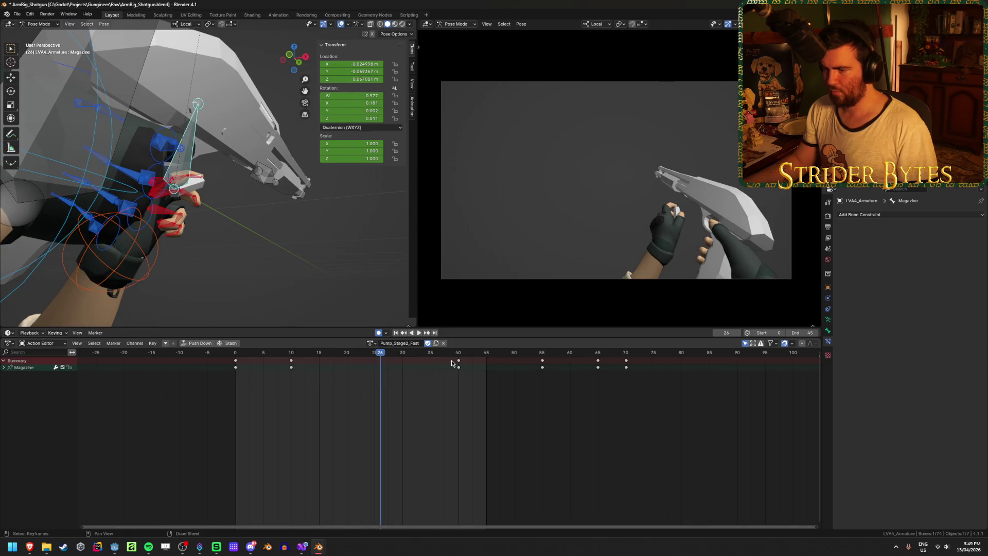
key("x")
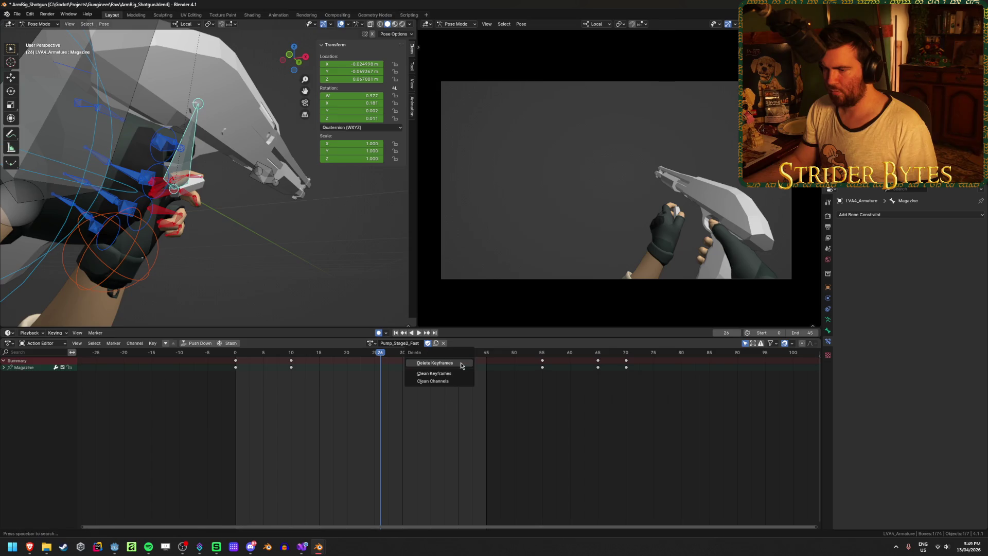
left_click(436, 362)
left_click_drag(690, 411, 538, 360)
key("g")
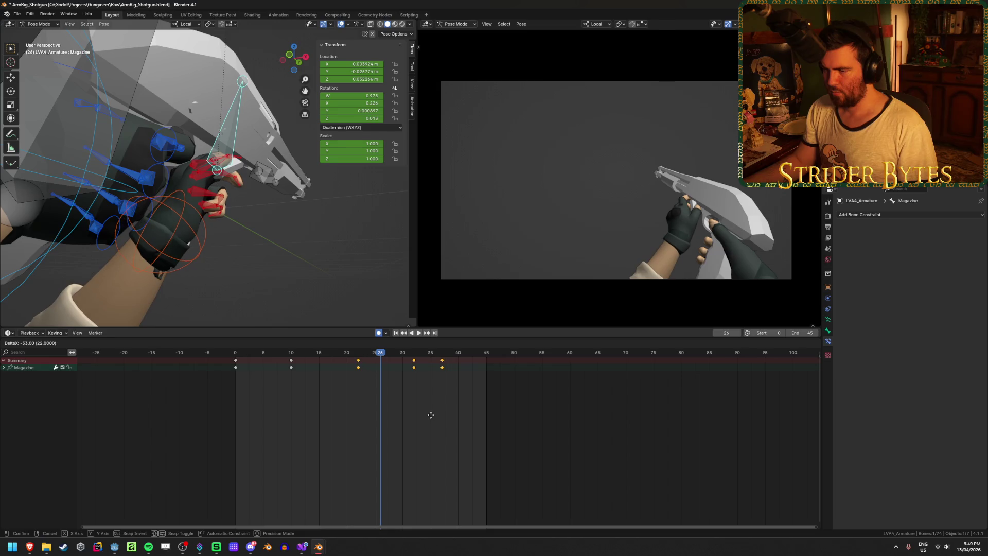
left_click(415, 415)
Play from the start frame to check the shortened timing, then select the GunBase bone.
key("shift+Left")
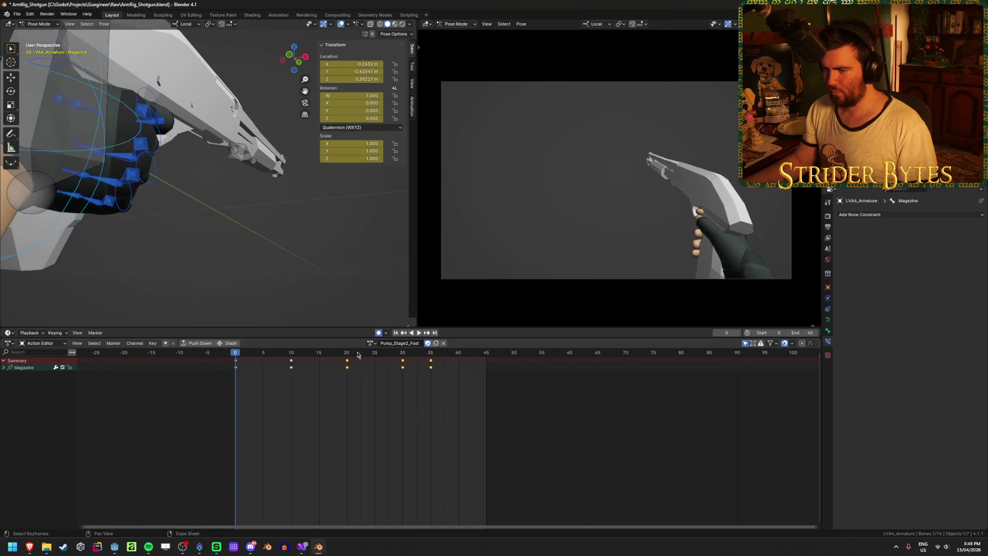
left_click(419, 333)
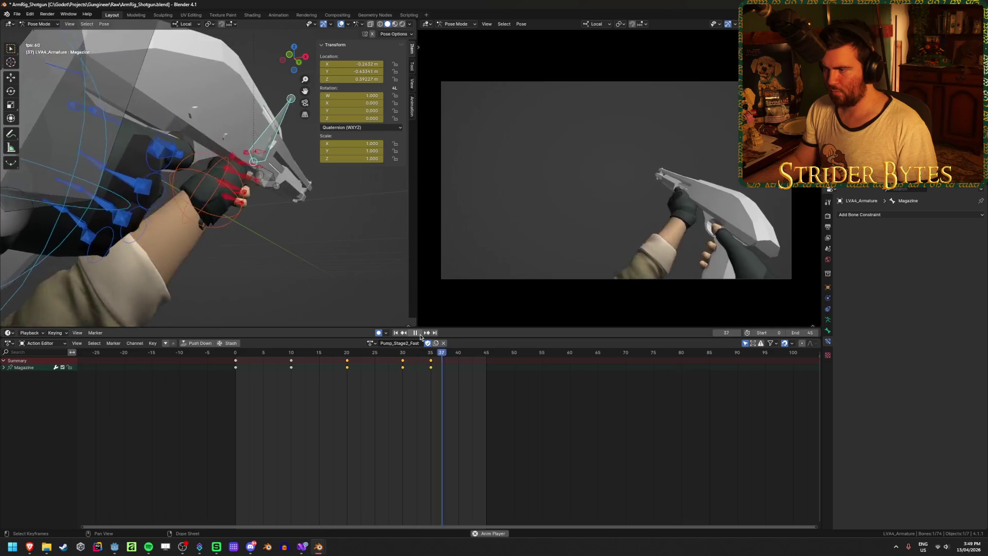
left_click(421, 336)
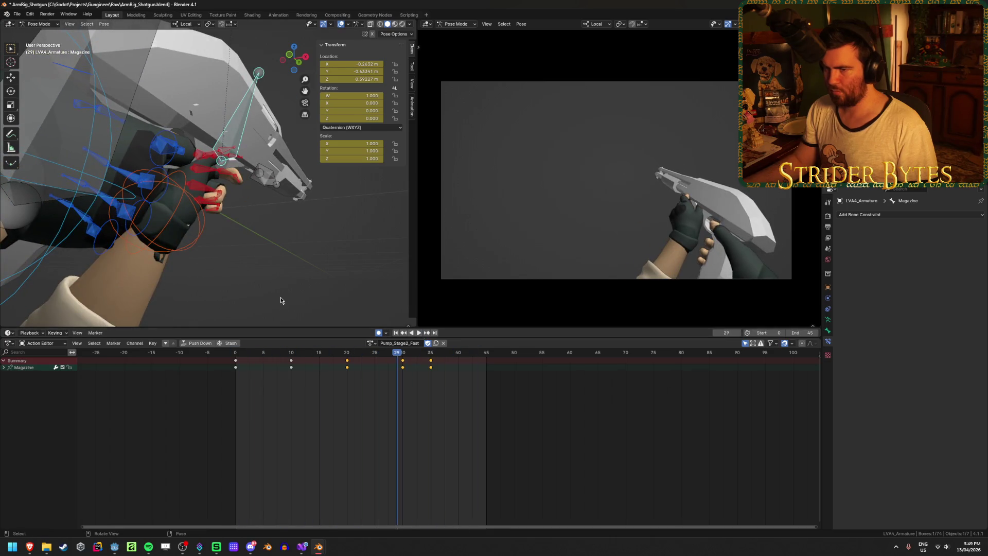
middle_click_drag(280, 300, 226, 161)
left_click(194, 107)
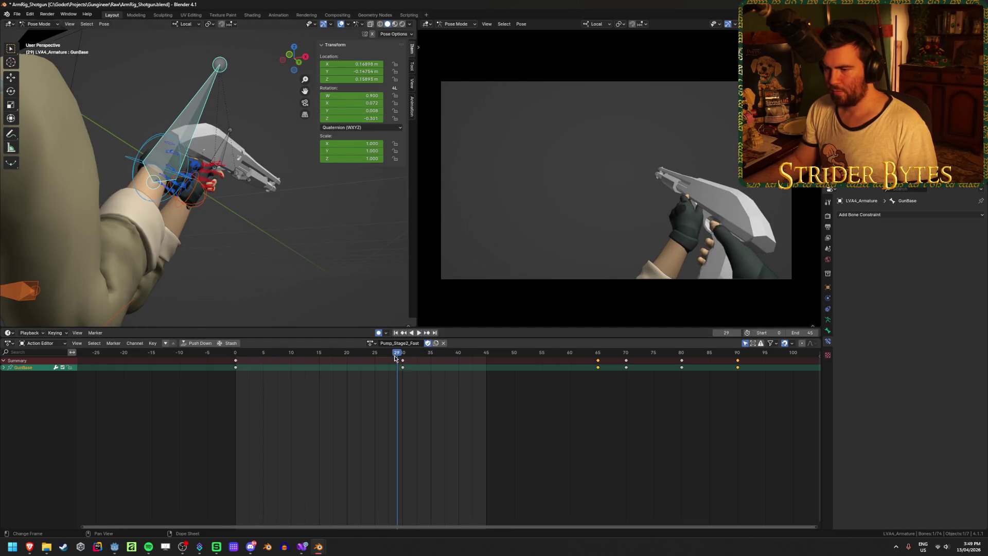
Shift the GunBase keys at frames 65–90 forty frames earlier.
key("space")
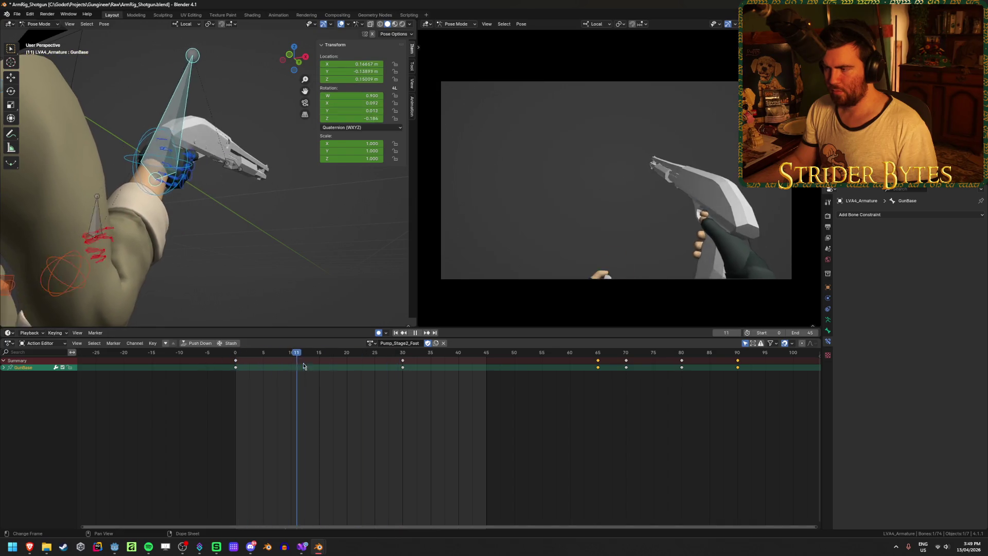
mouse_move(359, 372)
left_mouse_down()
mouse_move(403, 366)
mouse_move(348, 367)
left_mouse_up()
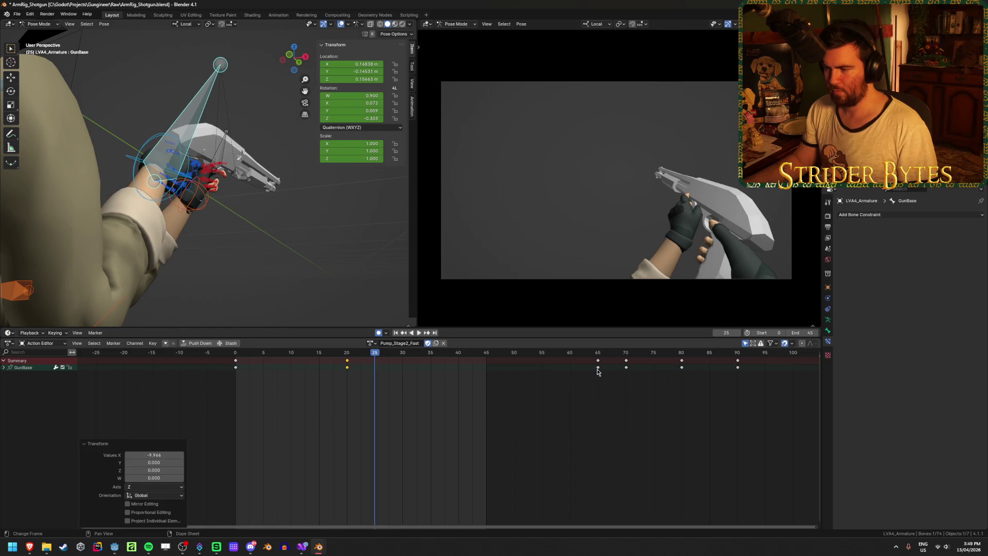
mouse_move(597, 352)
left_mouse_down()
mouse_move(632, 353)
mouse_move(620, 355)
left_mouse_up()
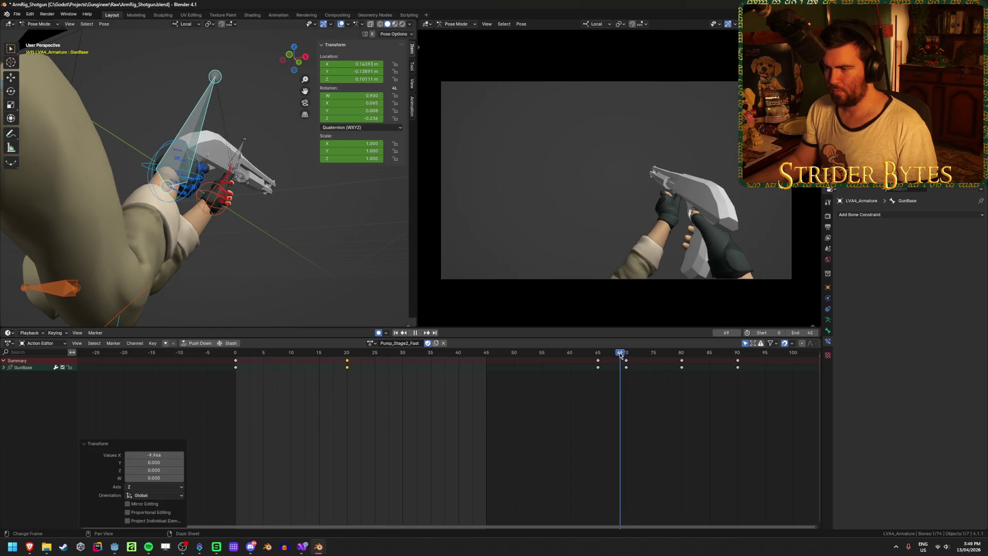
mouse_move(380, 376)
middle_mouse_down("ctrl")
mouse_move(662, 413)
mouse_move(620, 408)
middle_mouse_up("ctrl")
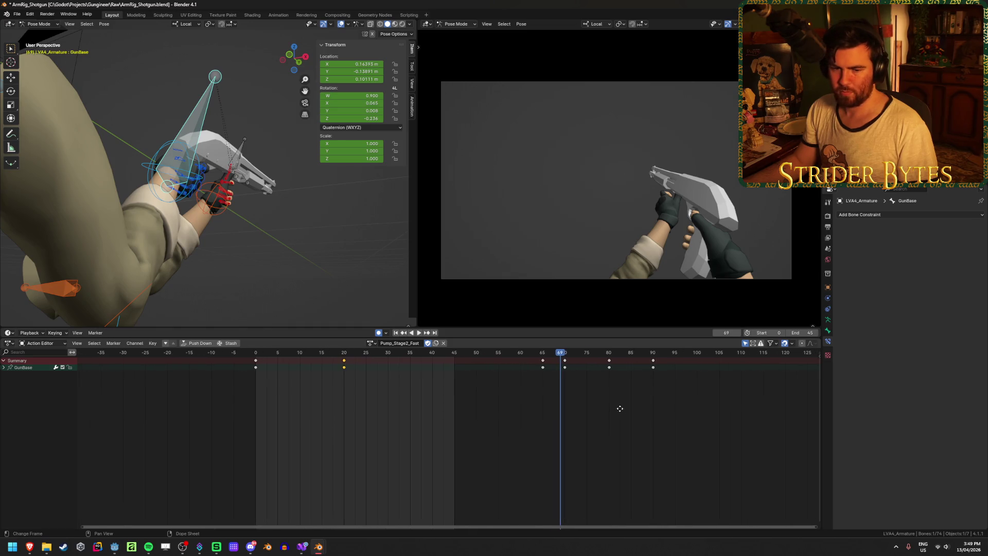
mouse_move(505, 419)
left_mouse_down()
mouse_move(633, 393)
mouse_move(666, 377)
mouse_move(692, 345)
left_mouse_up()
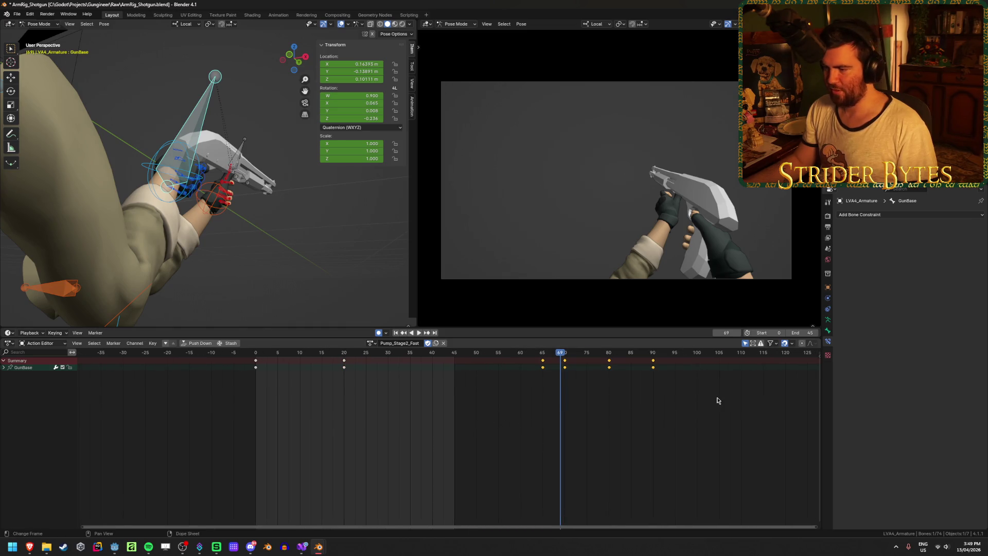
key("g")
left_click(547, 408)
left_click(393, 434)
middle_click_drag(394, 434, 362, 364, "ctrl")
Shift the frame-20 key column earlier and nudge the frame-26 key to frame 25.
left_click_drag(364, 366, 327, 376)
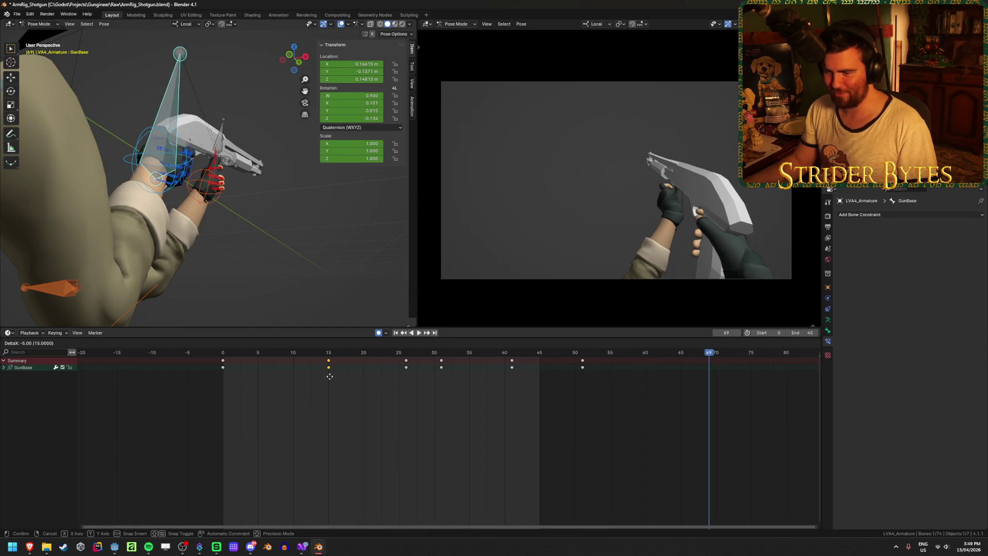
left_click(330, 376)
left_click_drag(406, 367, 399, 367)
key("space")
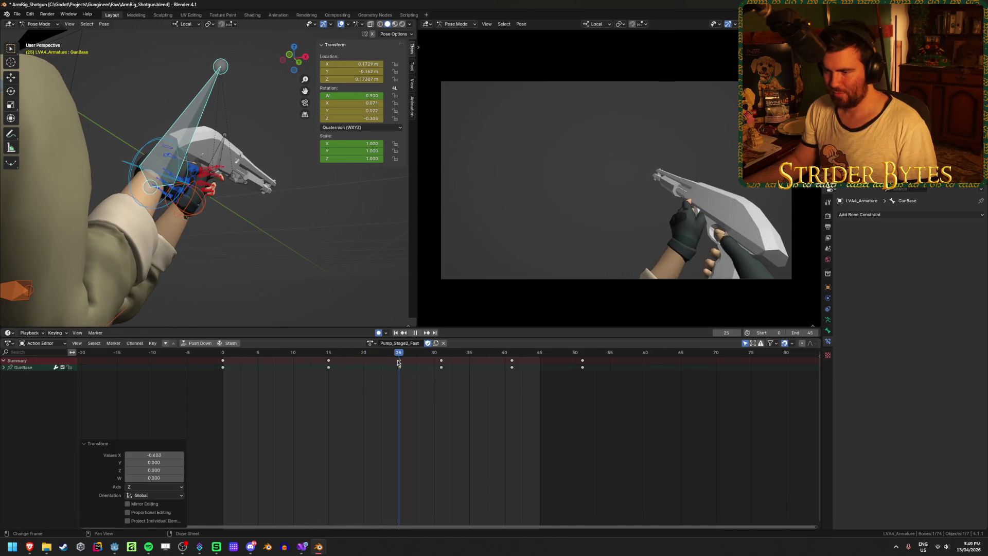
key("space")
left_click(444, 367)
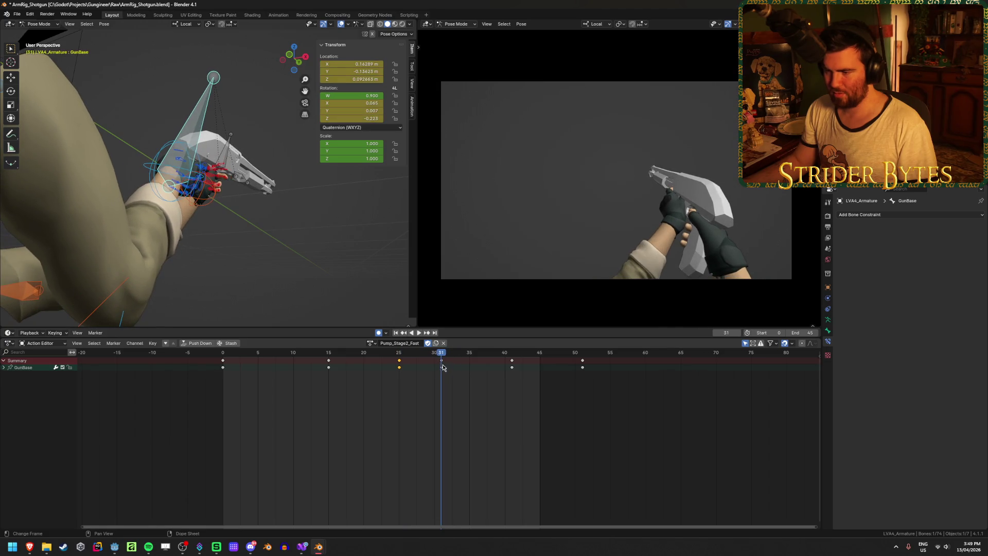
Duplicate the frame-25 keys to frame 35 and move the original GunBase key to frame 30.
key("shift+d")
left_click(460, 371)
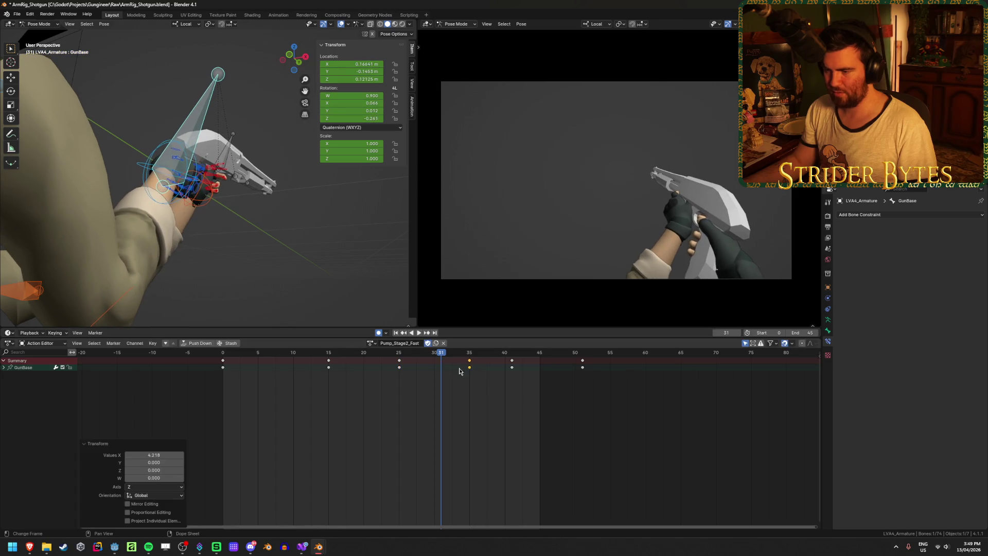
left_click_drag(400, 364, 435, 367)
key("space")
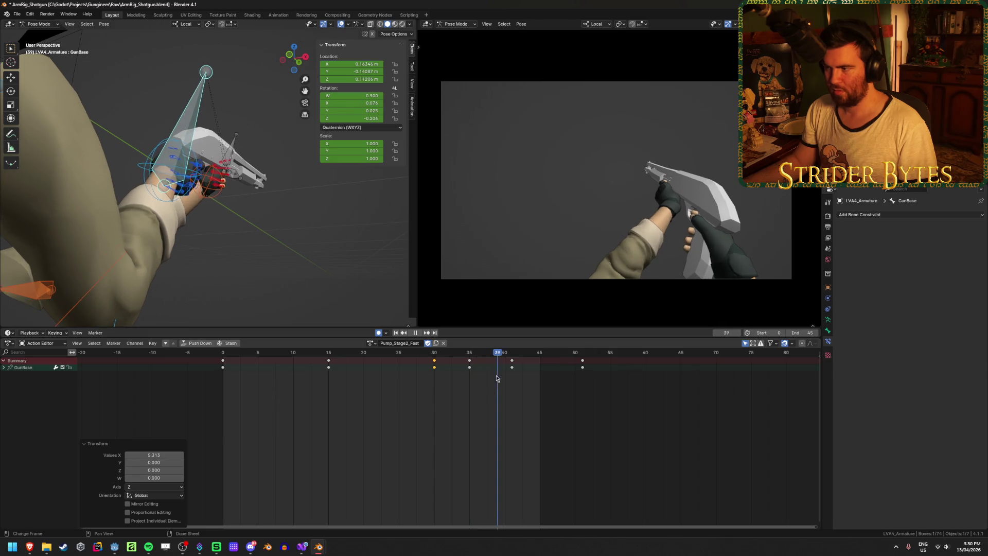
key("space")
Move the frame-41 key to frame 45 and save the file.
left_click(512, 361)
key("g")
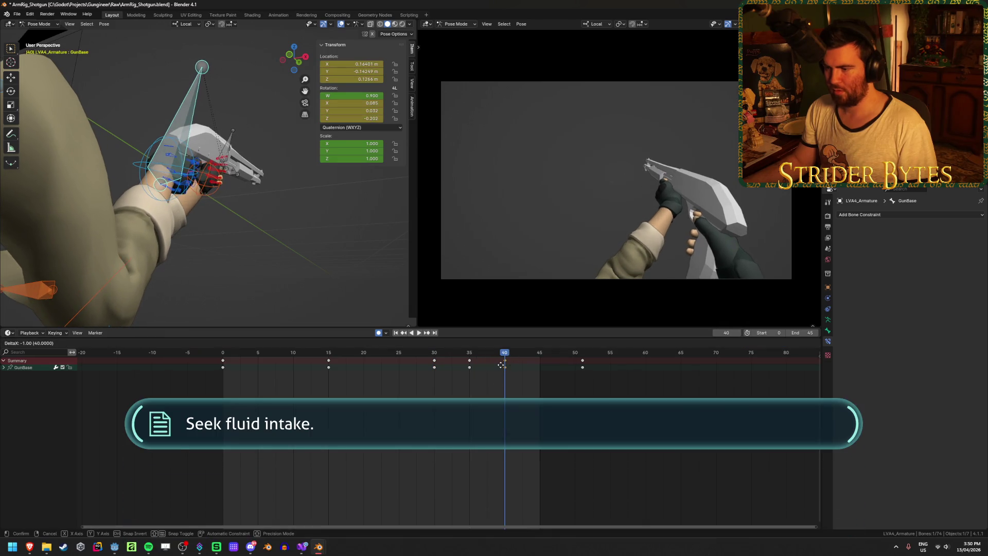
left_click(541, 379)
key("ctrl+s")
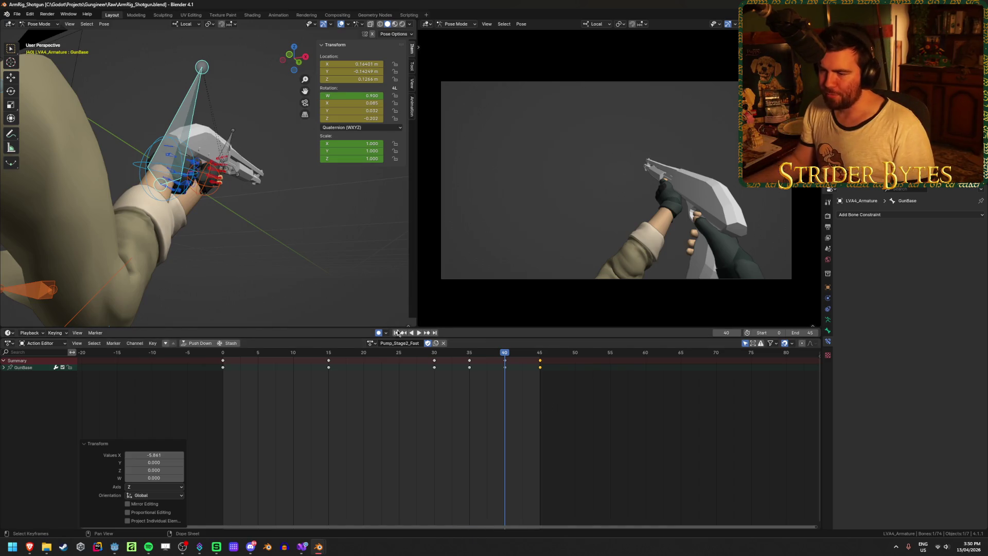
Replay the animation and orbit the view around the shotgun and hands.
left_click(421, 333)
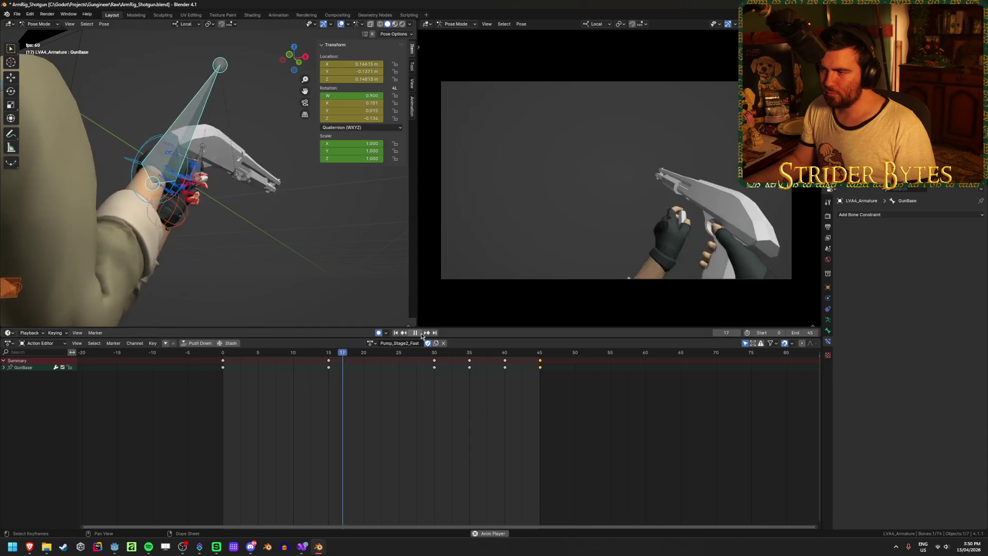
left_click(421, 333)
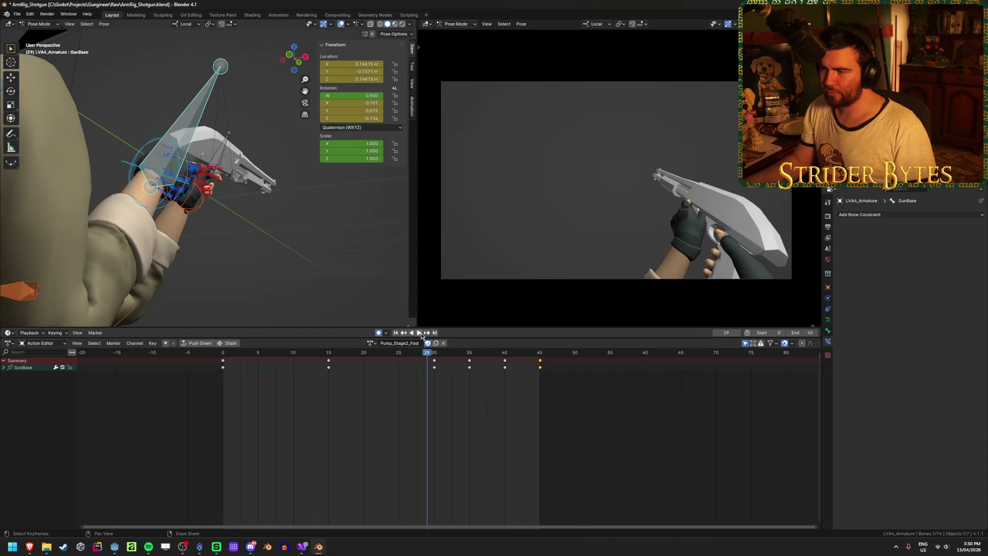
mouse_move(291, 246)
middle_mouse_down()
mouse_move(247, 255)
mouse_move(280, 230)
mouse_move(249, 260)
mouse_move(266, 271)
middle_mouse_up()
scroll(266, 267, "up", 2)
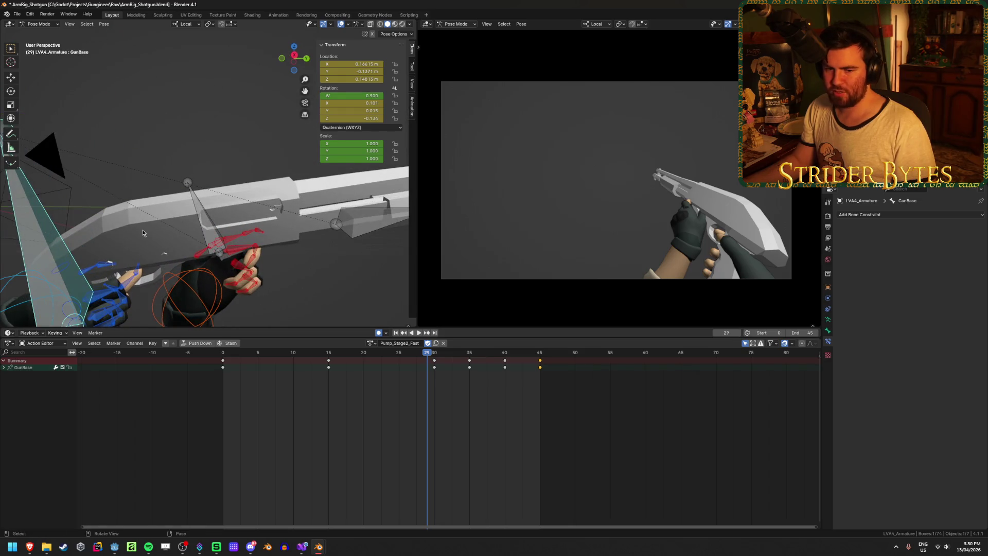
mouse_move(143, 233)
middle_mouse_down()
mouse_move(194, 185)
mouse_move(234, 193)
mouse_move(222, 195)
middle_mouse_up()
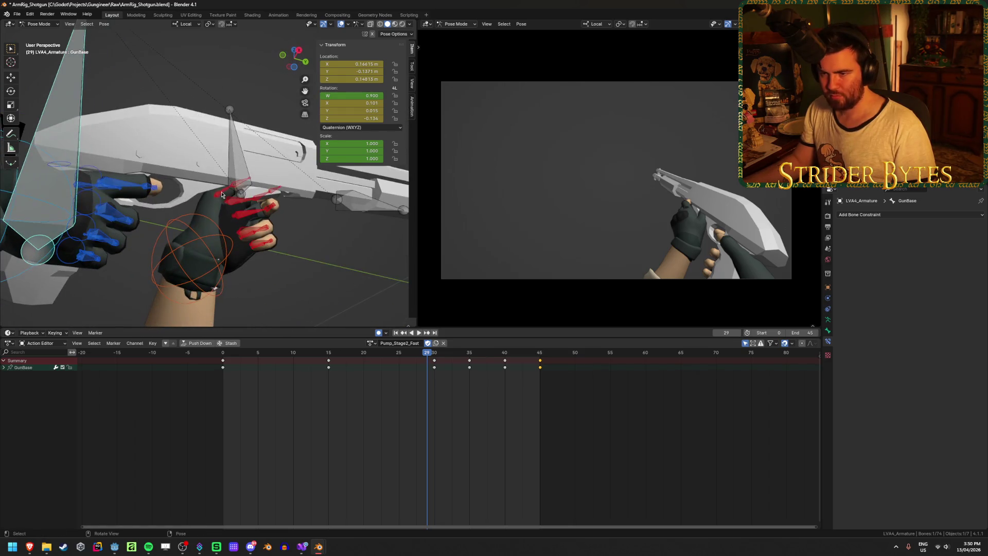
Select the thumb1.L and thumb2.L bones and preview the animation up to frame 50.
left_click(222, 195)
left_click(239, 185, "shift")
left_click(231, 189)
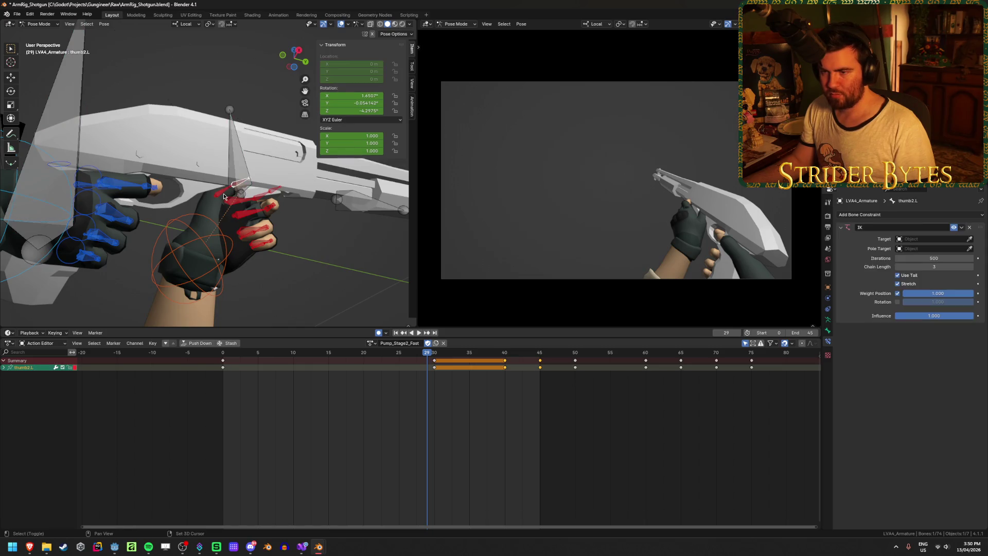
left_click(222, 192, "shift")
key("space")
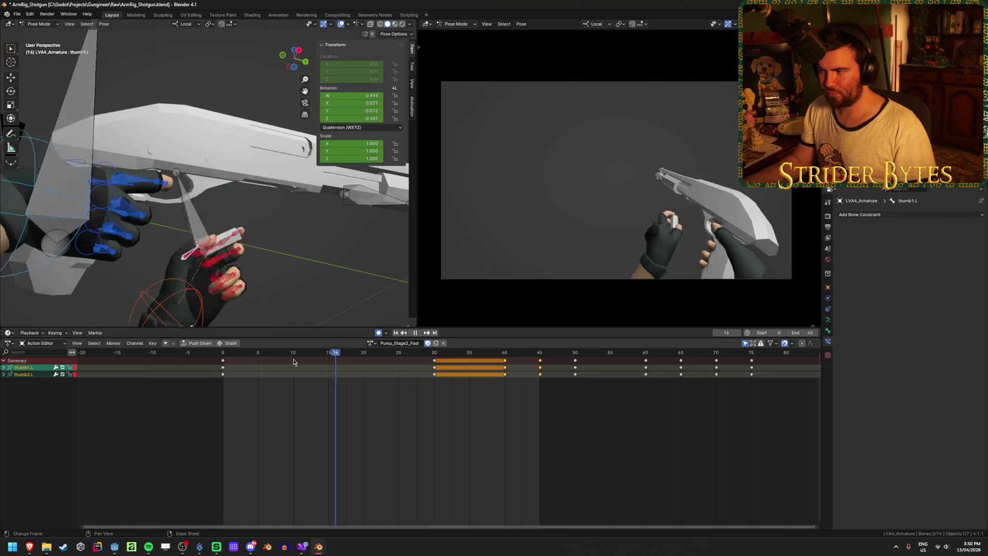
left_click_drag(493, 383, 644, 394)
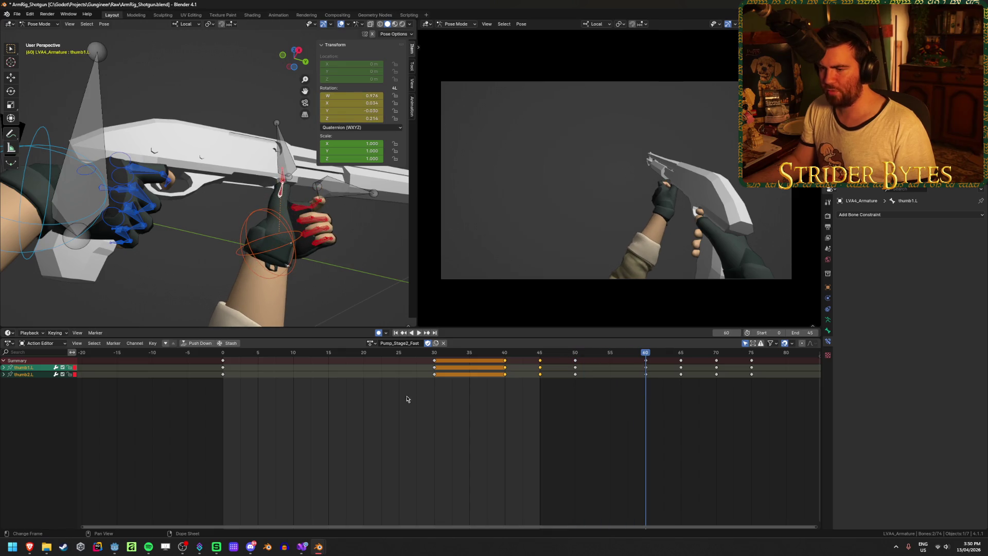
Scale all the thumb keys by 0.5 from frame 0 and preview the result.
left_click_drag(397, 350, 553, 409, "ctrl")
scroll(503, 404, "down", 5)
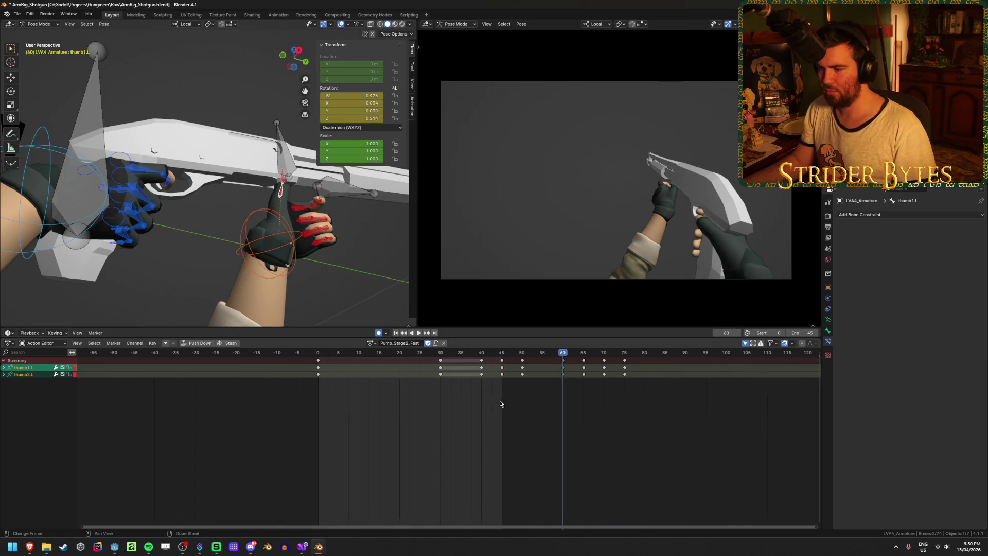
key("space")
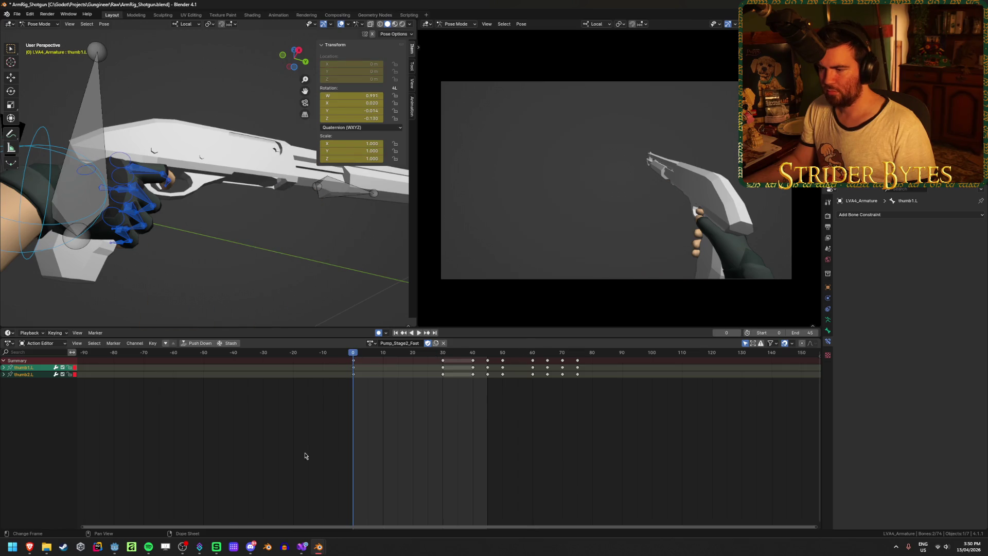
left_click_drag(305, 455, 651, 350)
key("s")
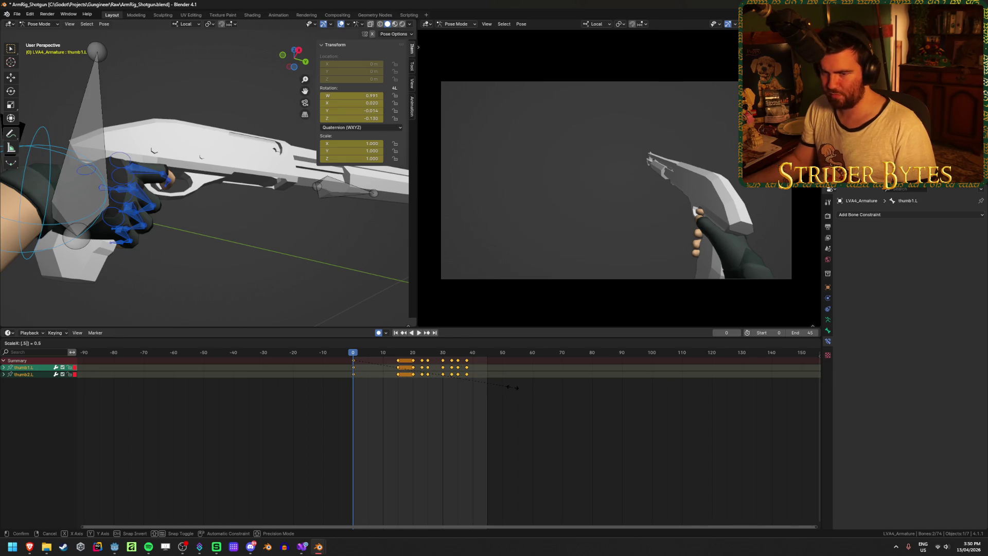
key("Return")
key("space")
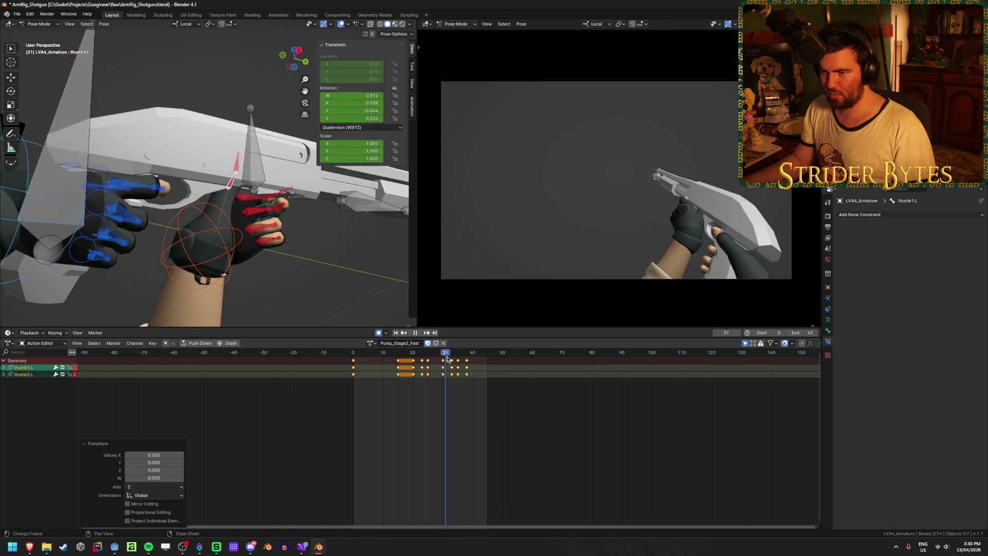
key("space")
Scale the handIK.L control's keys by 0.5 and check the retimed playback.
left_click(319, 267)
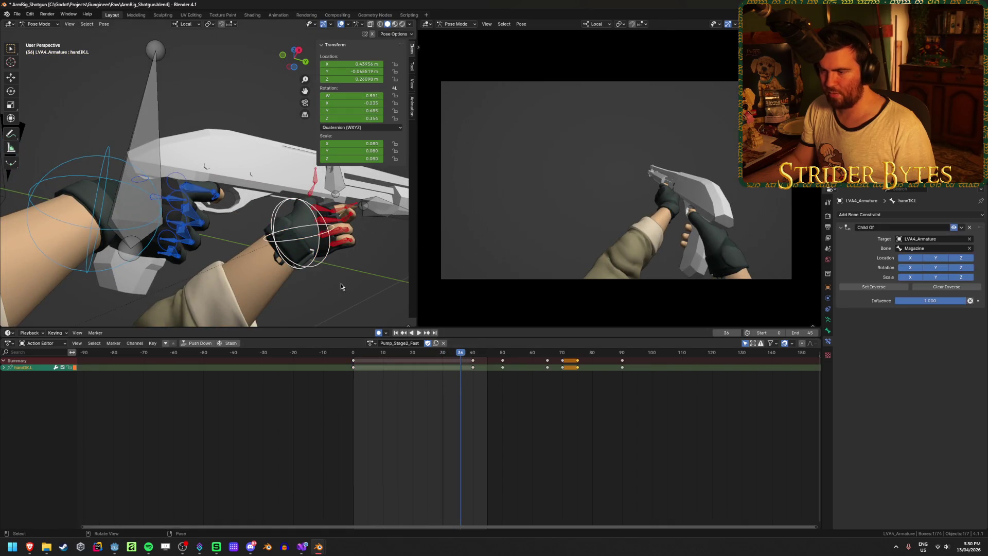
key("space")
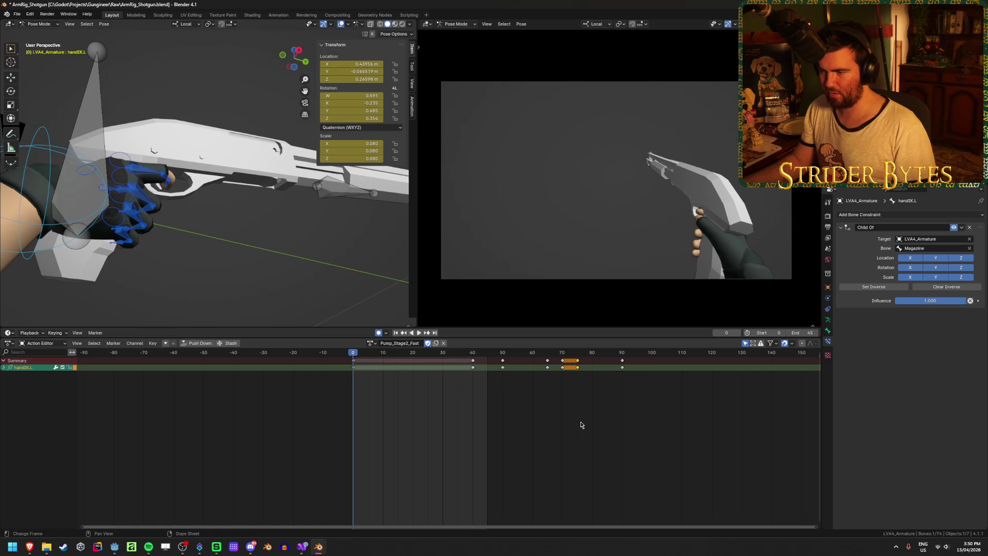
type("s0.5")
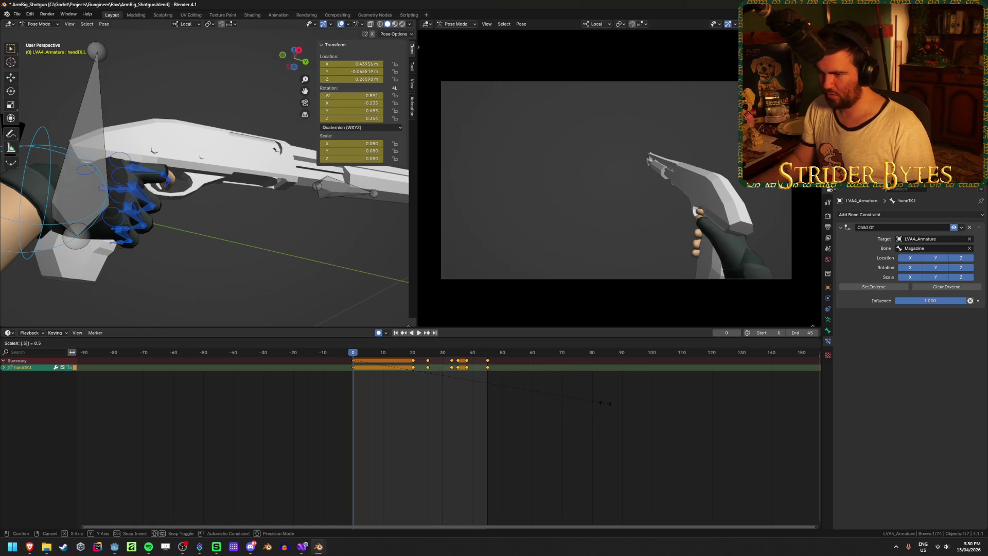
key("Return")
key("space")
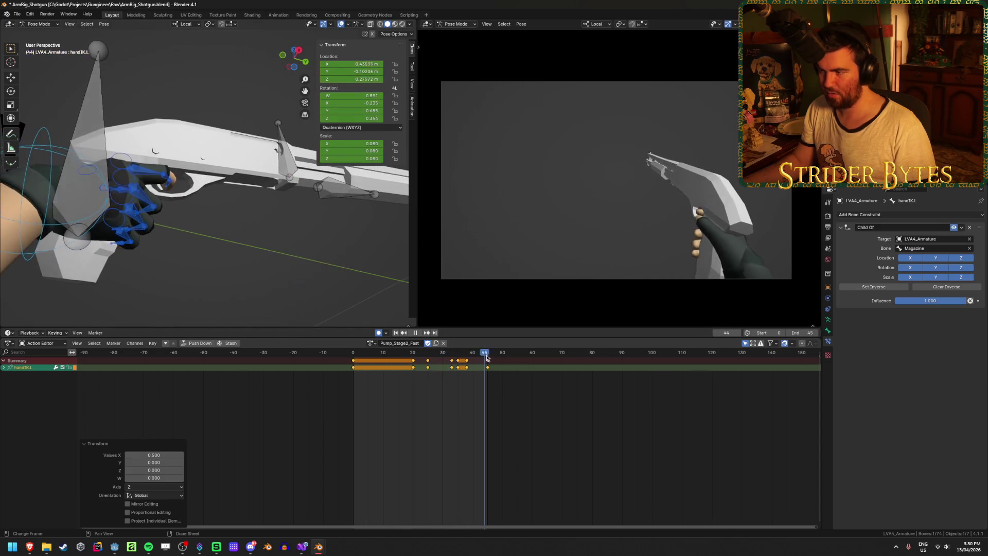
key("space")
mouse_move(212, 212)
middle_mouse_down()
mouse_move(270, 214)
mouse_move(298, 267)
middle_mouse_up()
left_click(428, 354)
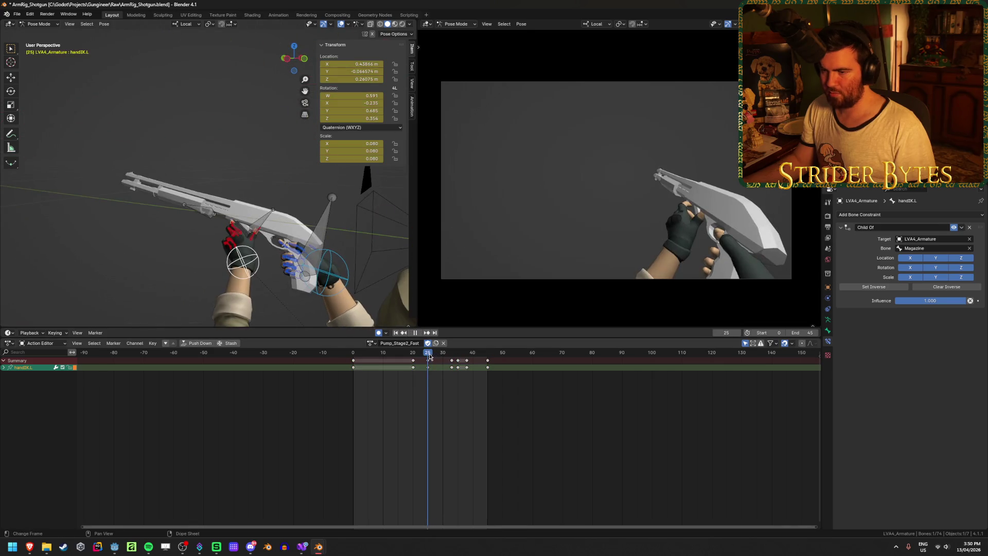
middle_click_drag(242, 237, 278, 272)
Scale the keys of index1–3.L and middle1–3.L by 0.5 from frame 0.
left_click(218, 251)
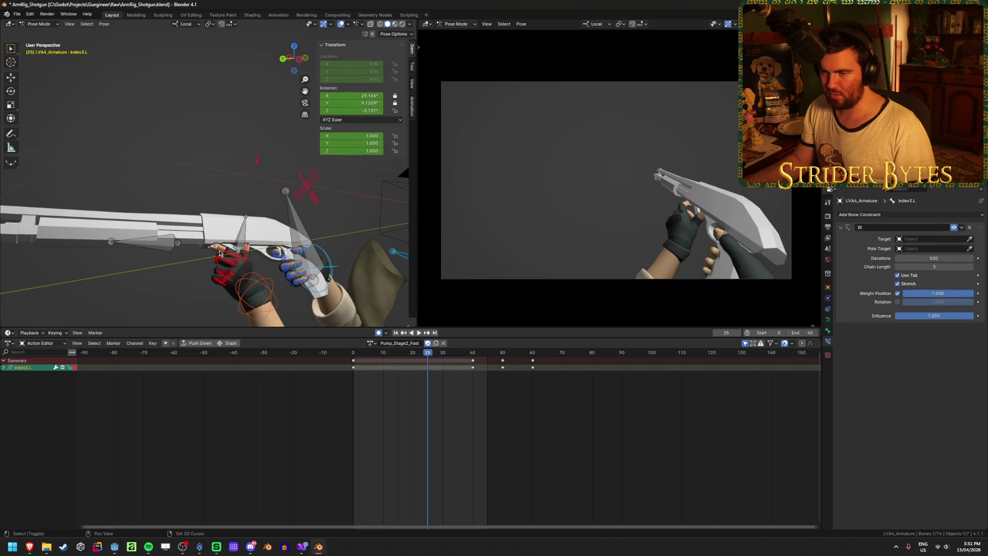
left_click(223, 255, "shift")
left_click(227, 258, "shift")
left_click(230, 264, "shift")
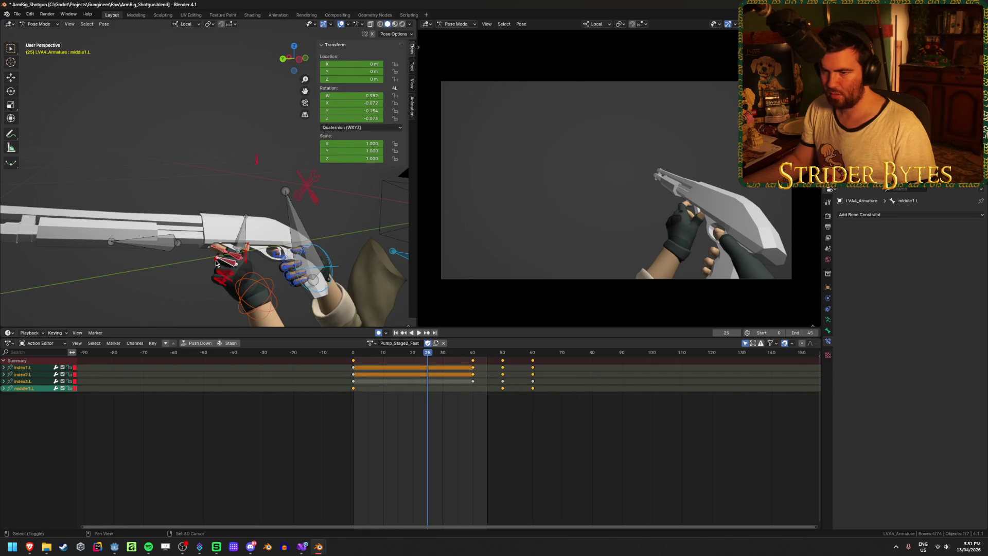
left_click(216, 264, "shift")
left_click(217, 265, "shift")
key("shift+Left")
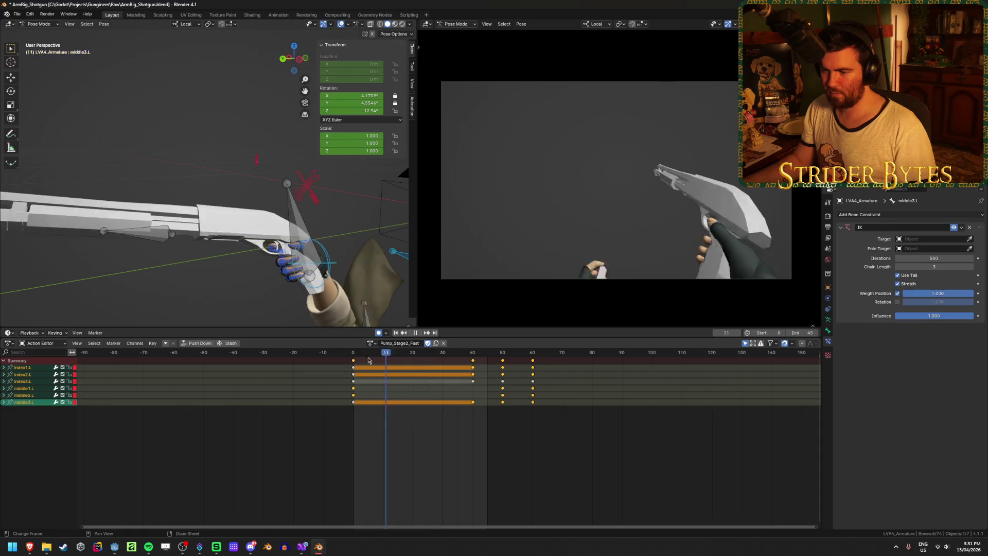
type("s0.5")
key("Return")
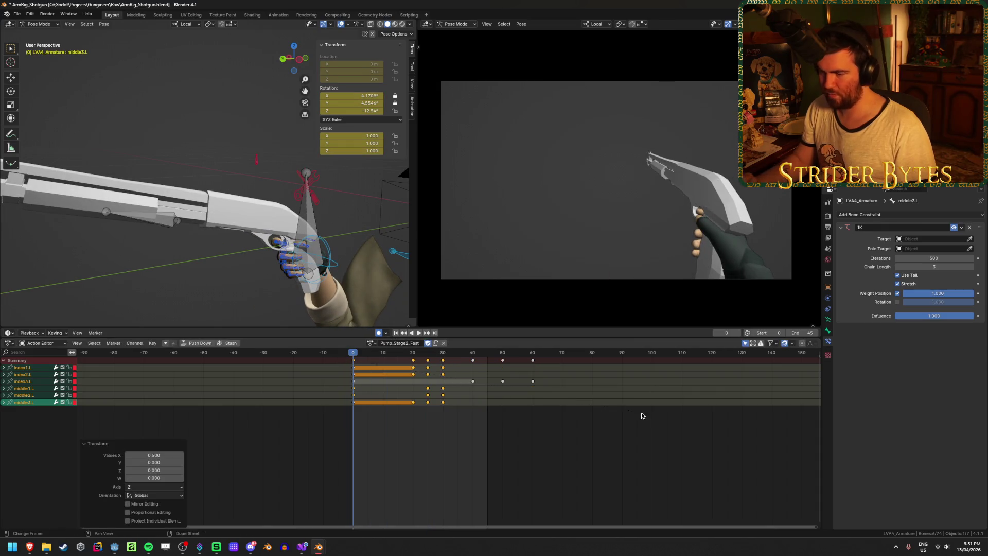
Check the finger timing in playback, save, and work out frame numbers in a calculator.
left_click(418, 334)
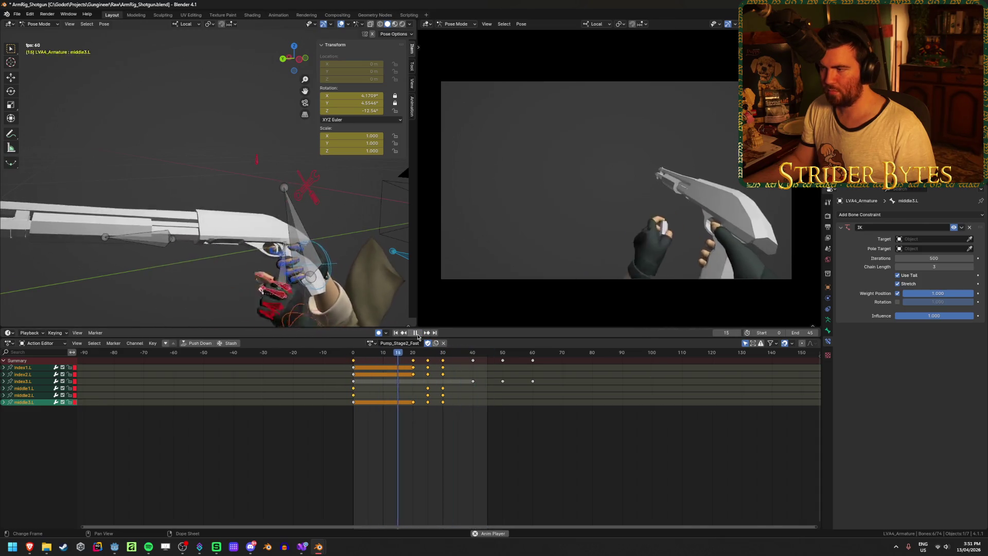
left_click(418, 334)
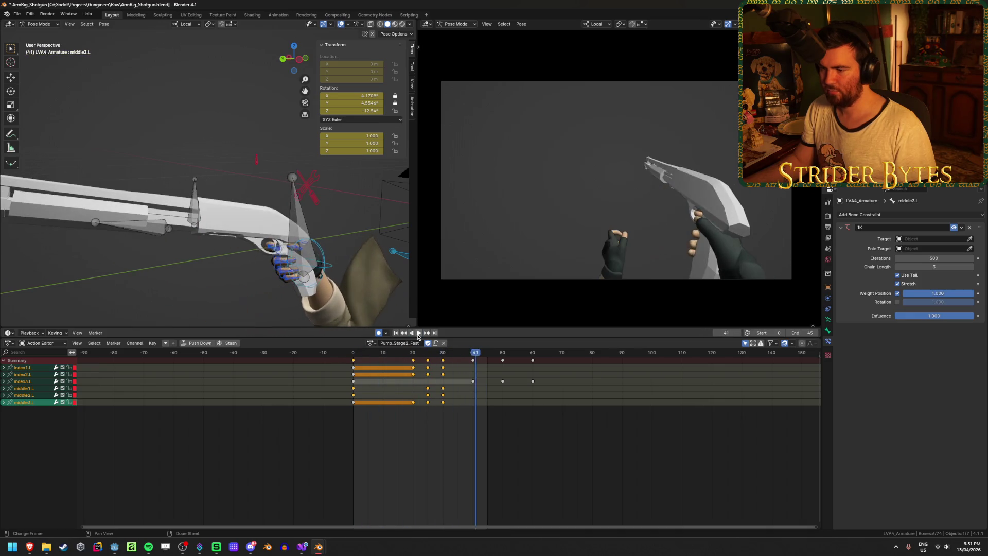
key("ctrl+s")
left_click(513, 419)
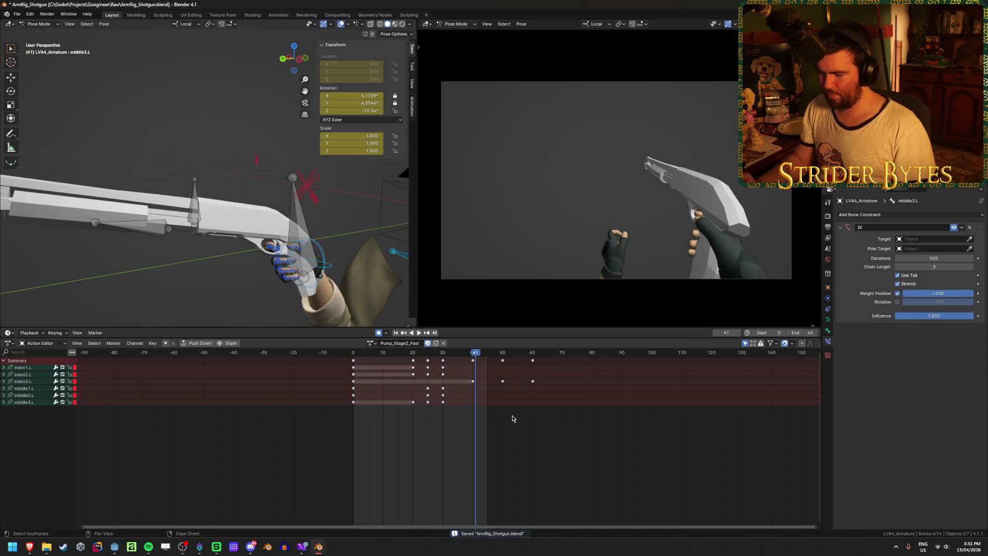
key("XF86Calculator")
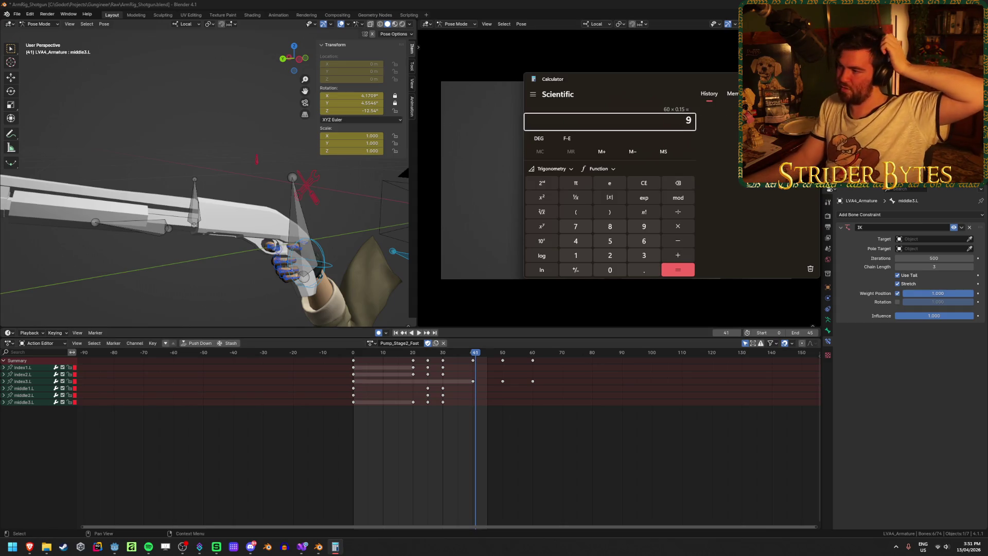
key("alt+F4")
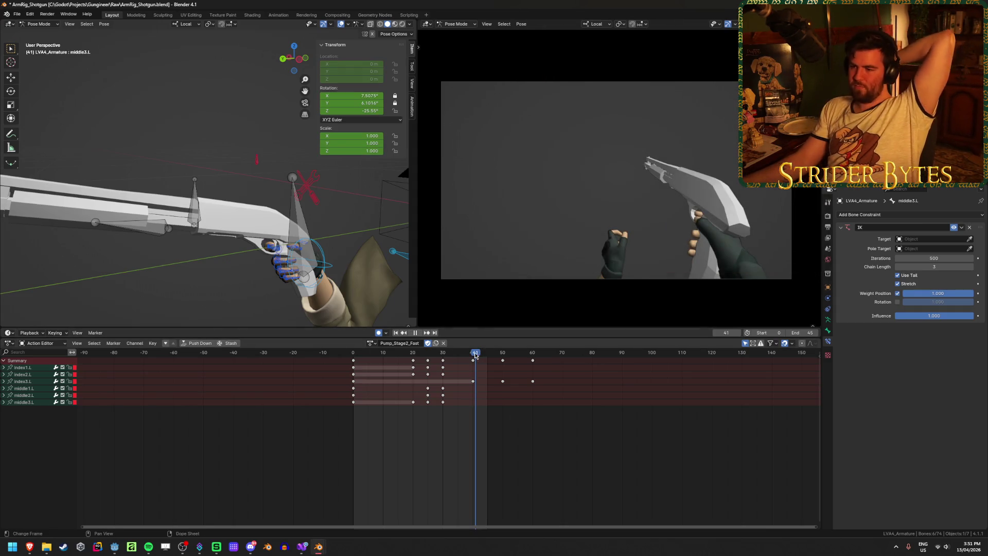
Scrub and replay frames 31–40 to inspect the finger pose.
left_click_drag(475, 354, 443, 363)
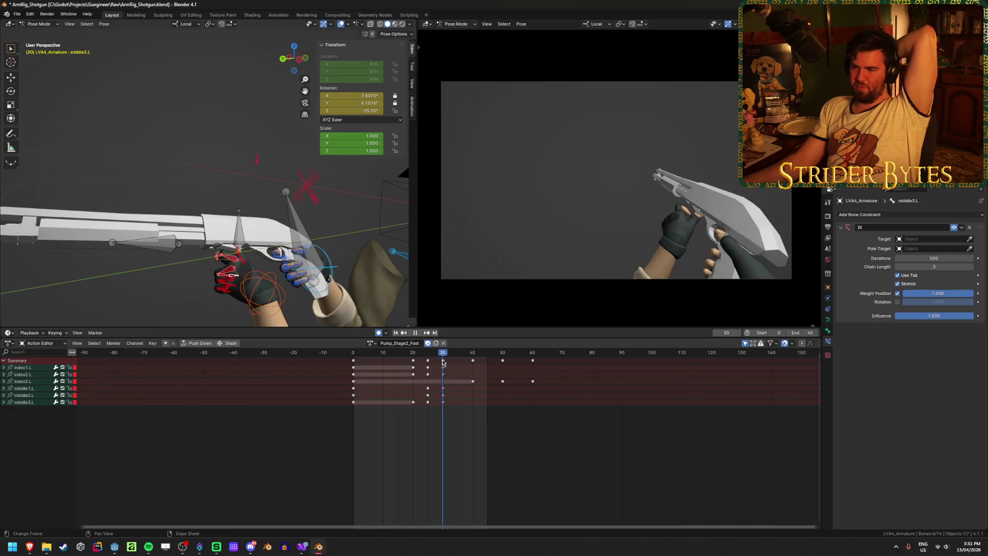
key("space")
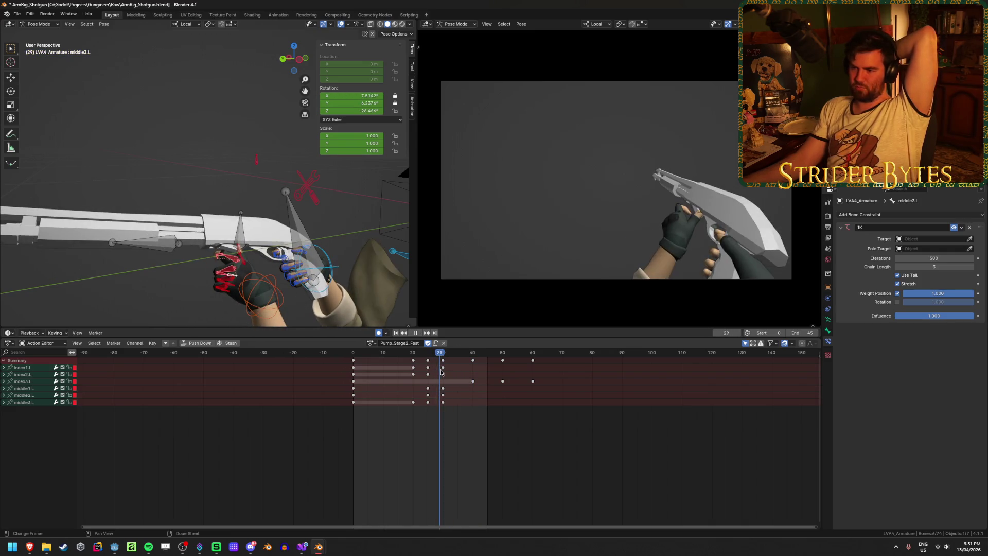
mouse_move(445, 372)
left_mouse_down()
mouse_move(483, 374)
mouse_move(422, 374)
left_mouse_up()
key("space")
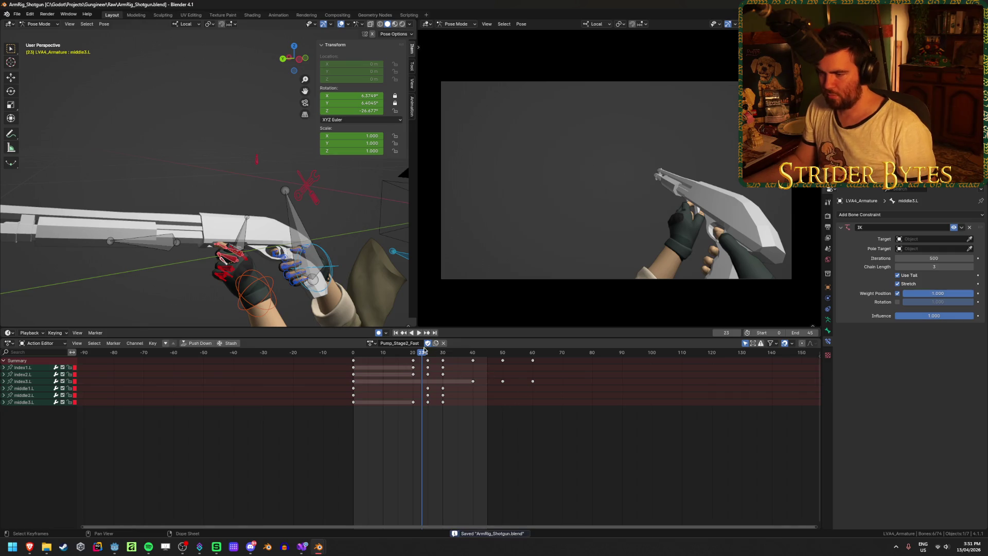
key("space")
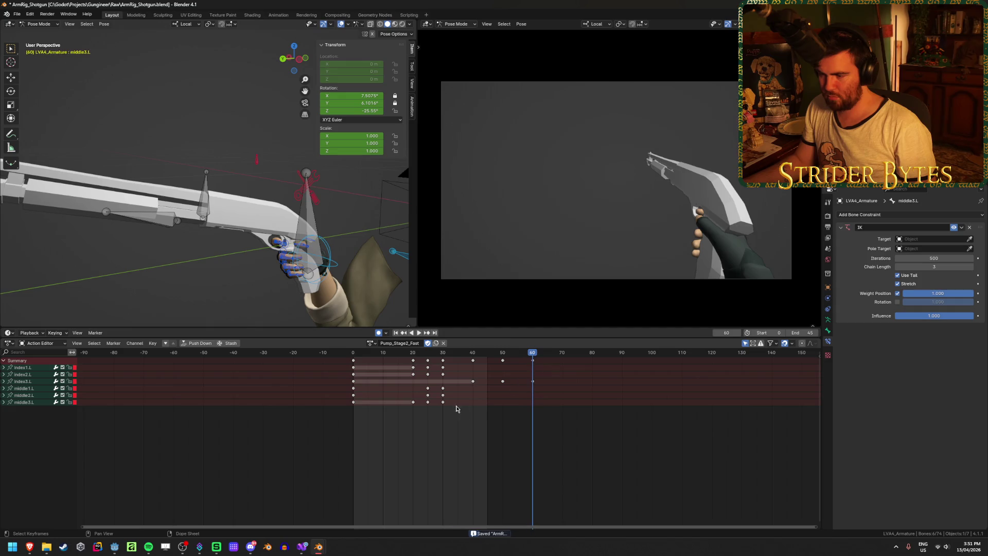
key("Escape")
Scale index3.L's keys at frames 40, 50 and 60 by 0.5 from frame 0 and save.
key("a")
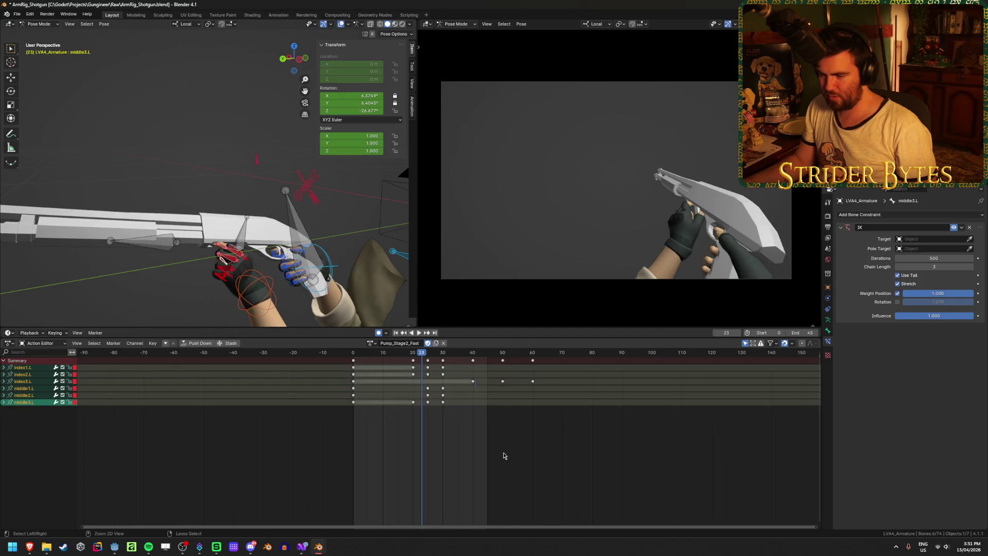
key("shift+Left")
left_click(505, 398)
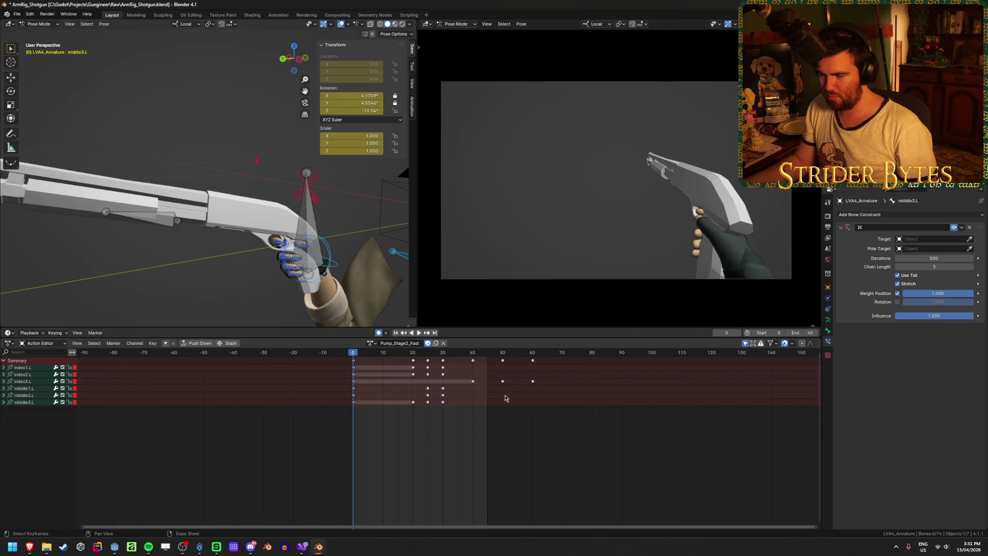
left_click_drag(497, 387, 561, 375)
key("s")
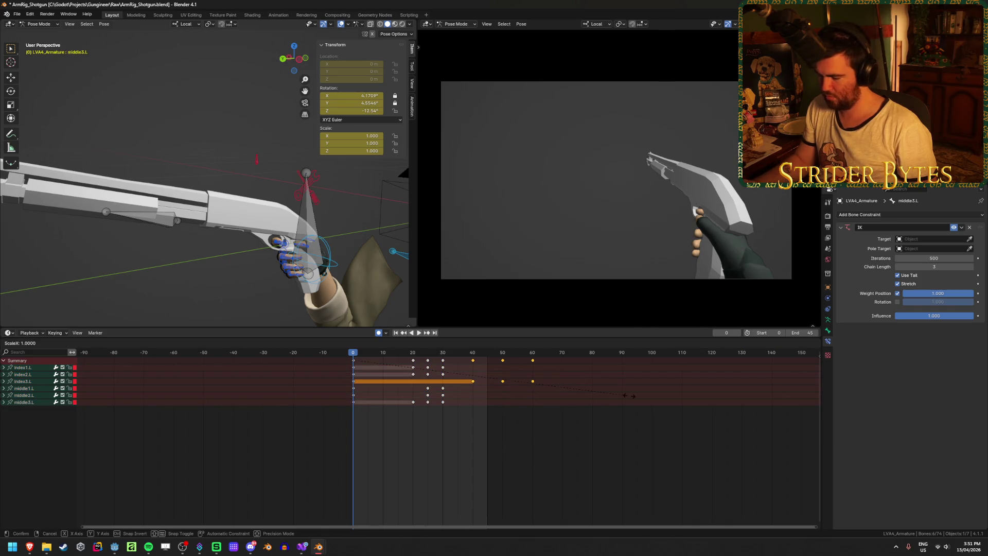
key("Return")
key("ctrl+s")
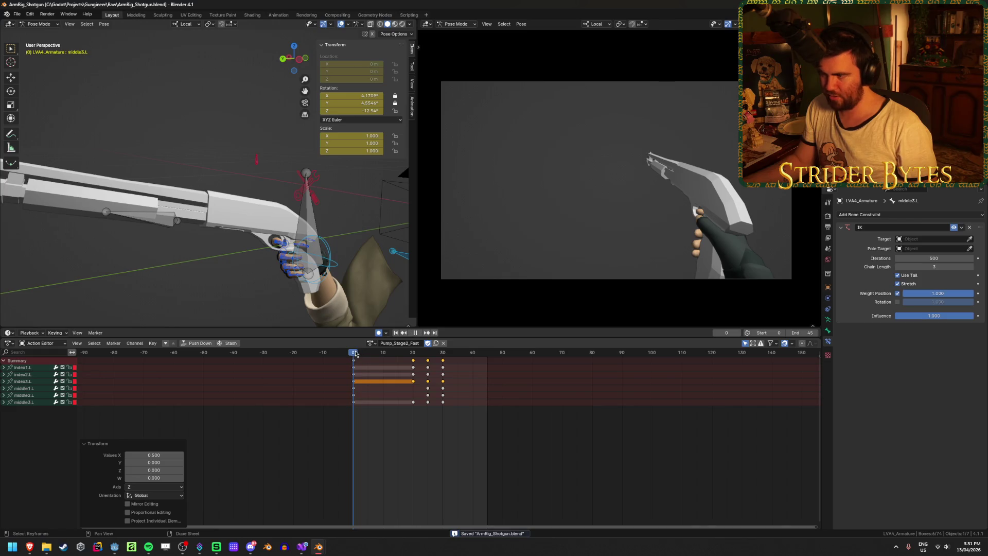
mouse_move(355, 353)
left_mouse_down()
mouse_move(479, 354)
mouse_move(431, 361)
left_mouse_up()
Select and frame the thumb1.L and thumb2.L bones, scrubbing back to frame 22.
left_click(246, 259)
left_click(246, 258, "shift")
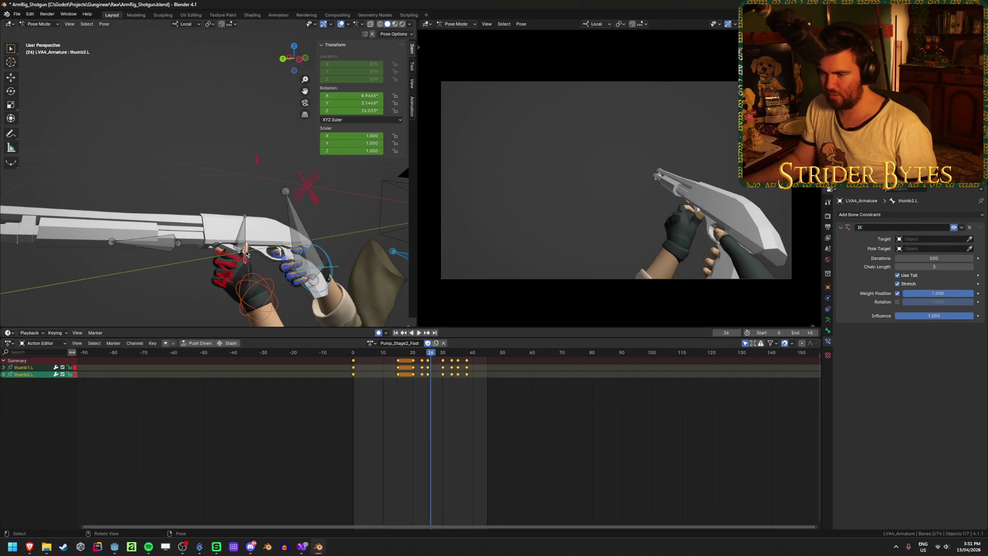
key("KP_Decimal")
mouse_move(246, 254)
middle_mouse_down()
mouse_move(298, 226)
mouse_move(321, 230)
middle_mouse_up()
mouse_move(433, 354)
left_mouse_down()
mouse_move(404, 354)
mouse_move(429, 354)
left_mouse_up()
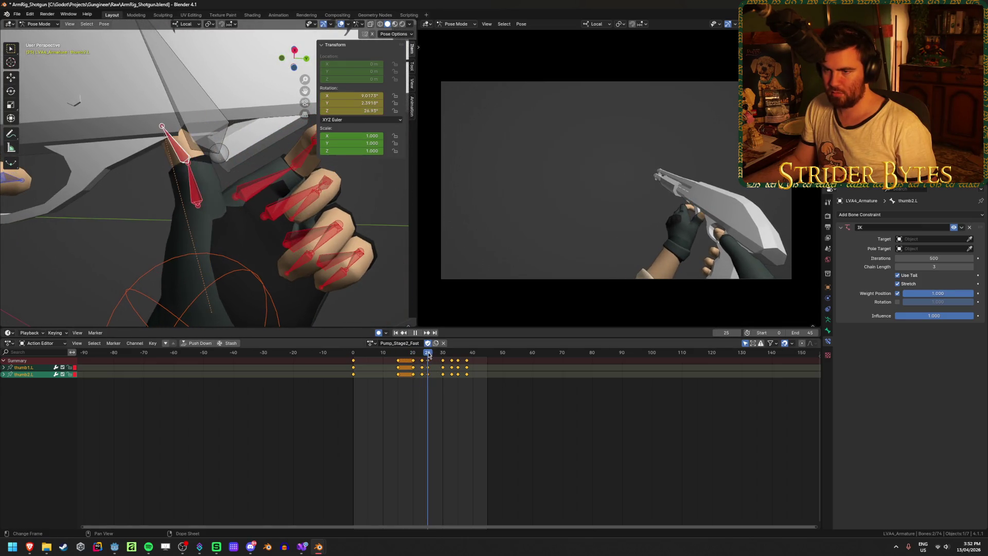
scroll(443, 371, "up", 4)
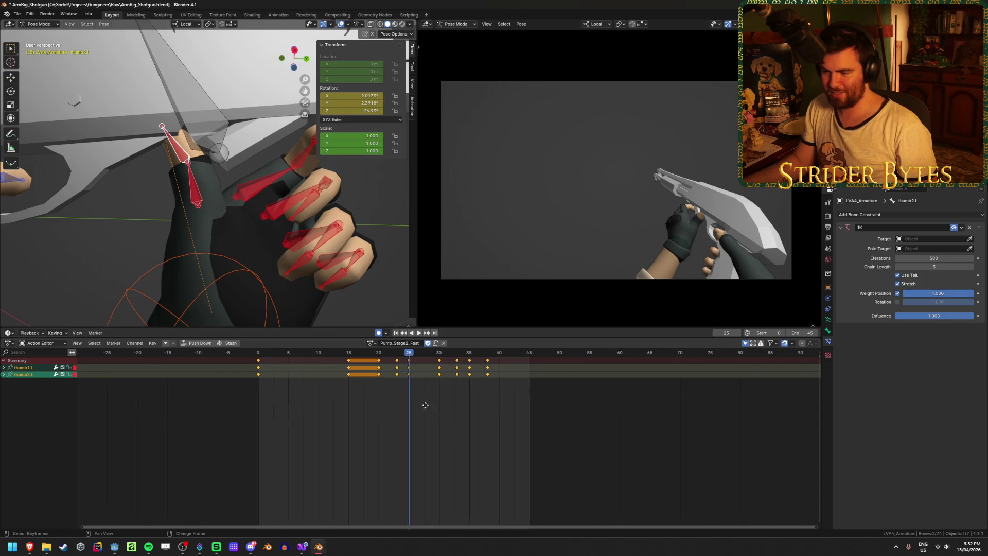
Slide the frame-25 thumb keys two frames later and move the later thumb keys back to frame 25.
left_click_drag(431, 365, 448, 365)
key("space")
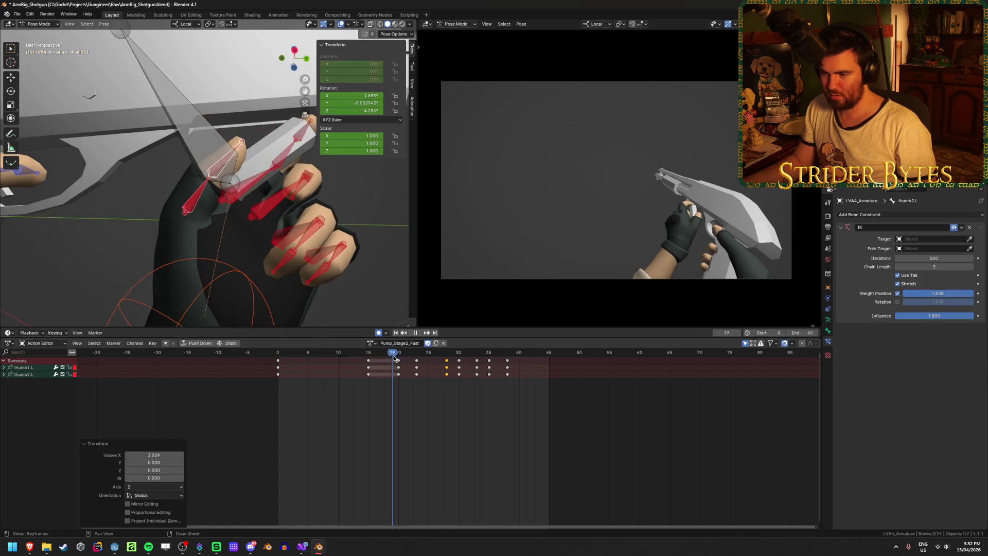
key("space")
left_click(422, 363)
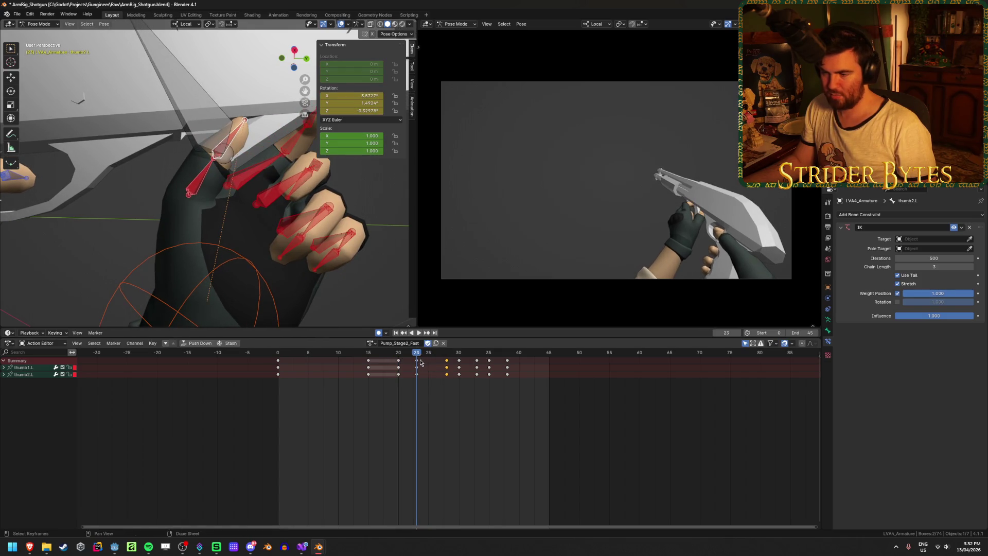
mouse_move(448, 363)
left_mouse_down()
mouse_move(428, 376)
mouse_move(314, 356)
mouse_move(459, 372)
left_mouse_up()
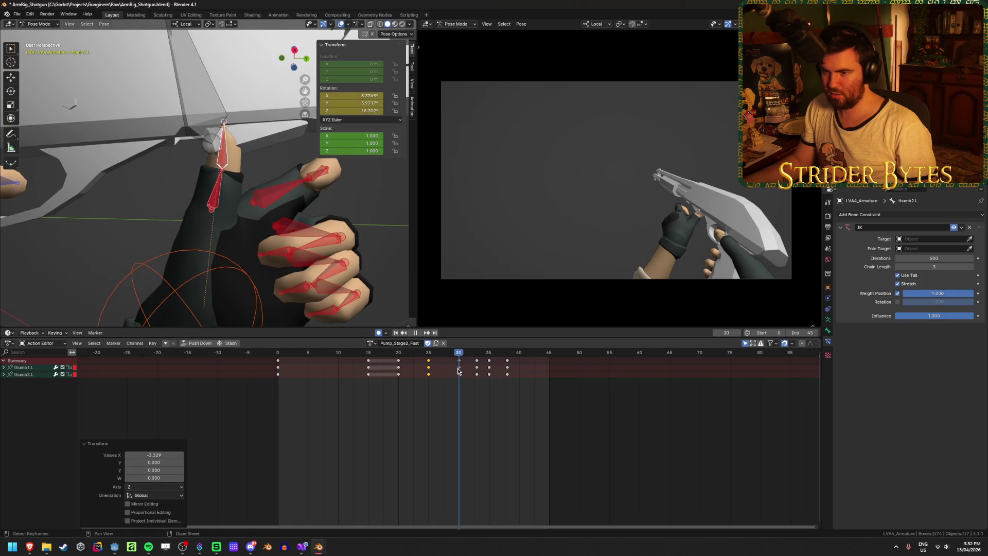
key("Escape")
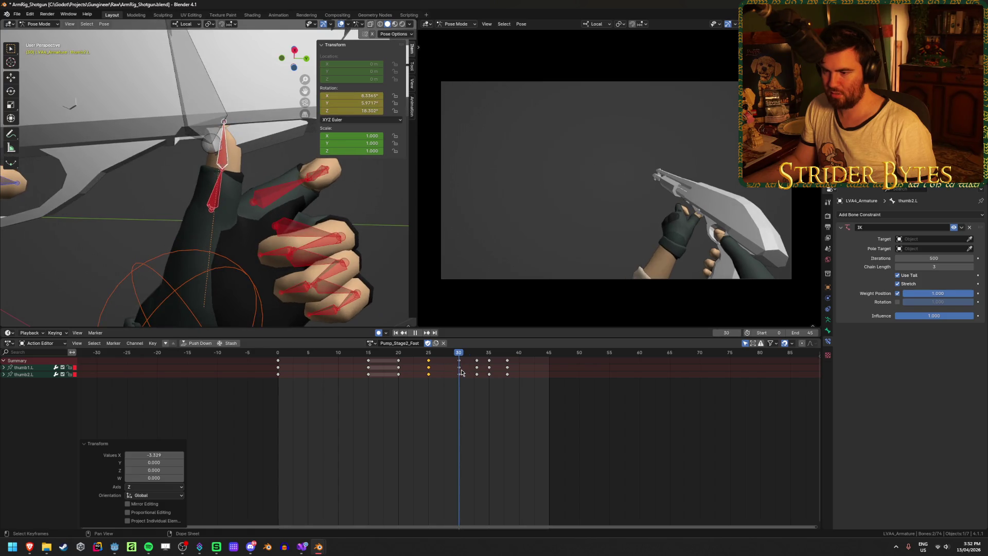
left_click(246, 302)
Reposition the left hand IK control at frame 30.
key("space")
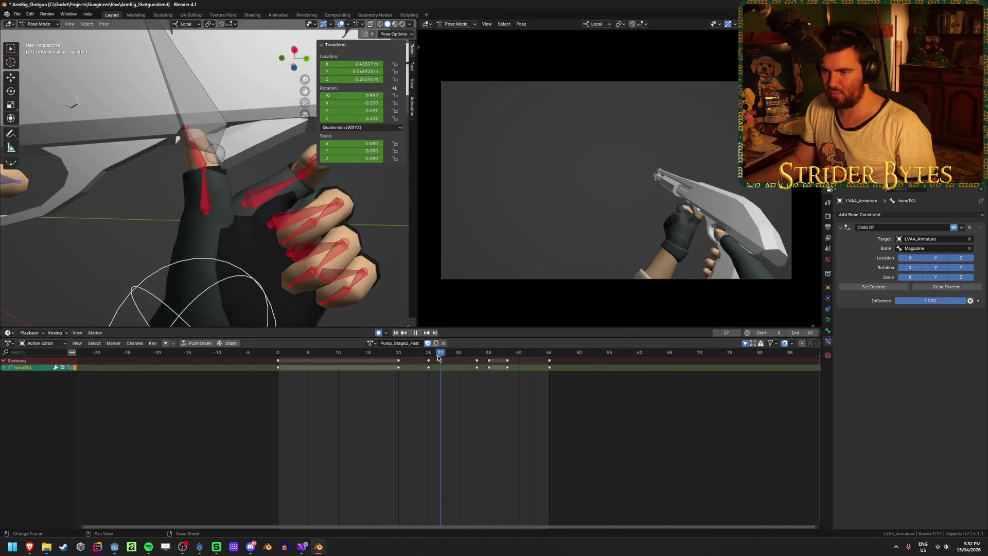
mouse_move(472, 360)
left_mouse_down()
mouse_move(482, 360)
mouse_move(458, 365)
left_mouse_up()
middle_click_drag(254, 240, 302, 243)
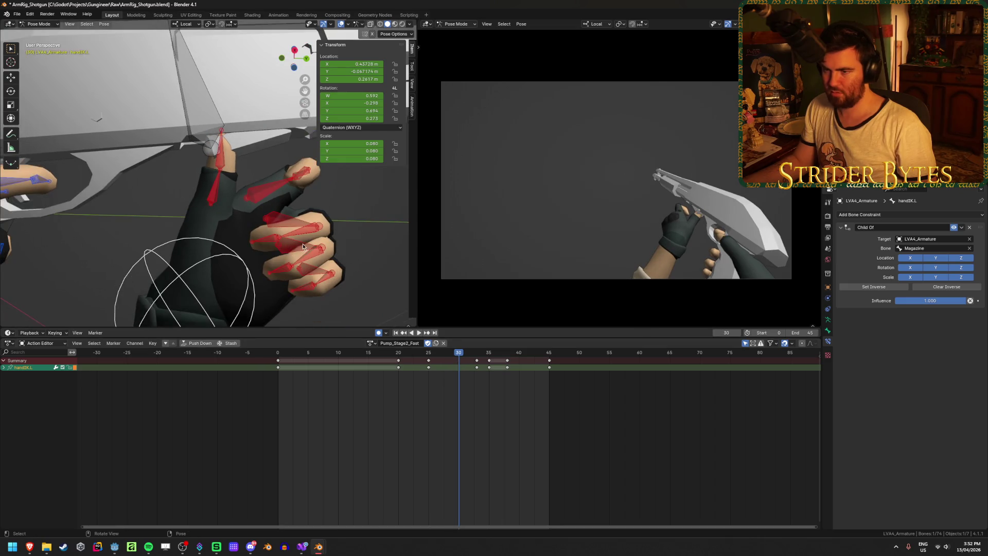
key("g")
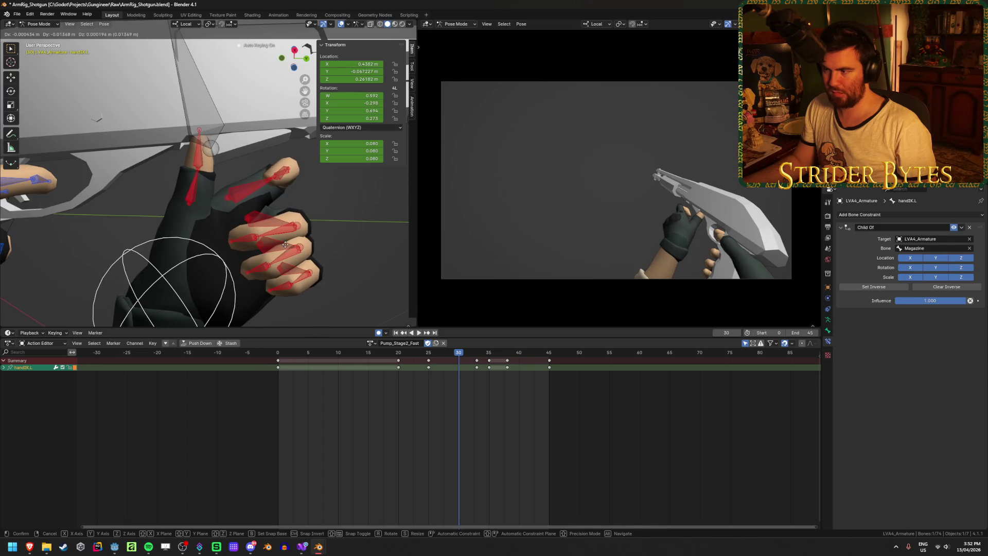
left_click(285, 245)
Preview the retimed action, return to frame 0 and save ArmRig_Shotgun.blend.
key("space")
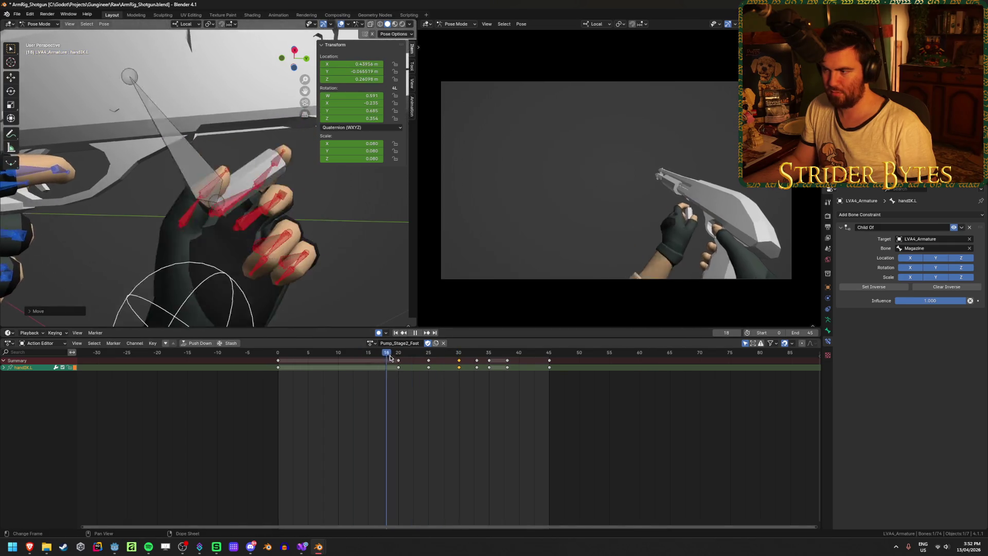
mouse_move(479, 362)
left_mouse_down()
mouse_move(498, 358)
mouse_move(479, 360)
left_mouse_up()
key("ctrl+s")
left_click(492, 355)
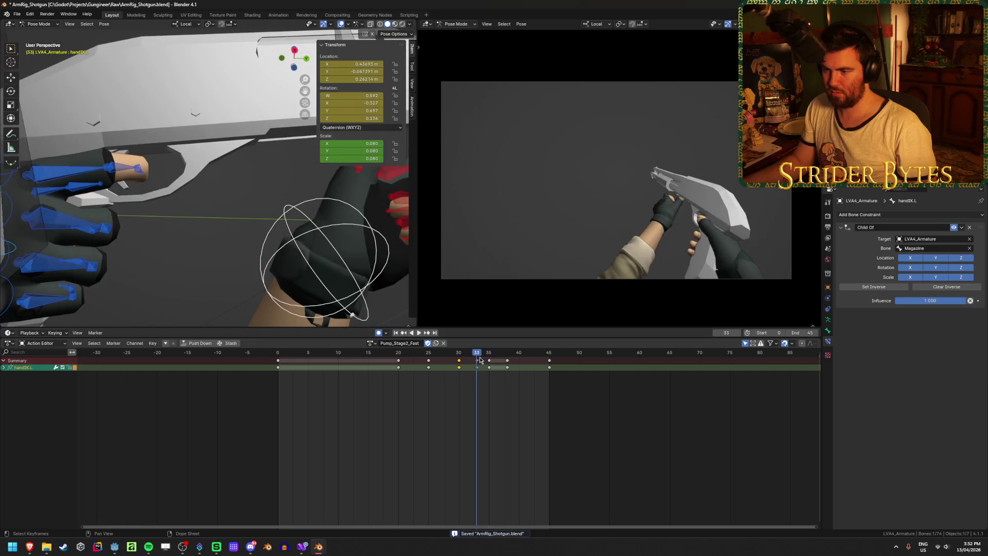
left_click(419, 333)
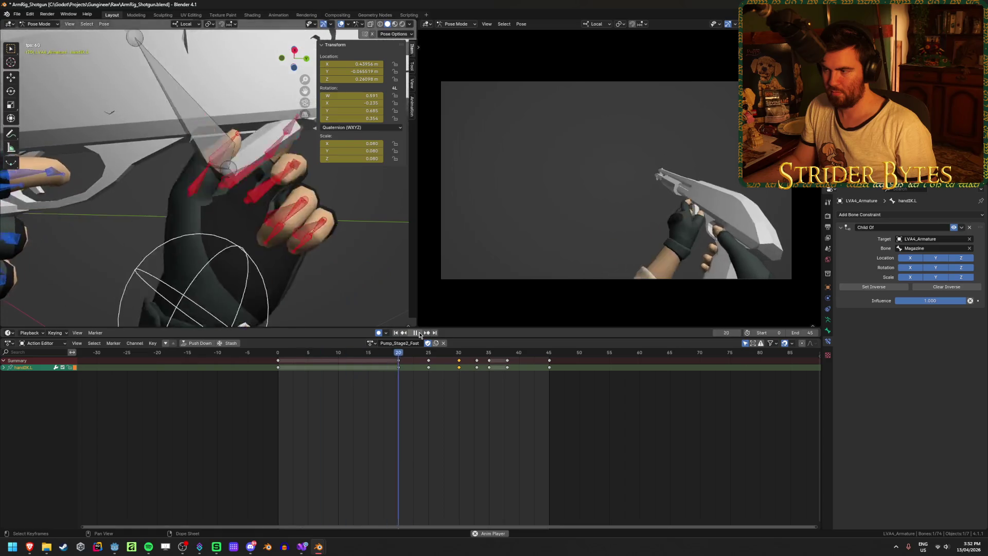
left_click(419, 333)
left_click(396, 332)
key("ctrl+s")
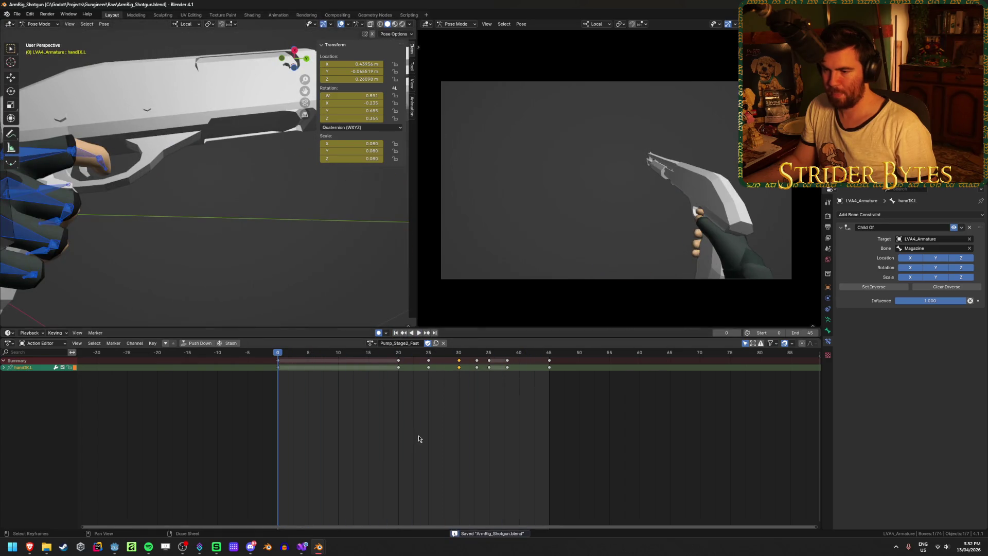
scroll(356, 422, "down", 3)
scroll(410, 374, "up", 2)
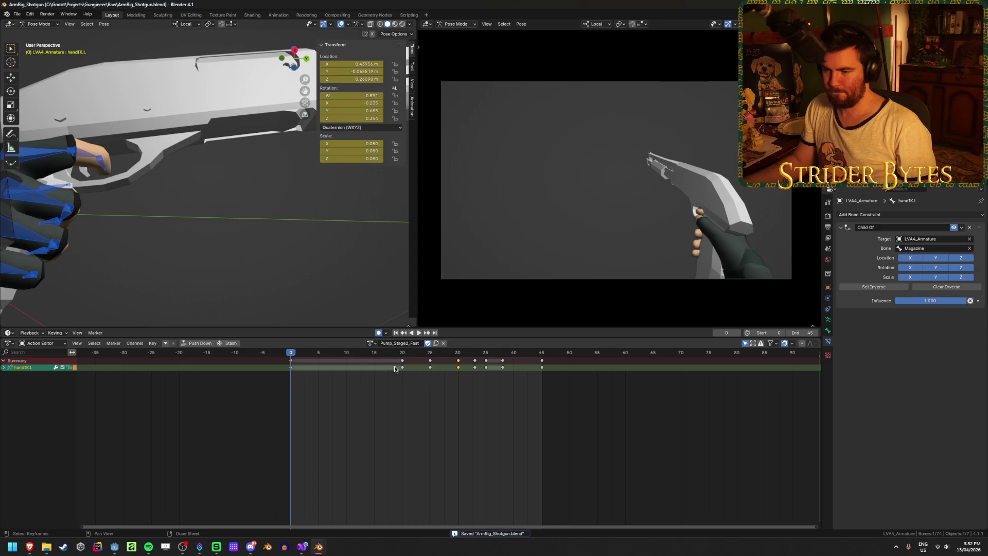
Remove an R870Action action from the armature and save.
left_click(371, 343)
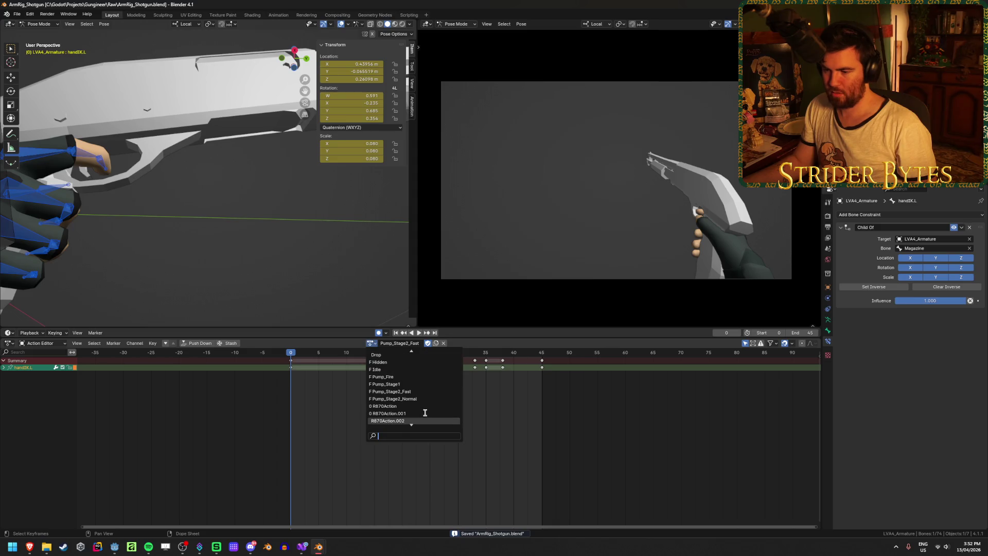
left_click(426, 413)
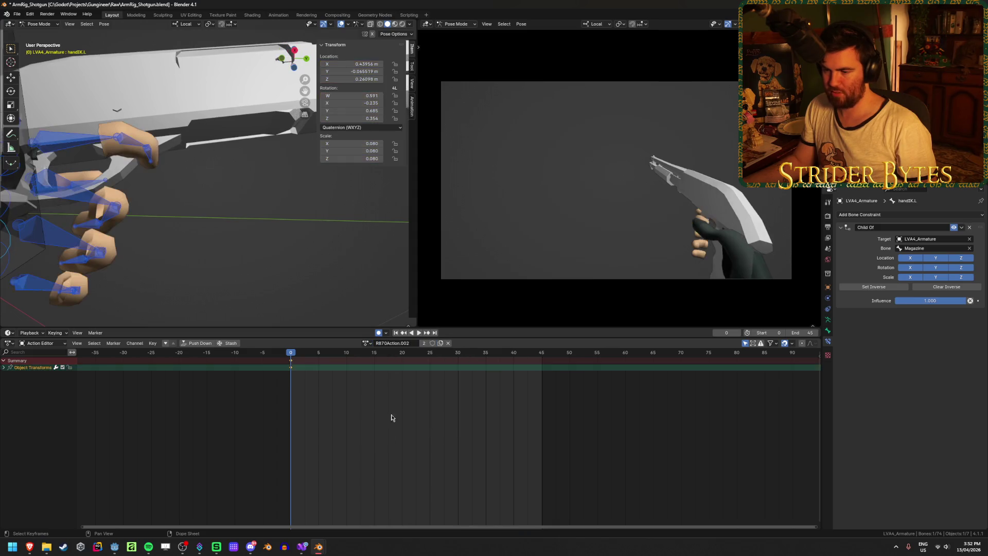
key("x")
left_click(291, 367)
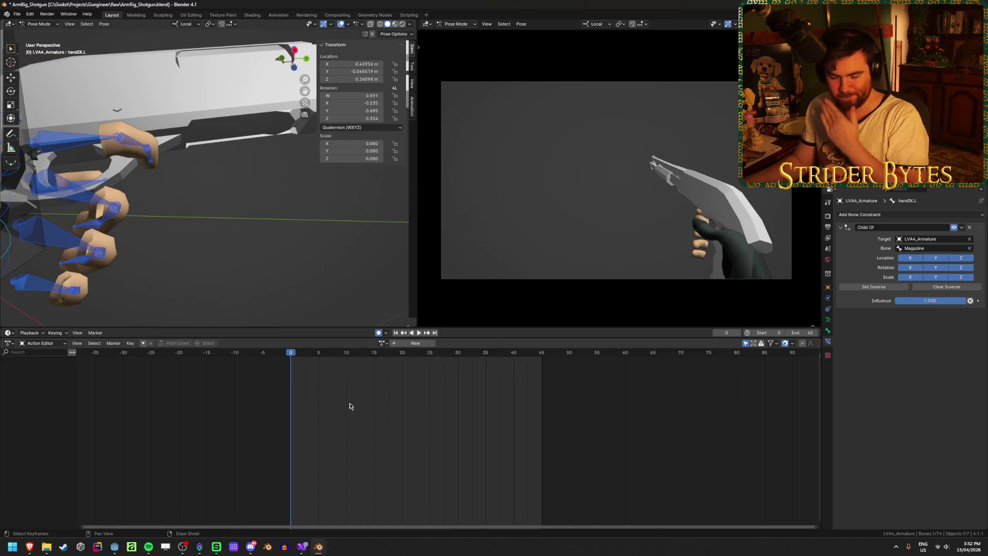
key("ctrl+s")
Duplicate Pump_Stage2_Normal, rename the copy Pump_Stage2_Slow, and save.
left_click(380, 343)
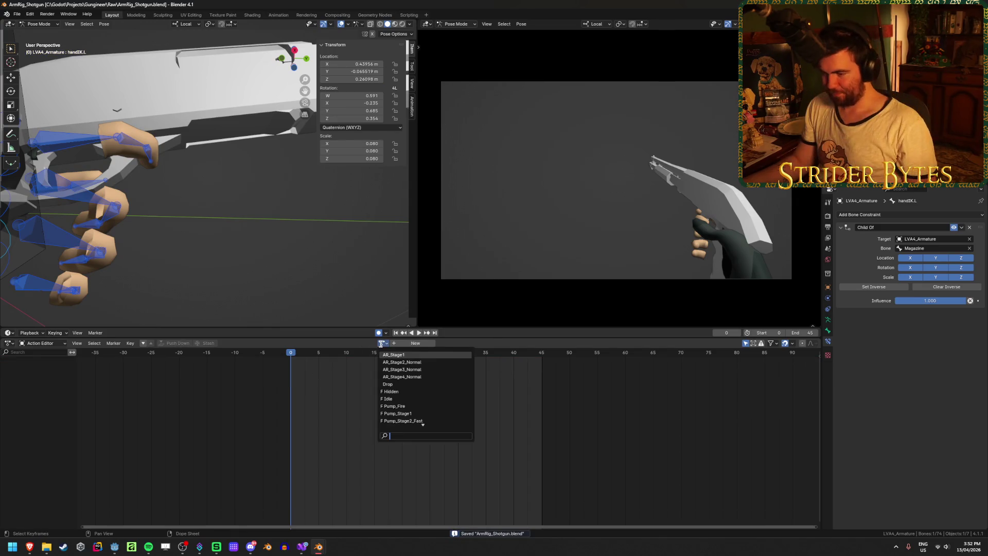
scroll(407, 399, "down", 4)
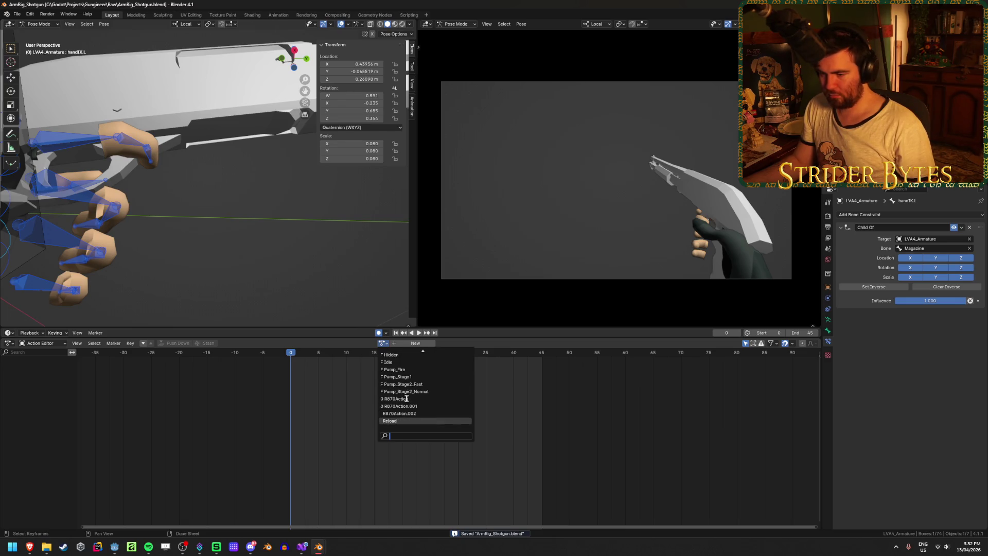
left_click(440, 391)
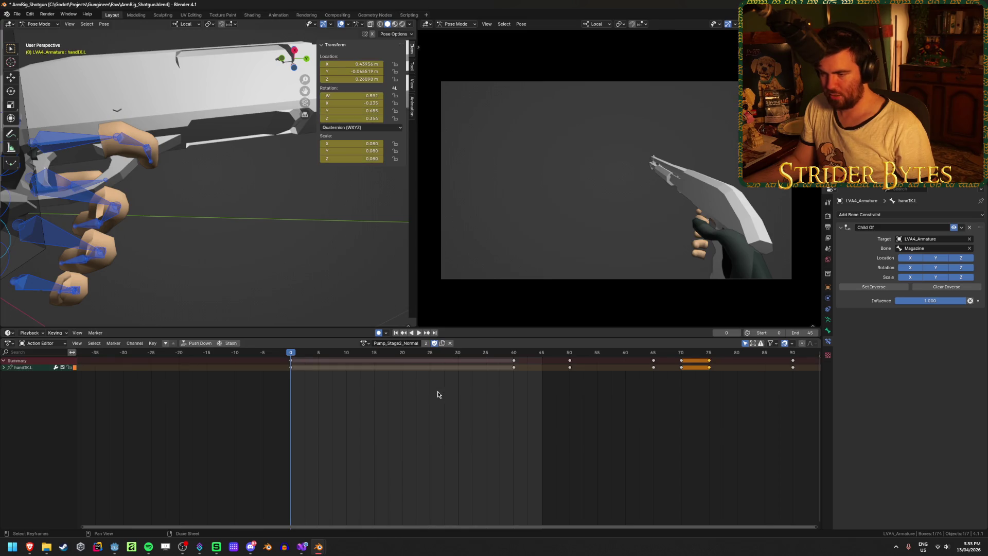
scroll(448, 399, "down", 5)
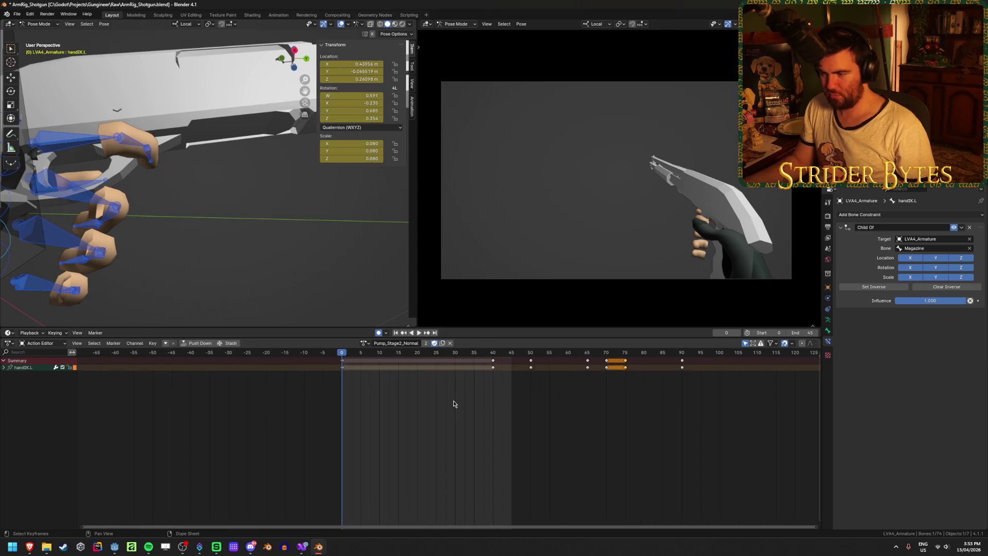
left_click(409, 347)
key("End")
key("BackSpace")
key("BackSpace")
key("BackSpace")
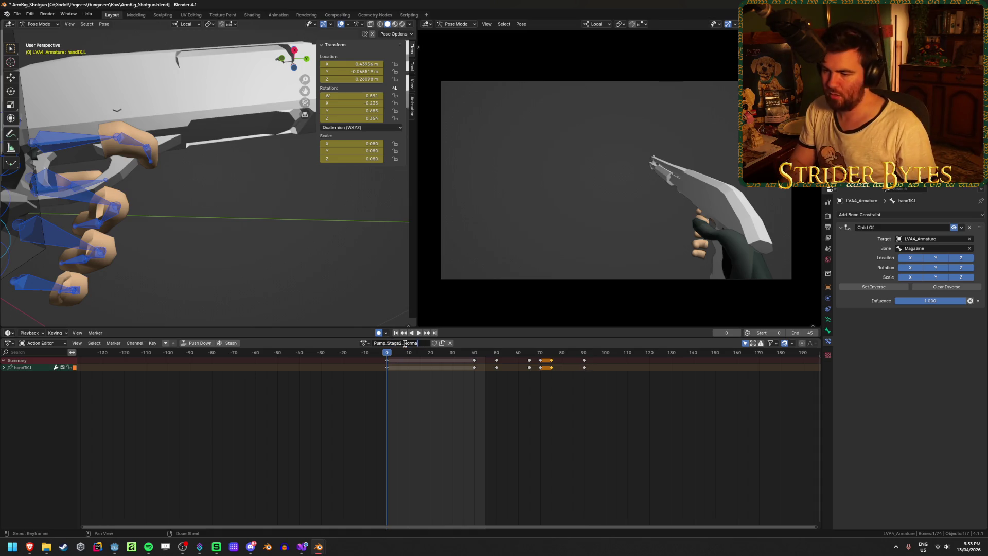
key("BackSpace")
key("BackSpace")
key("BackSpace")
type("Sl")
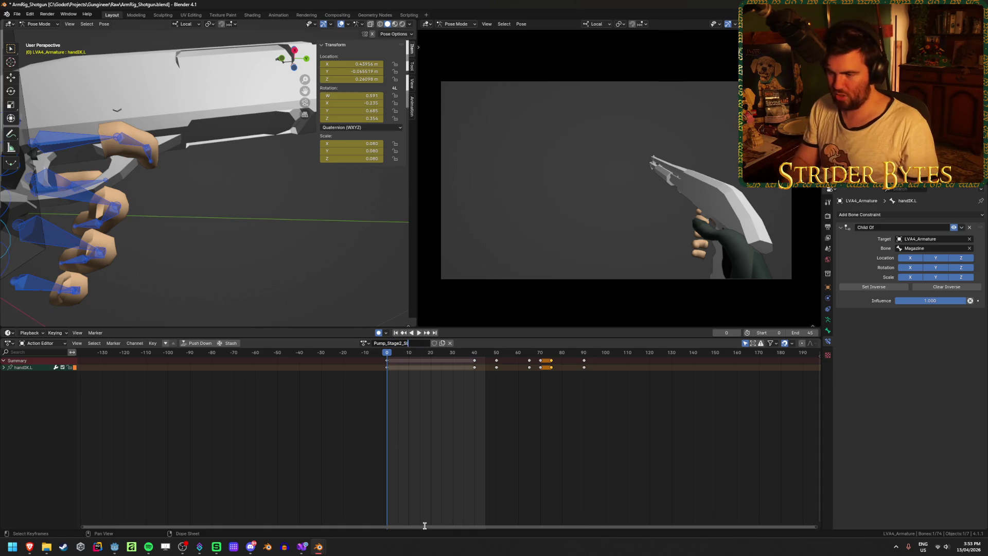
type("ow")
key("Return")
key("ctrl+s")
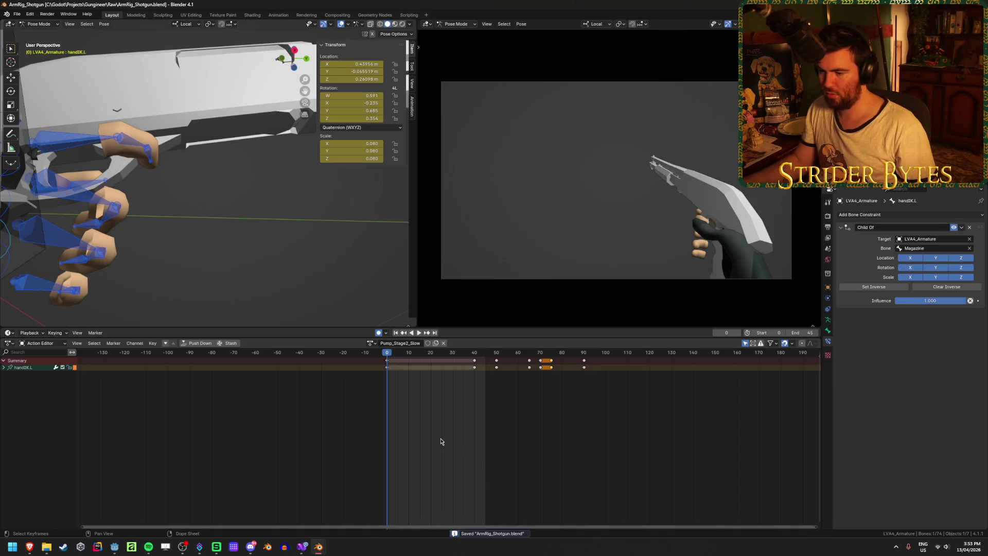
Deselect the keys, orbit to a close-up of the hand bones, and save.
left_click(440, 442)
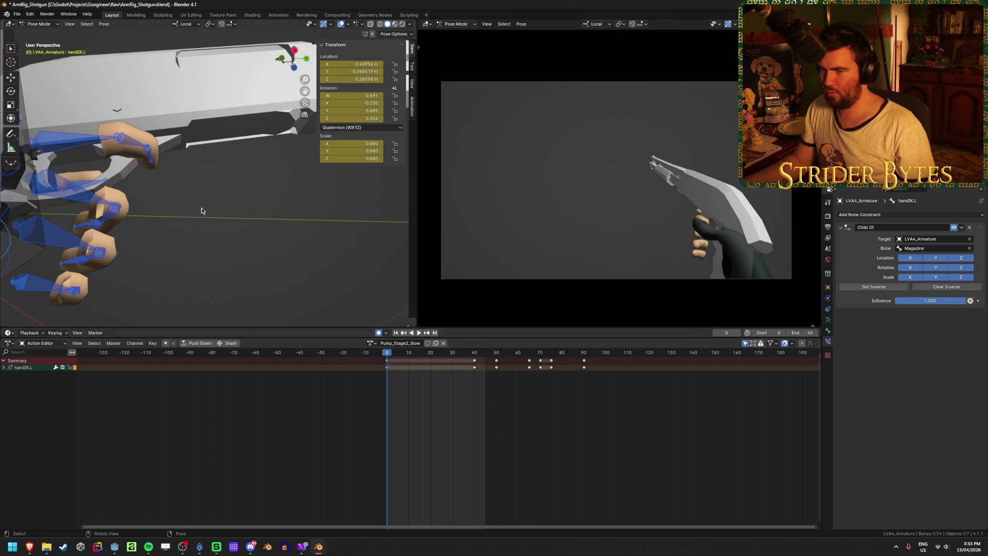
scroll(201, 210, "down", 5)
middle_click_drag(265, 242, 281, 211)
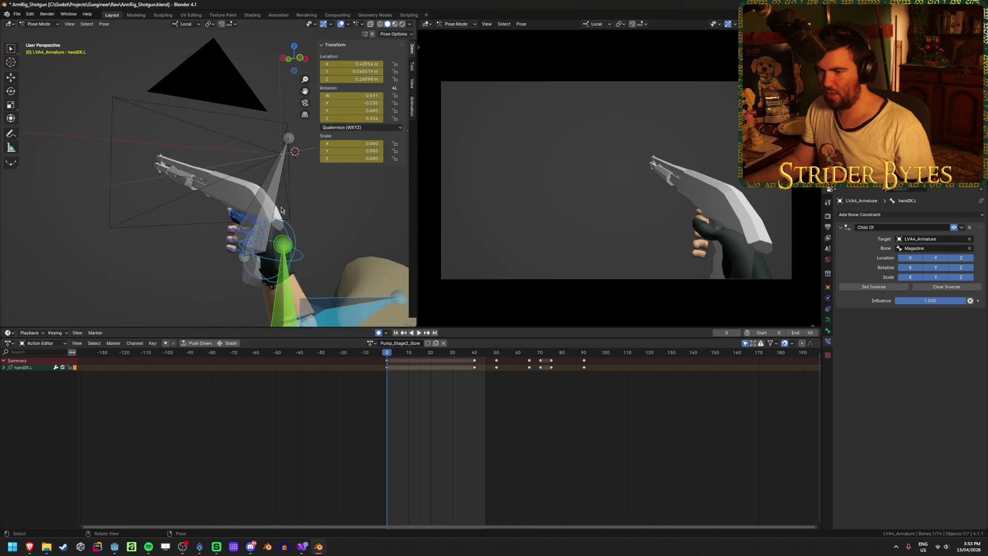
scroll(281, 210, "up", 6)
mouse_move(231, 175)
middle_mouse_down()
mouse_move(186, 137)
mouse_move(216, 154)
mouse_move(196, 165)
mouse_move(206, 160)
mouse_move(201, 174)
mouse_move(267, 216)
mouse_move(237, 242)
middle_mouse_up()
key("ctrl+s")
Play to frame 79, save, and switch to the ArmRig_AR Blender window.
left_click(249, 244)
scroll(249, 244, "down", 5)
key("space")
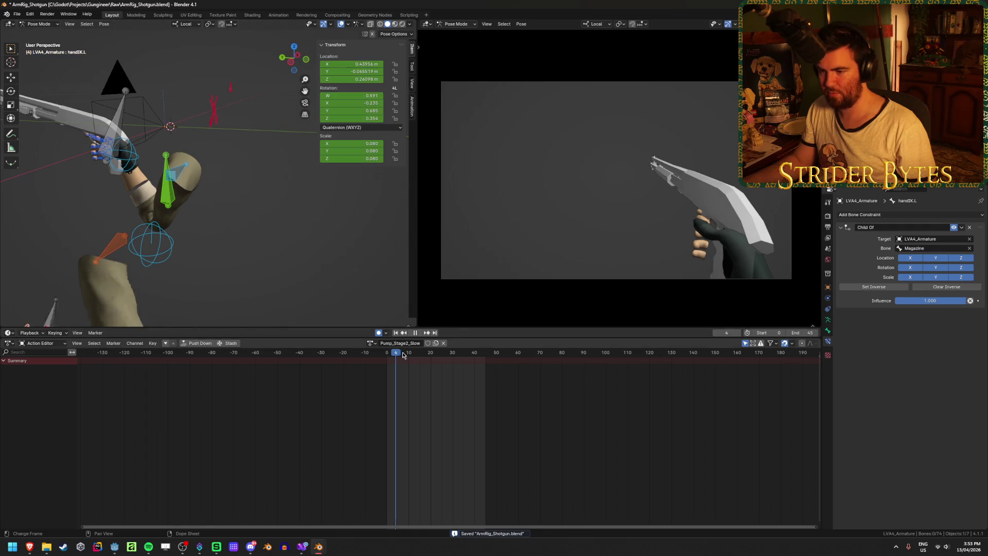
mouse_move(403, 355)
left_mouse_down()
mouse_move(582, 380)
mouse_move(560, 360)
left_mouse_up()
key("space")
key("ctrl+s")
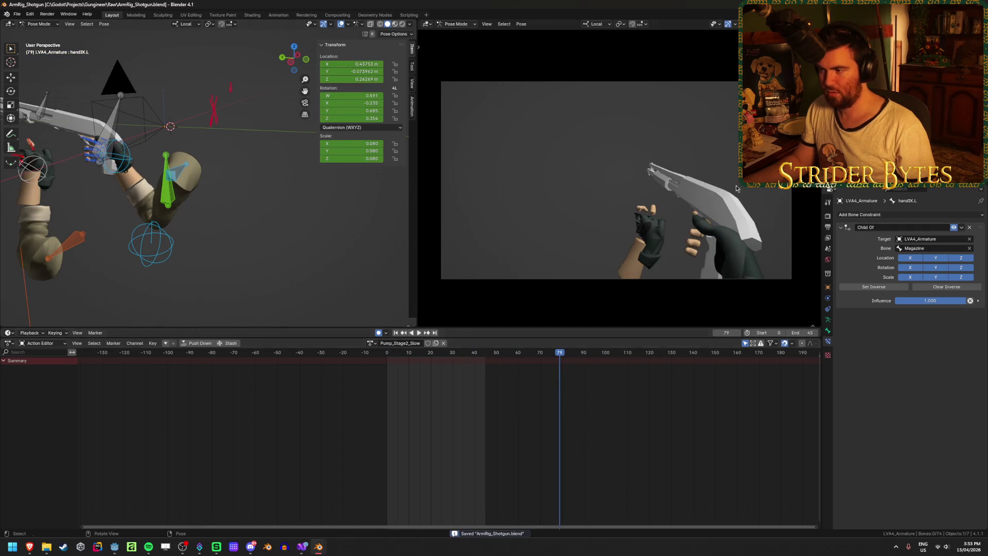
key("alt+Tab")
Reopen ArmRig_Shotgun.blend from Blender's recent-files list on the taskbar.
left_click(319, 546)
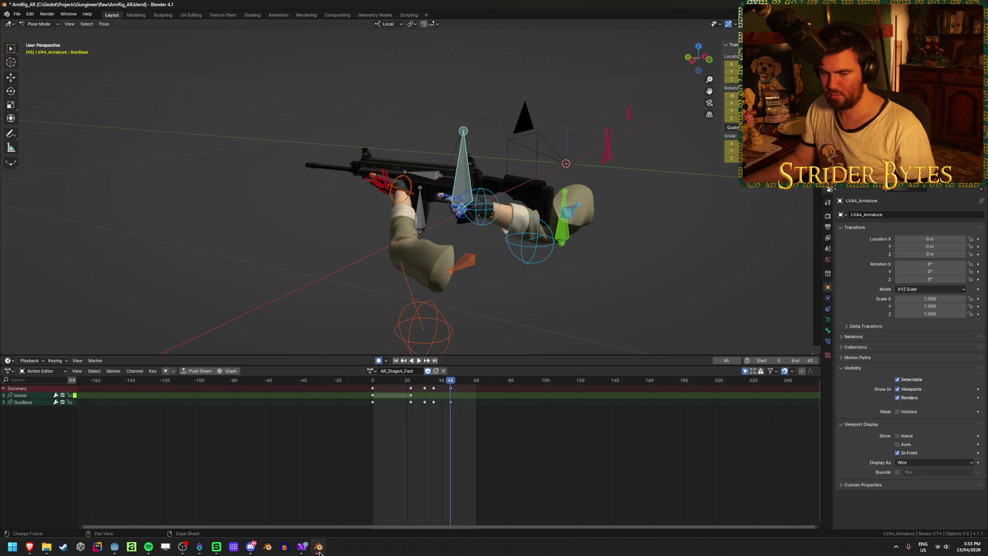
right_click(320, 552)
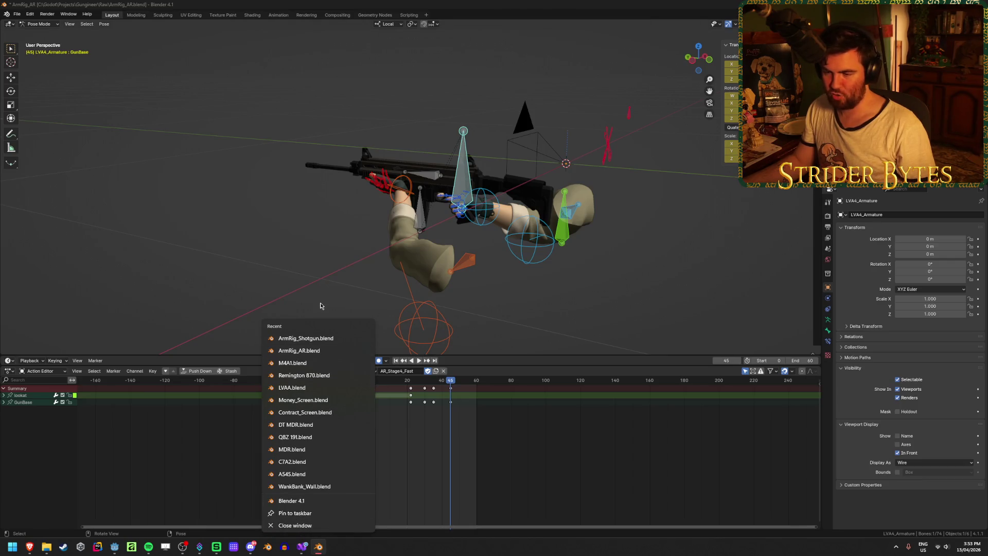
left_click(327, 338)
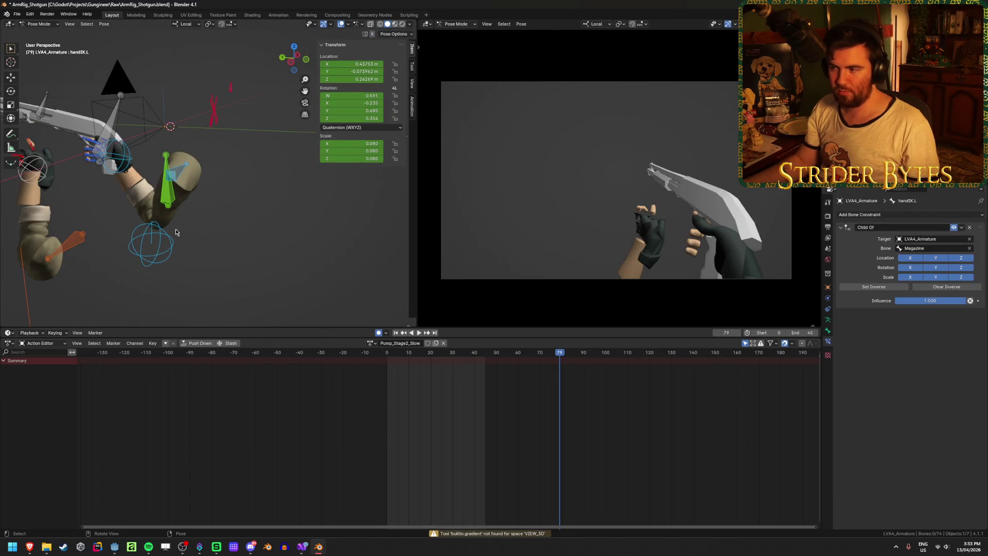
Select the shotgun armature and put it into Pose Mode.
key("Tab")
middle_click_drag(206, 228, 279, 250)
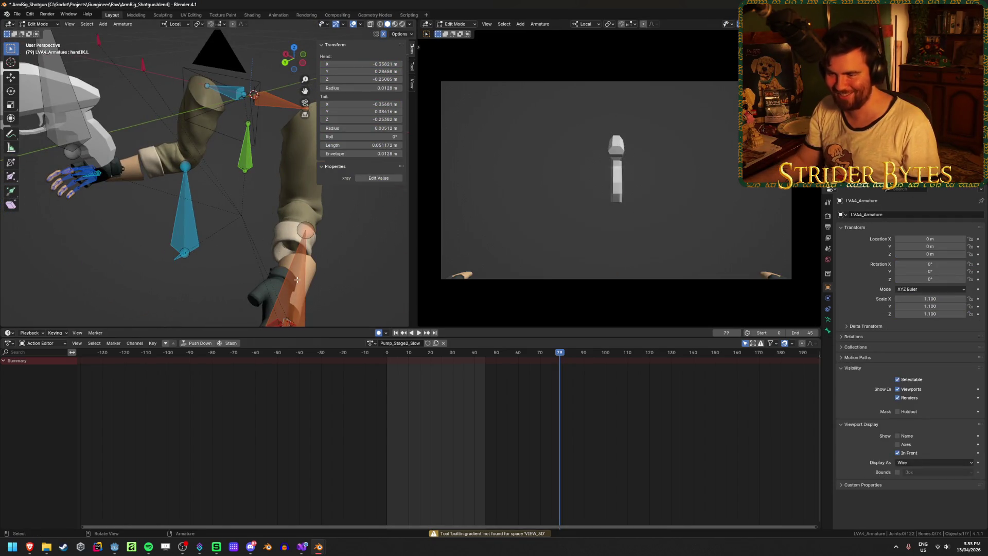
key("Tab")
key("Tab")
key("ctrl+Tab")
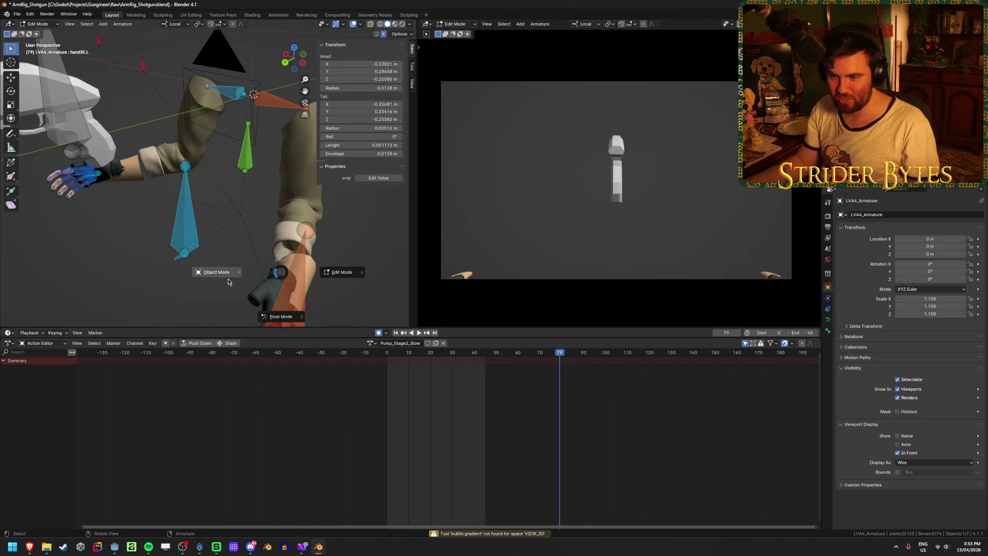
left_click(228, 281)
left_click(197, 186)
middle_click_drag(197, 186, 245, 176)
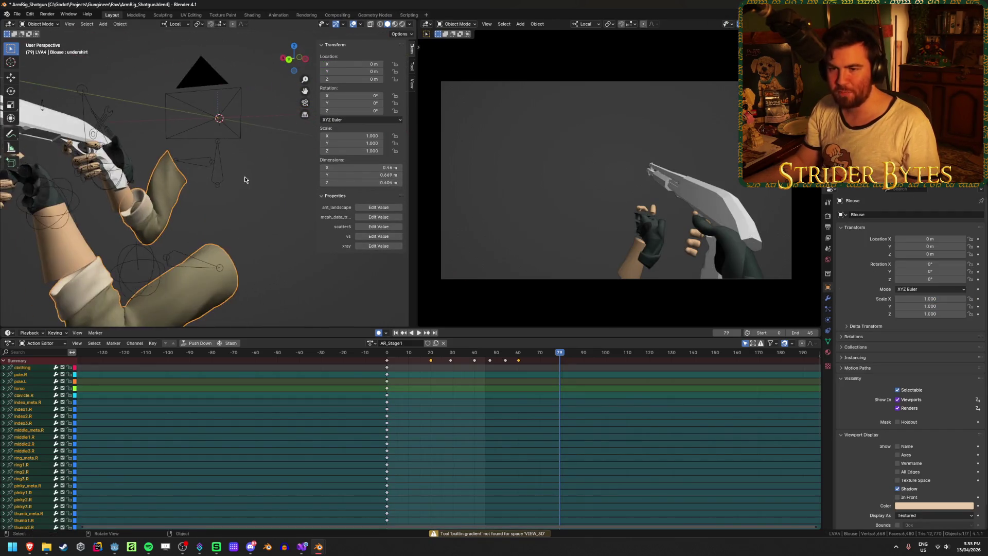
left_click(245, 177)
key("Tab")
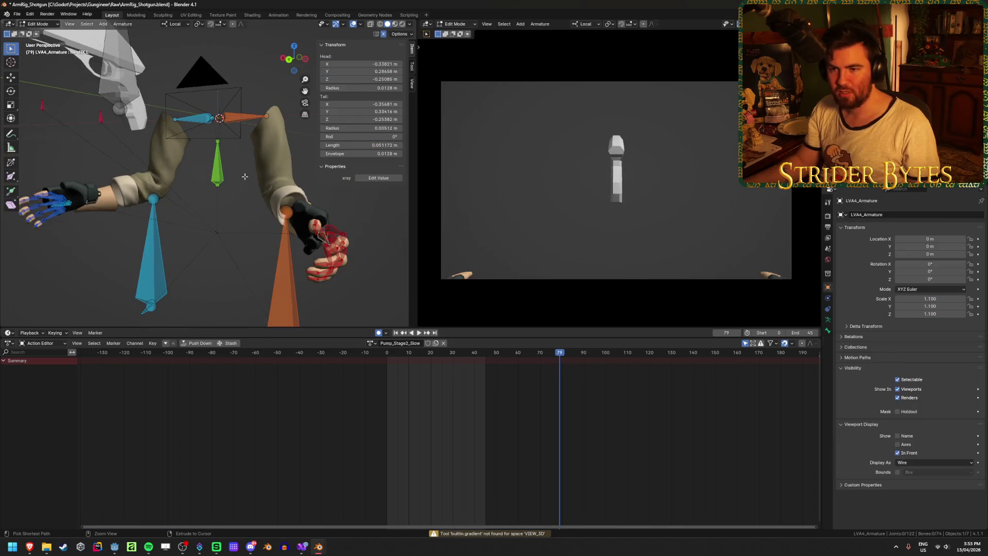
key("ctrl+Tab")
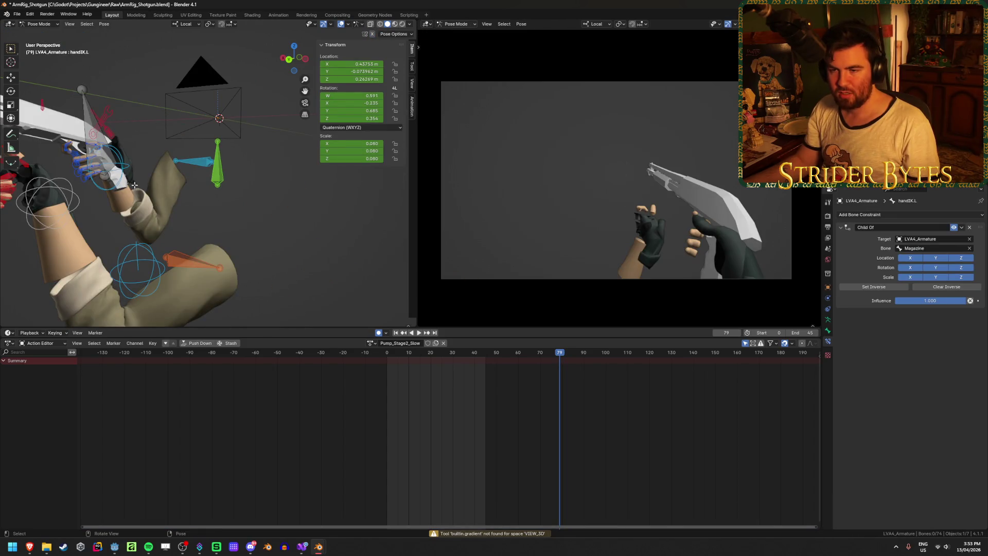
Move the GunBase bone to a new position at frame 79.
left_click(91, 132)
key("g")
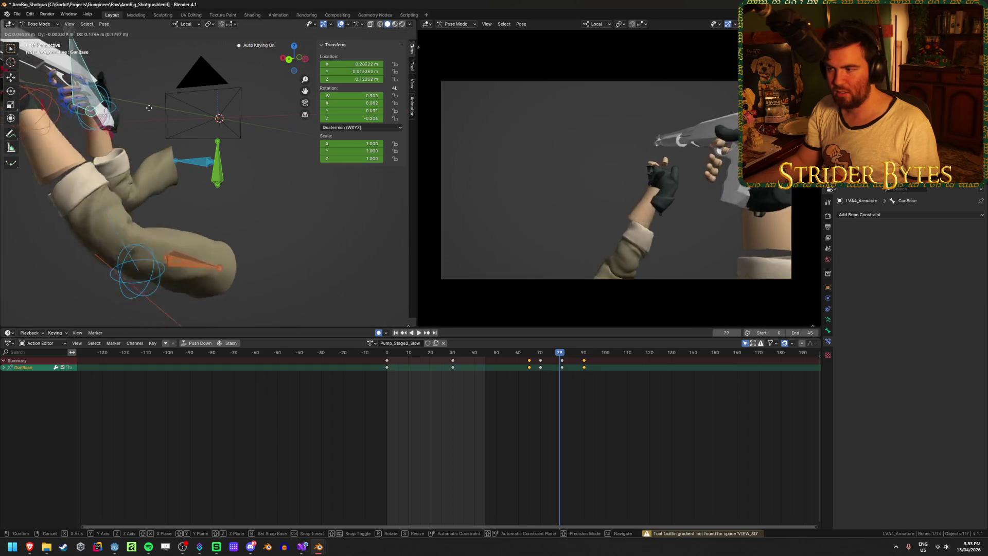
left_click(208, 170)
Move the handIK.L bone up and to the right.
mouse_move(208, 170)
middle_mouse_down()
mouse_move(176, 195)
mouse_move(184, 185)
mouse_move(175, 170)
middle_mouse_up()
left_click(170, 165)
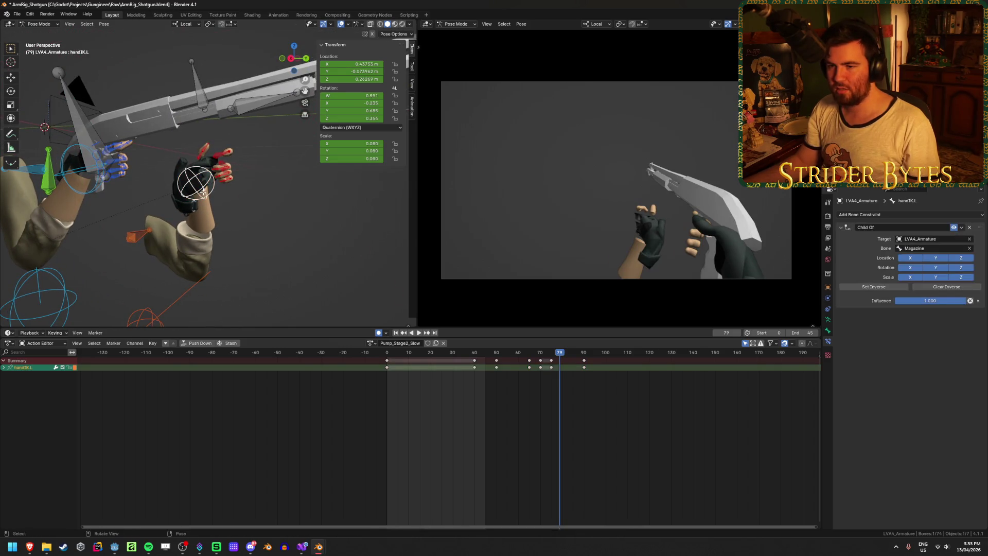
key("g")
left_click(221, 207)
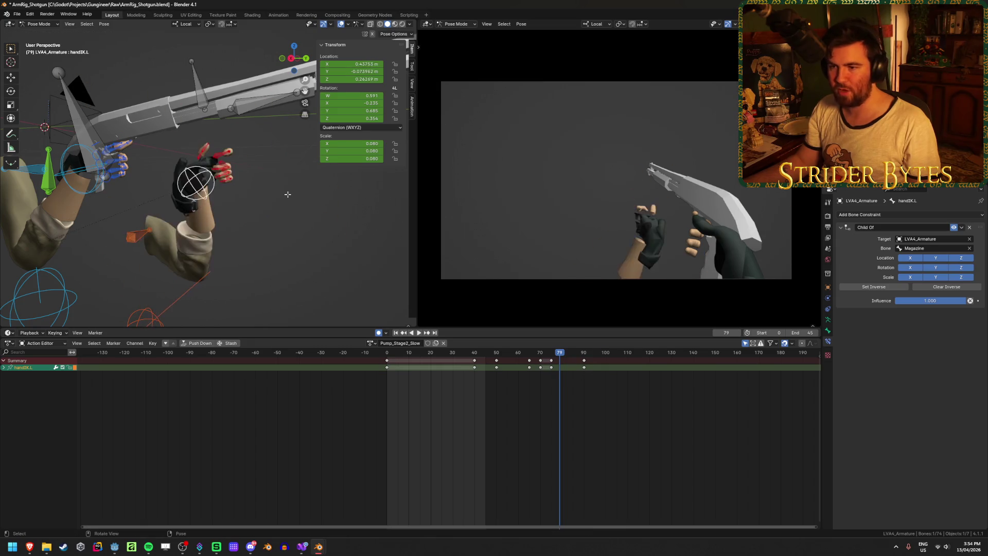
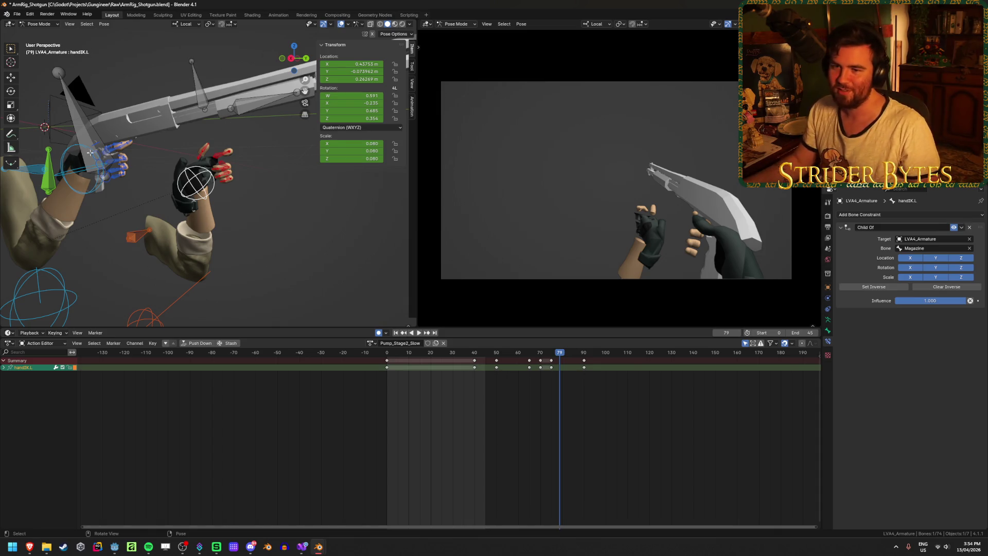
Select the right hand IK control, toggle Edit Mode off again, then select the Arms mesh instead of the Blouse.
left_click(72, 150)
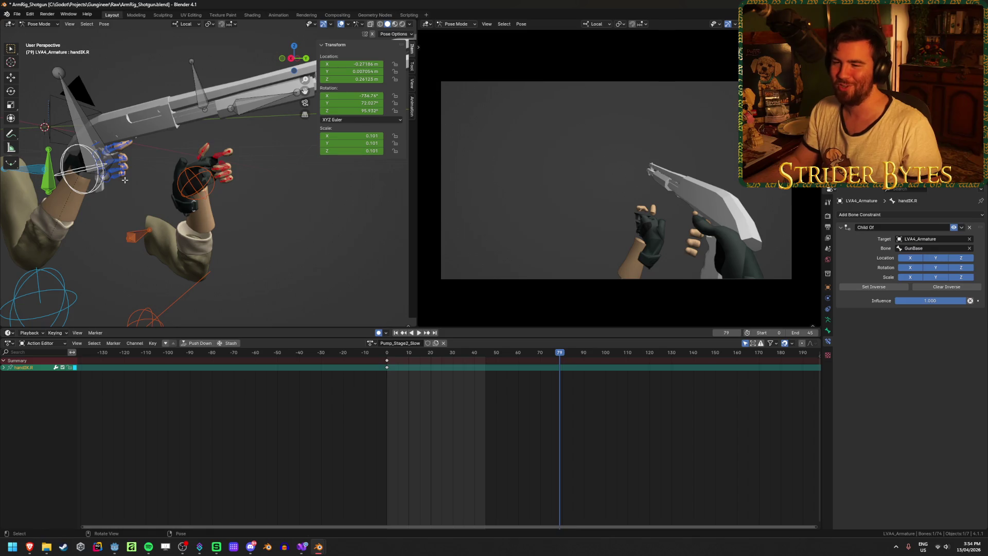
key("Tab")
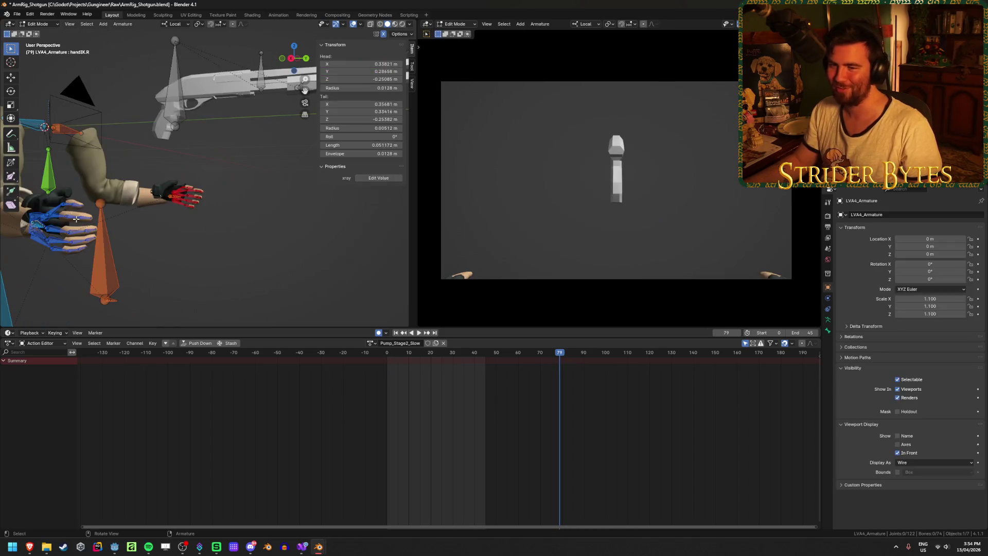
key("Tab")
left_click(57, 224)
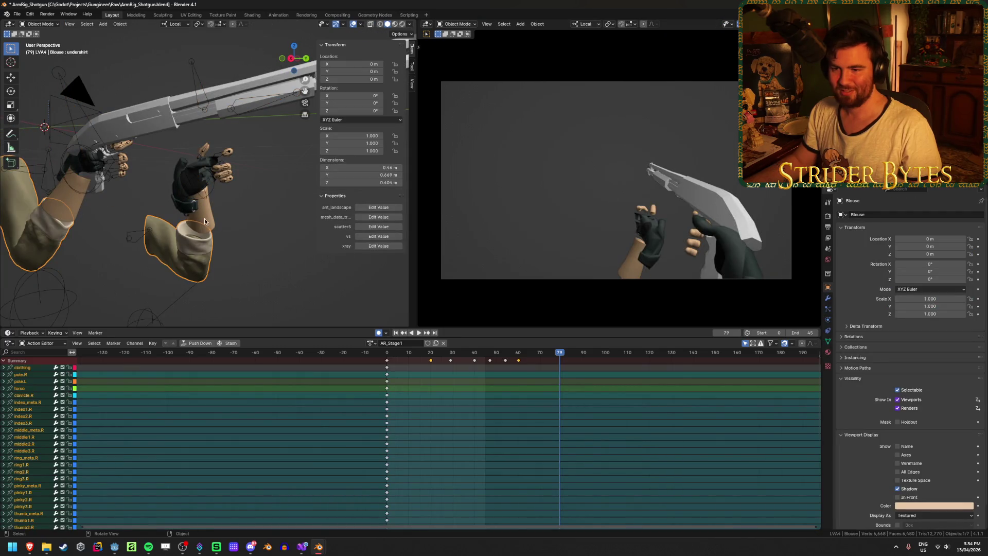
left_click(207, 219)
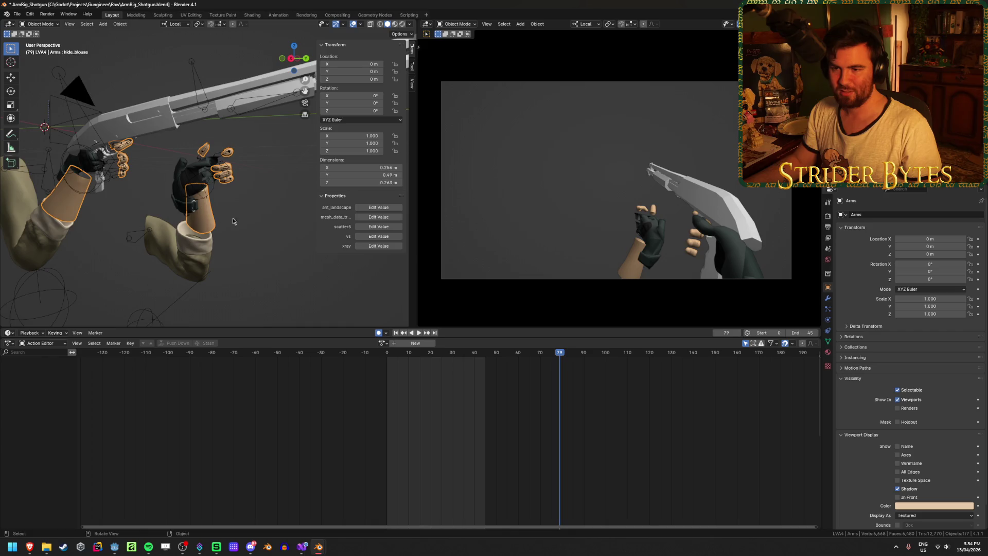
mouse_move(232, 218)
middle_mouse_down()
mouse_move(243, 232)
mouse_move(304, 240)
mouse_move(202, 218)
middle_mouse_up()
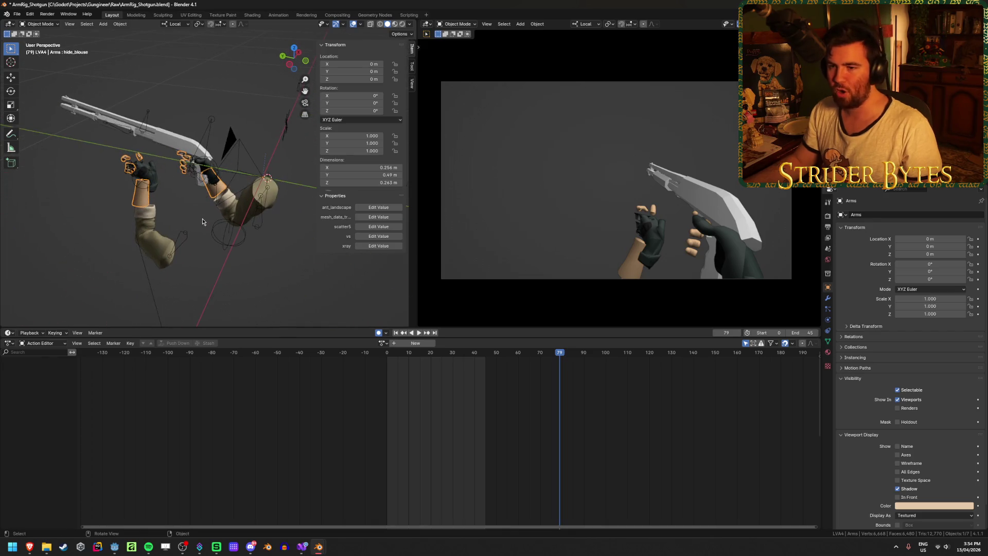
scroll(202, 222, "up", 3)
Select the arm rig armature and inspect its bones in Edit Mode, then return to Object Mode.
left_click(208, 107)
key("Tab")
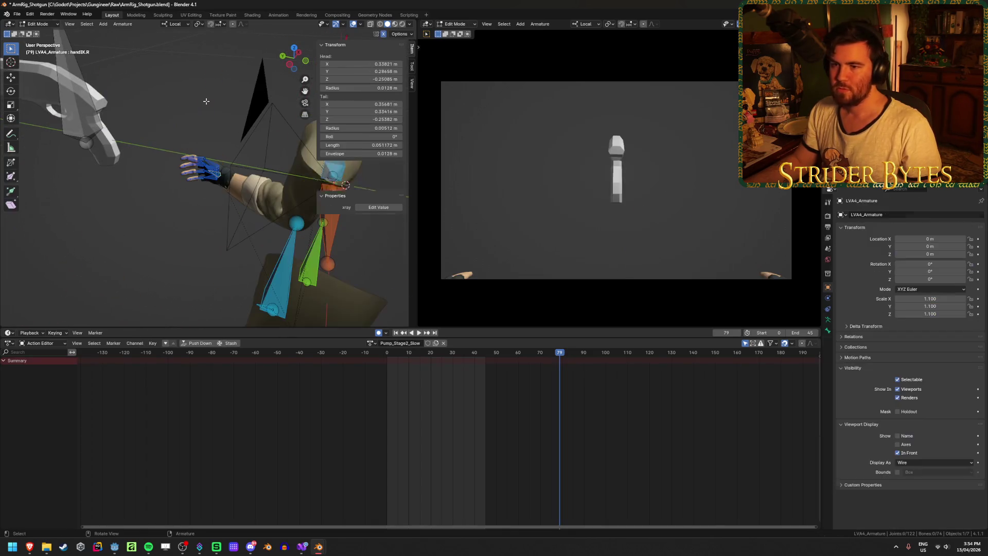
mouse_move(208, 107)
middle_mouse_down()
mouse_move(313, 160)
mouse_move(374, 163)
middle_mouse_up()
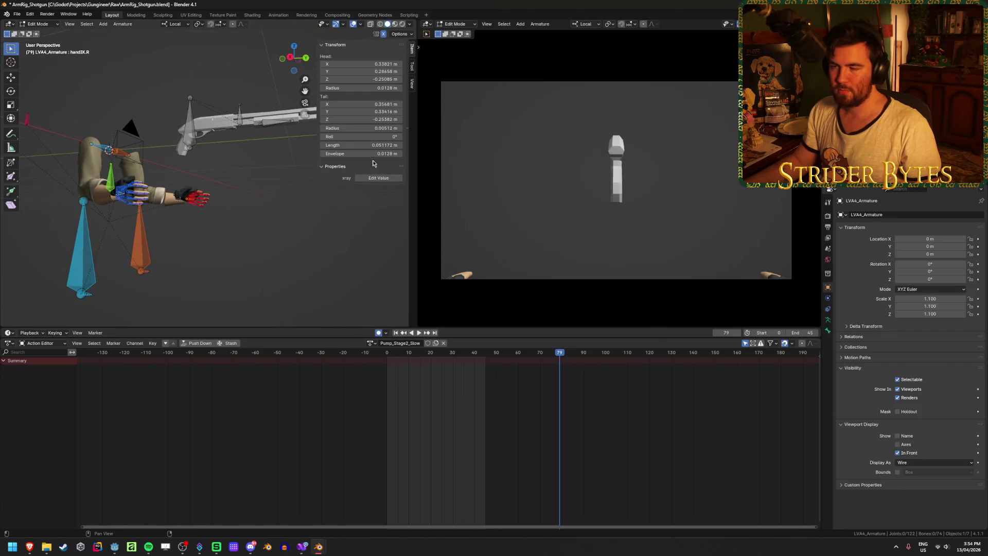
middle_click_drag(201, 187, 242, 193)
mouse_move(99, 247)
middle_mouse_down()
mouse_move(263, 261)
mouse_move(250, 262)
middle_mouse_up()
key("Tab")
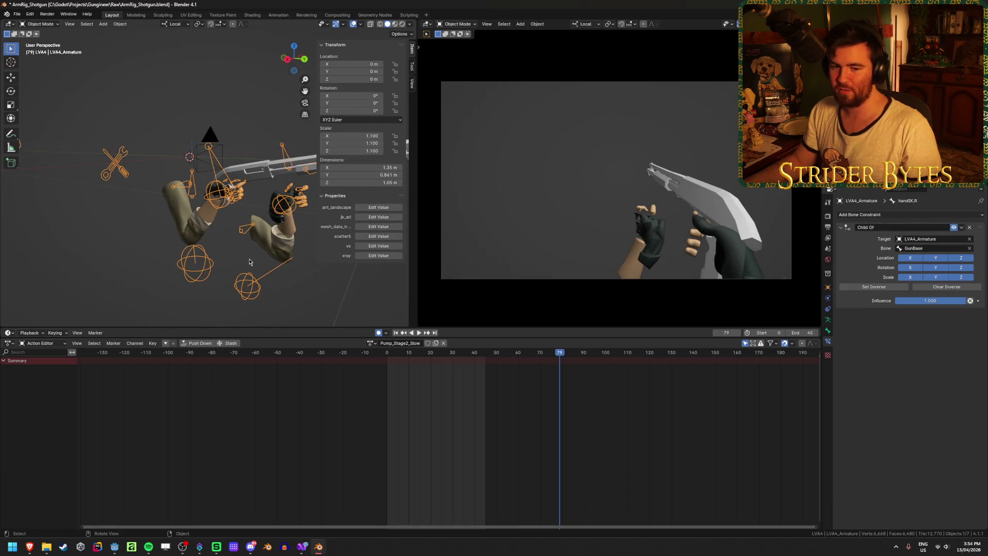
In Pose Mode, trial-move and cancel pole.R, then reposition the GunBase bone.
key("ctrl+Tab")
left_click(196, 264)
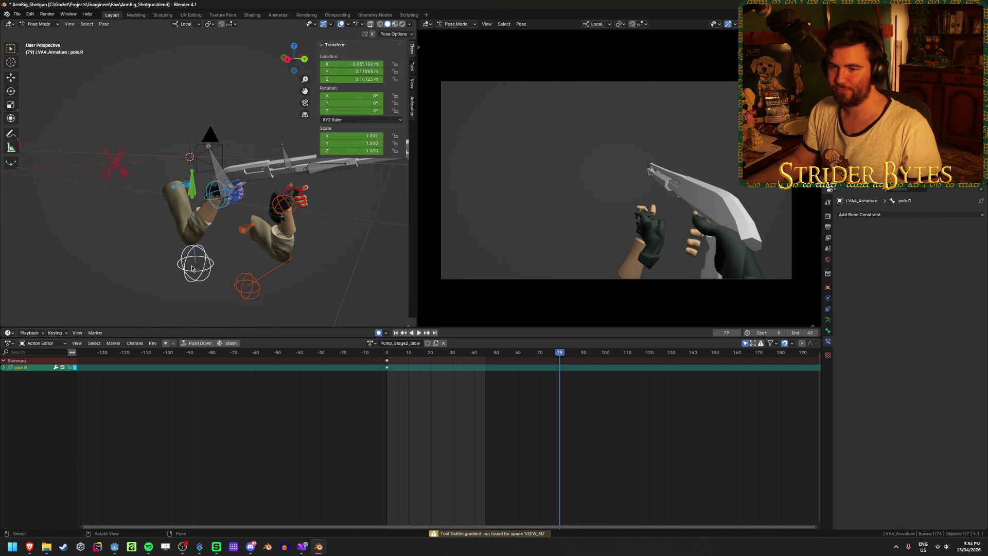
key("g")
key("Escape")
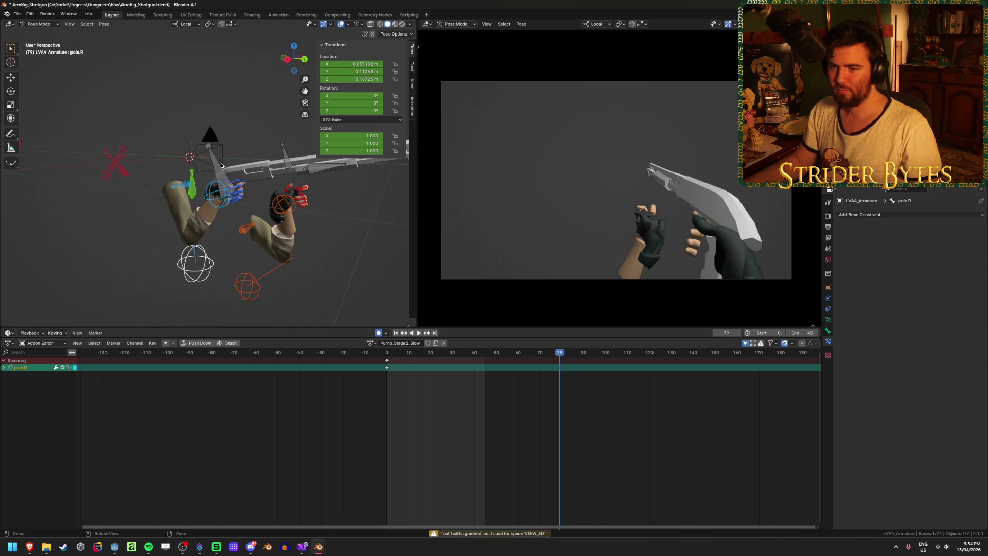
left_click(221, 164)
key("g")
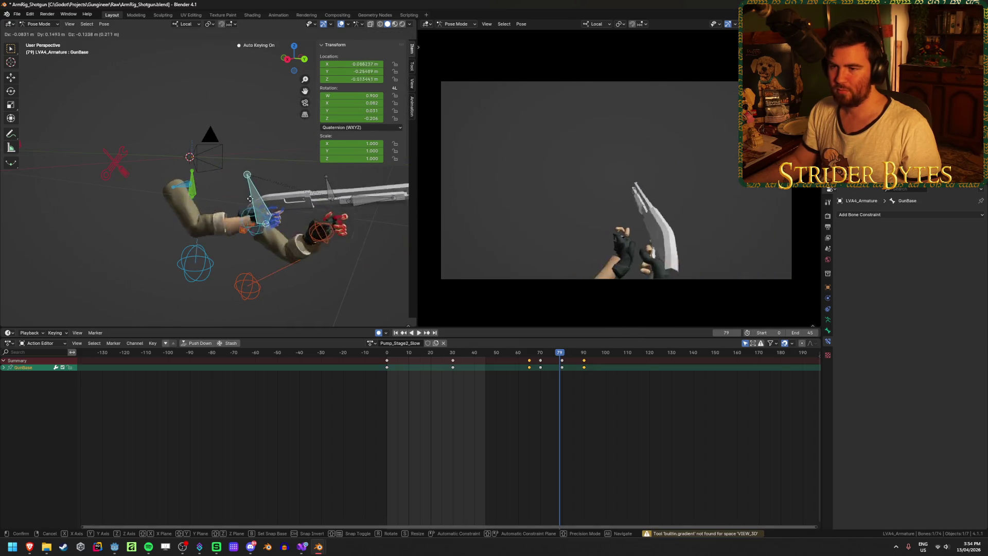
left_click(257, 206)
scroll(214, 261, "up", 3)
View both arms and the shotgun in Edit Mode, then switch the armature back to Pose Mode.
key("Tab")
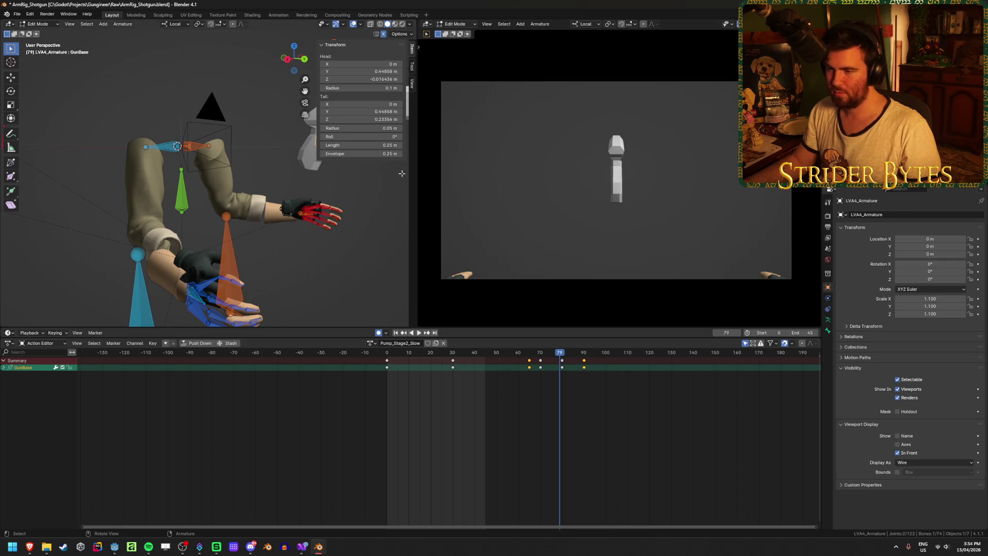
middle_click_drag(402, 187, 402, 220)
mouse_move(266, 202)
middle_mouse_down()
mouse_move(186, 206)
mouse_move(248, 186)
mouse_move(180, 223)
mouse_move(289, 228)
middle_mouse_up()
key("ctrl+Tab")
scroll(248, 187, "up", 3)
scroll(282, 227, "up", 2)
Select the ring1.L finger bone and frame the view close on the left hand fingers.
left_click(202, 209)
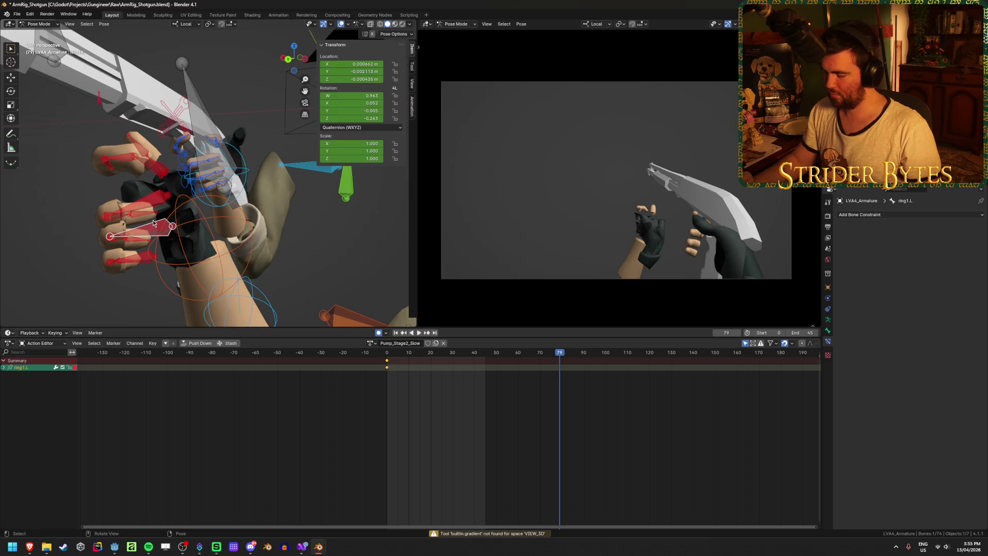
key("KP_Decimal")
scroll(153, 221, "down", 3)
middle_click_drag(109, 206, 221, 172)
scroll(221, 172, "up", 3)
Select the ring3.L finger bone and cancel a trial move on it.
left_click(226, 163)
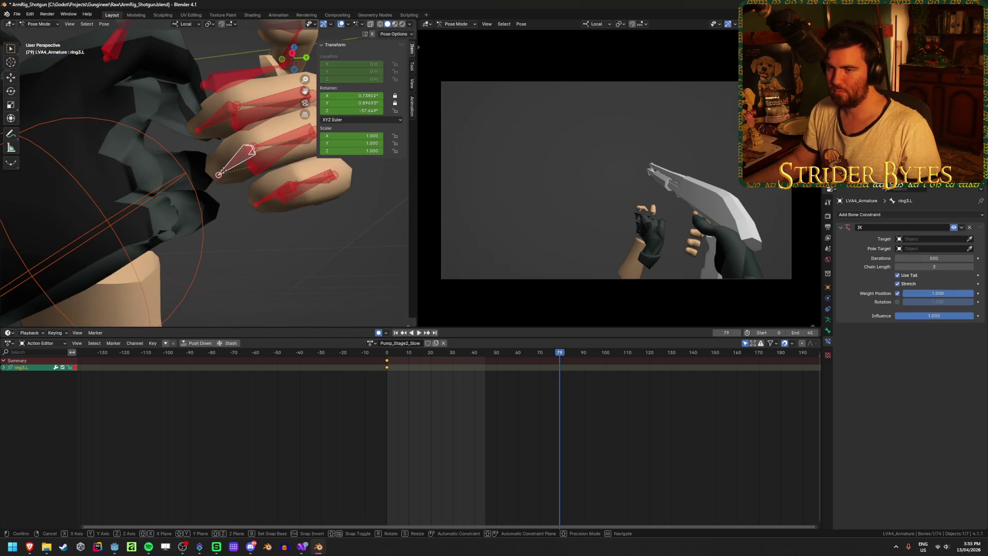
key("g")
key("Escape")
scroll(265, 216, "down", 6)
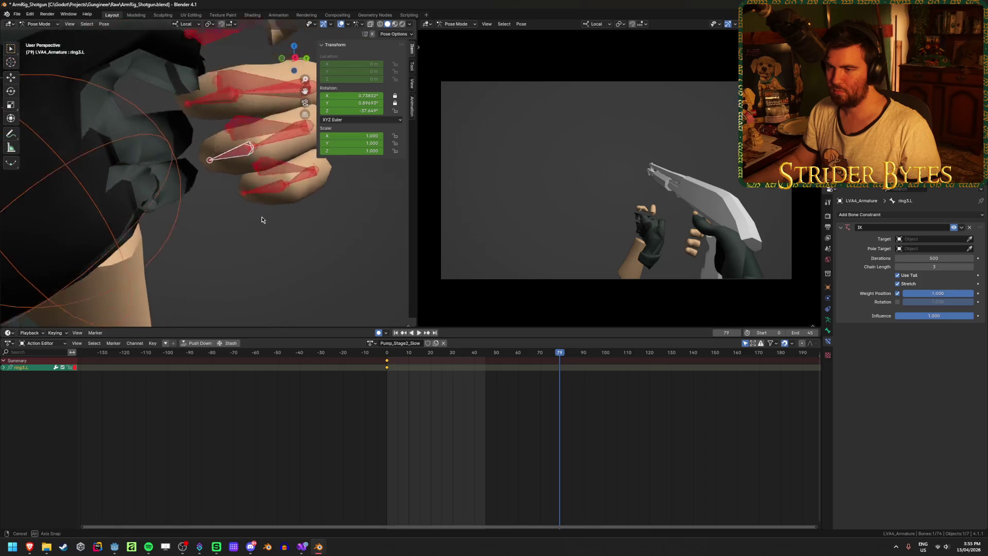
Pass the rig through Edit Mode and choose Object Mode from the Ctrl+Tab mode pie.
key("Tab")
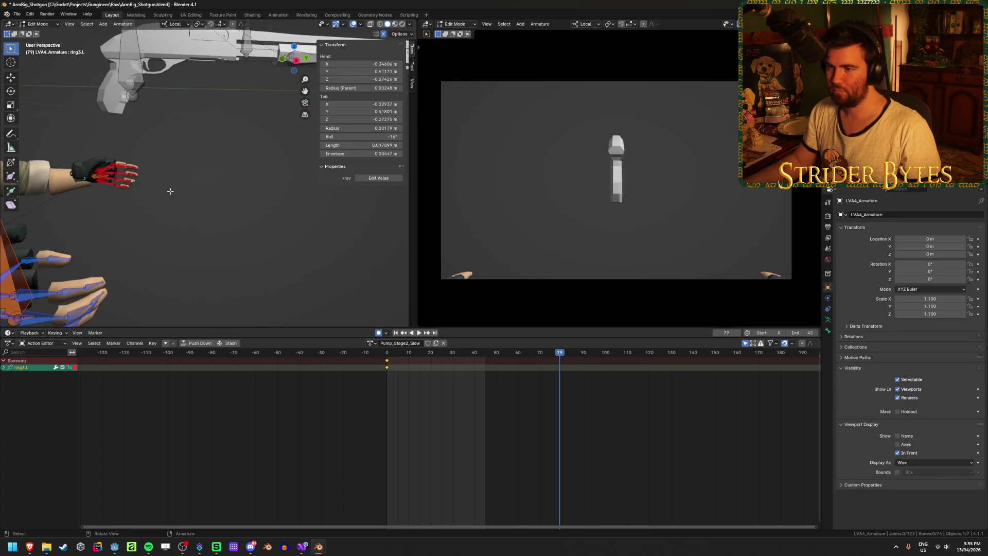
scroll(170, 191, "down", 3)
mouse_move(170, 191)
middle_mouse_down()
mouse_move(171, 208)
mouse_move(230, 207)
mouse_move(207, 179)
middle_mouse_up()
key("ctrl+Tab")
left_click(115, 206)
scroll(114, 207, "down", 3)
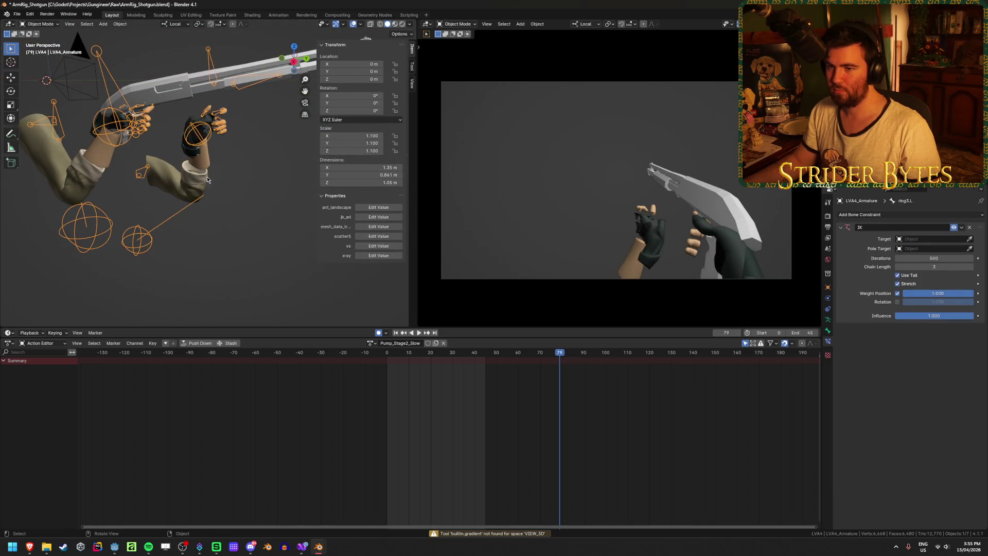
Select the Arms mesh rather than the Blouse and enter Edit Mode to show its vertices.
left_click(195, 178)
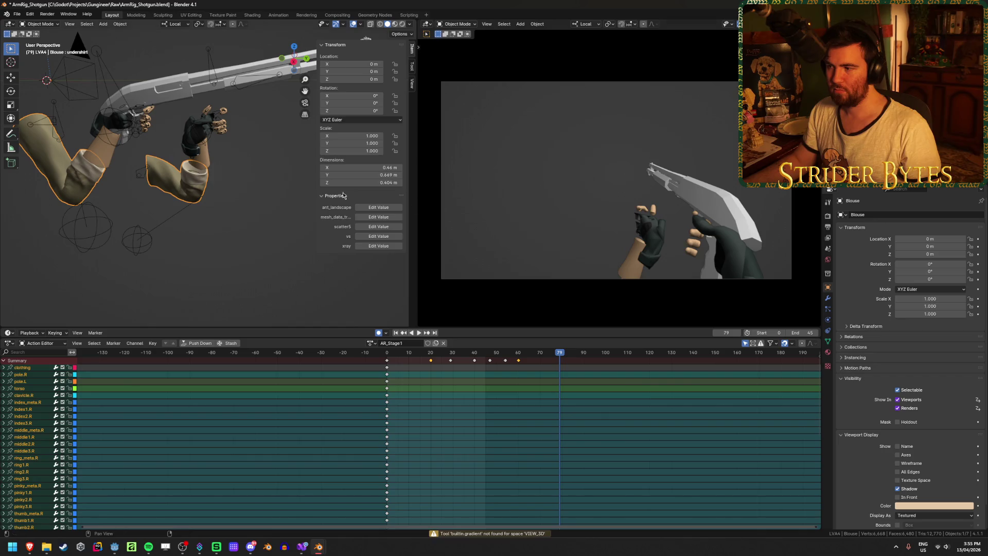
left_click(208, 164)
key("Tab")
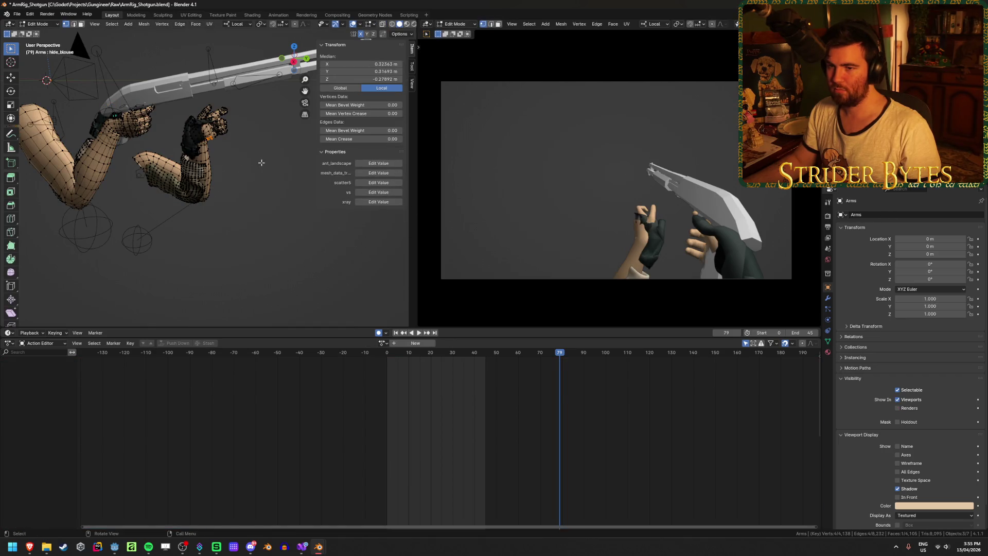